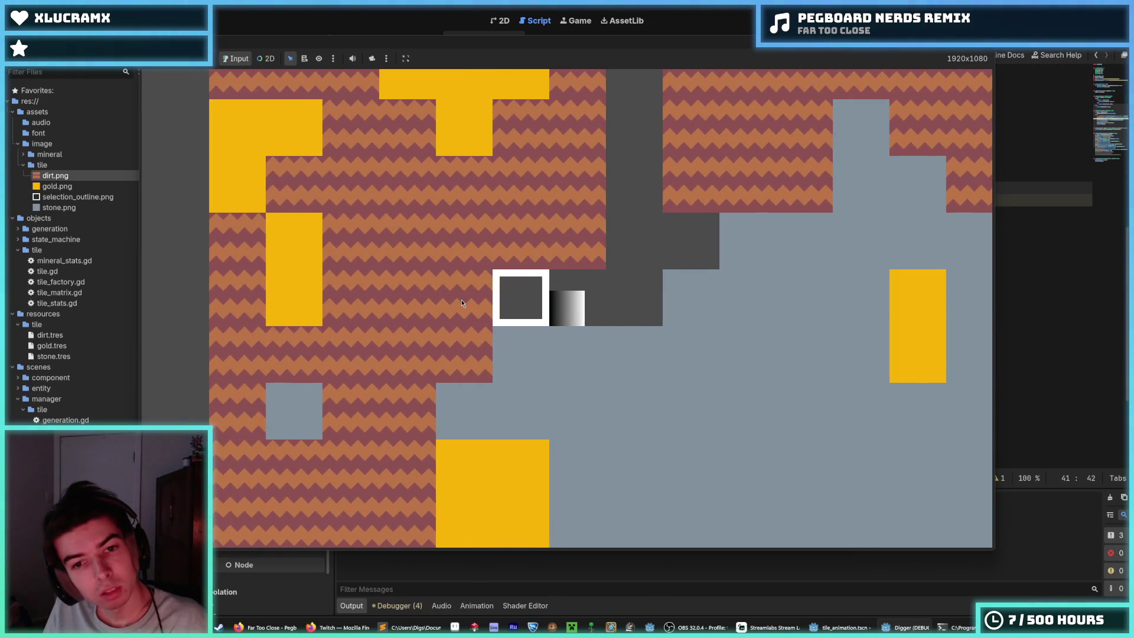
Stop the game and show the AnimationPlayer's jiggle animation with its offset keyframes.
{"action": "key", "text": "F8"}
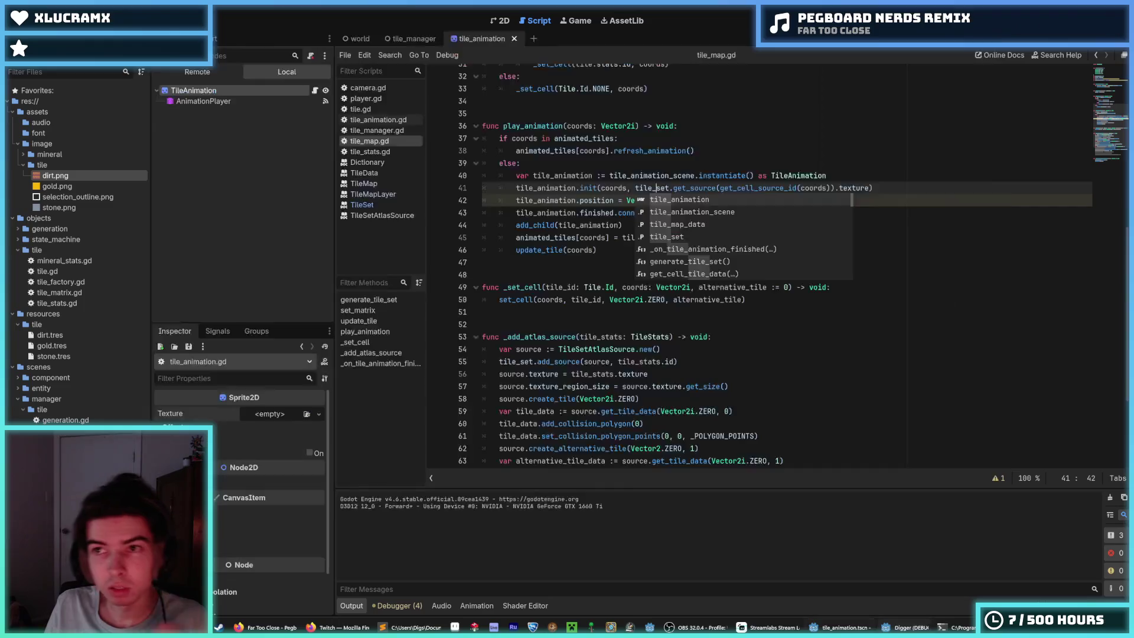
{"action": "left_click", "coordinate": [809, 175]}
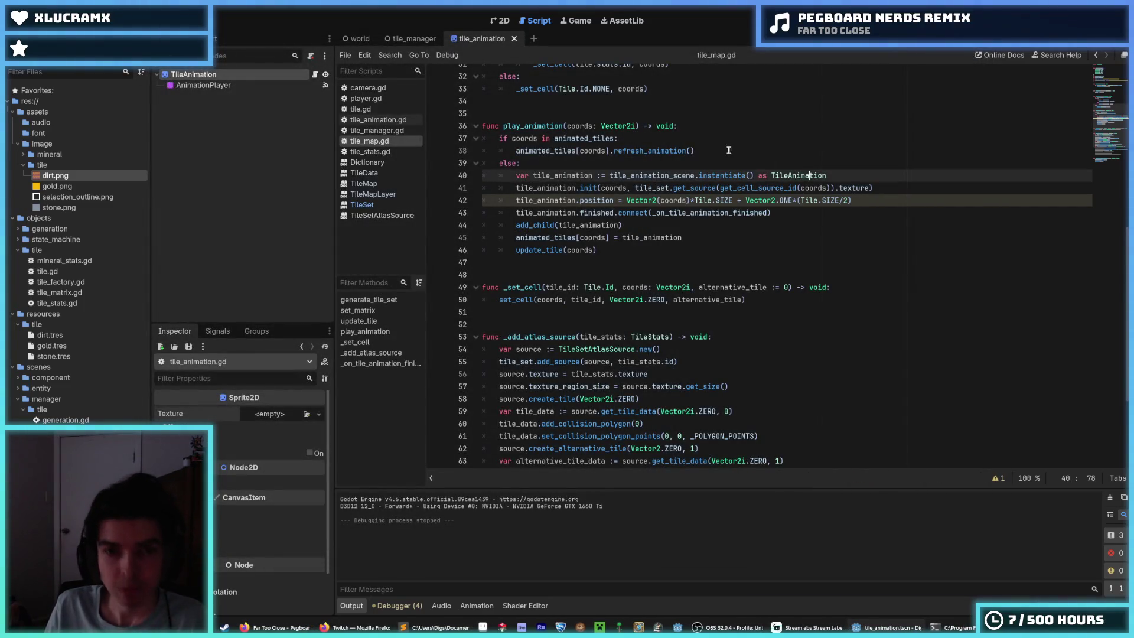
{"action": "left_click", "coordinate": [248, 85]}
{"action": "left_click", "coordinate": [506, 22]}
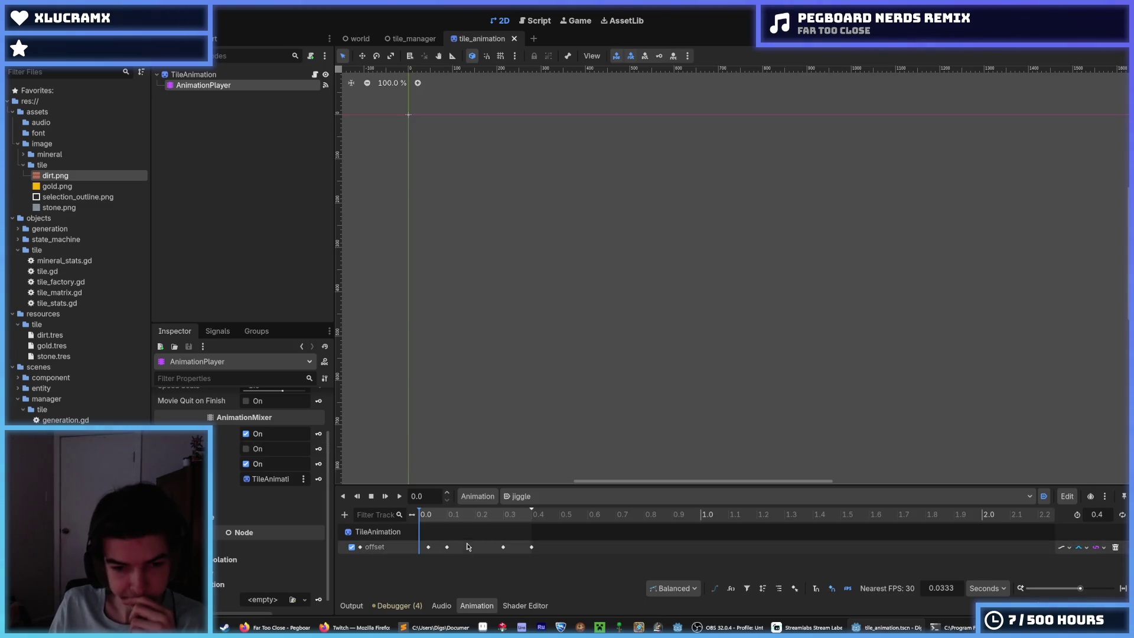
Move the first offset keyframe to 0.0 s, save the scene, and run the game.
{"action": "left_click_drag", "start_coordinate": [430, 551], "coordinate": [420, 551]}
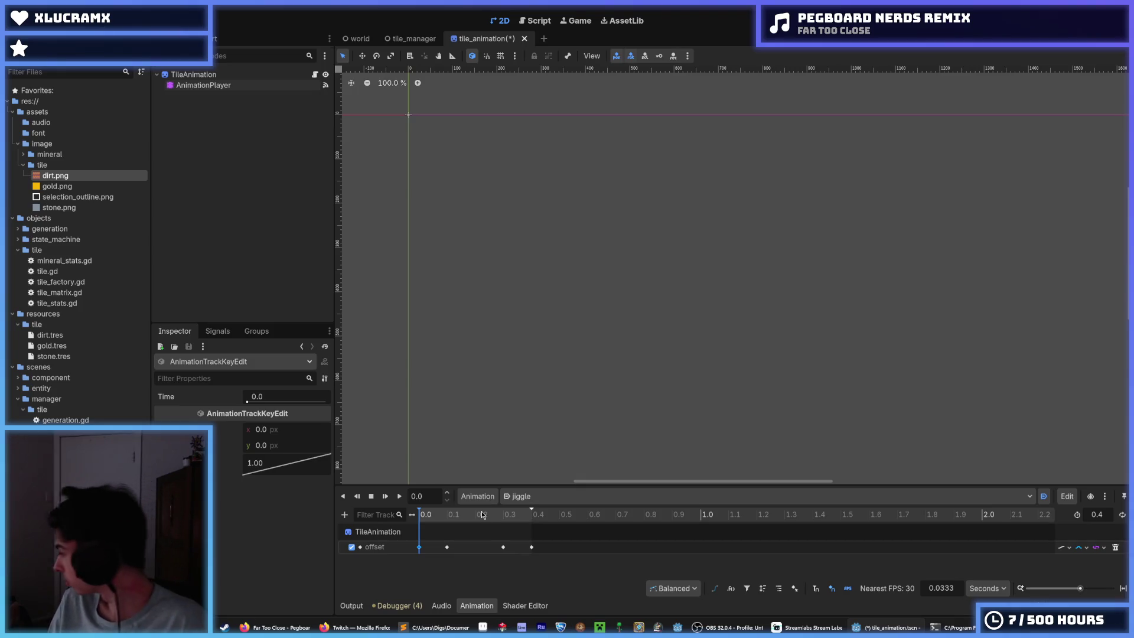
{"action": "key", "text": "ctrl+s"}
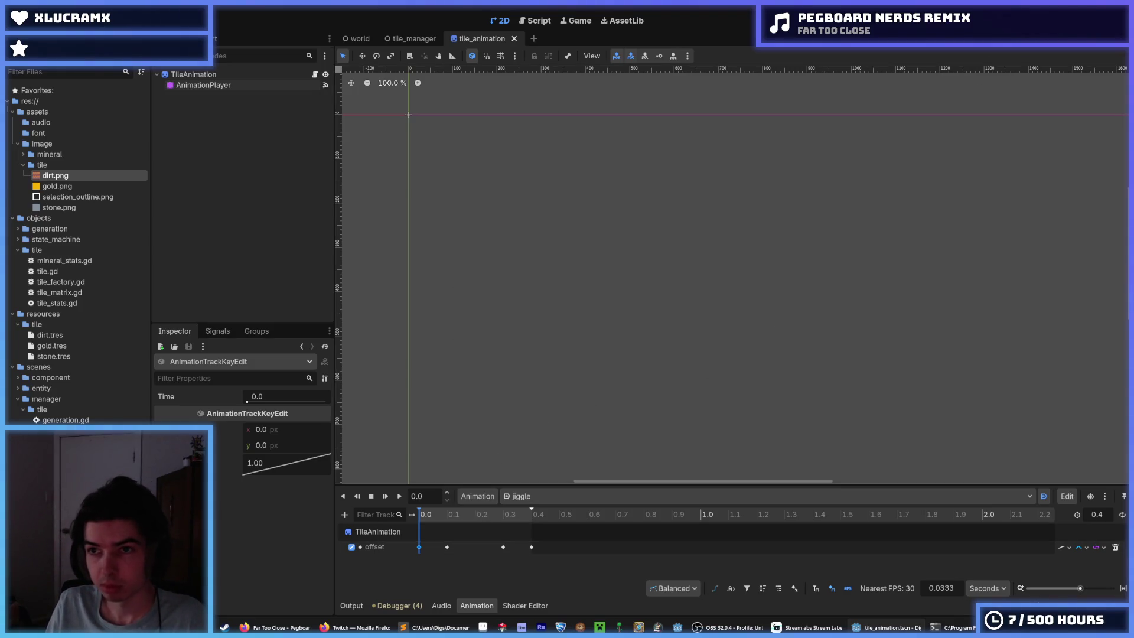
{"action": "key", "text": "F5"}
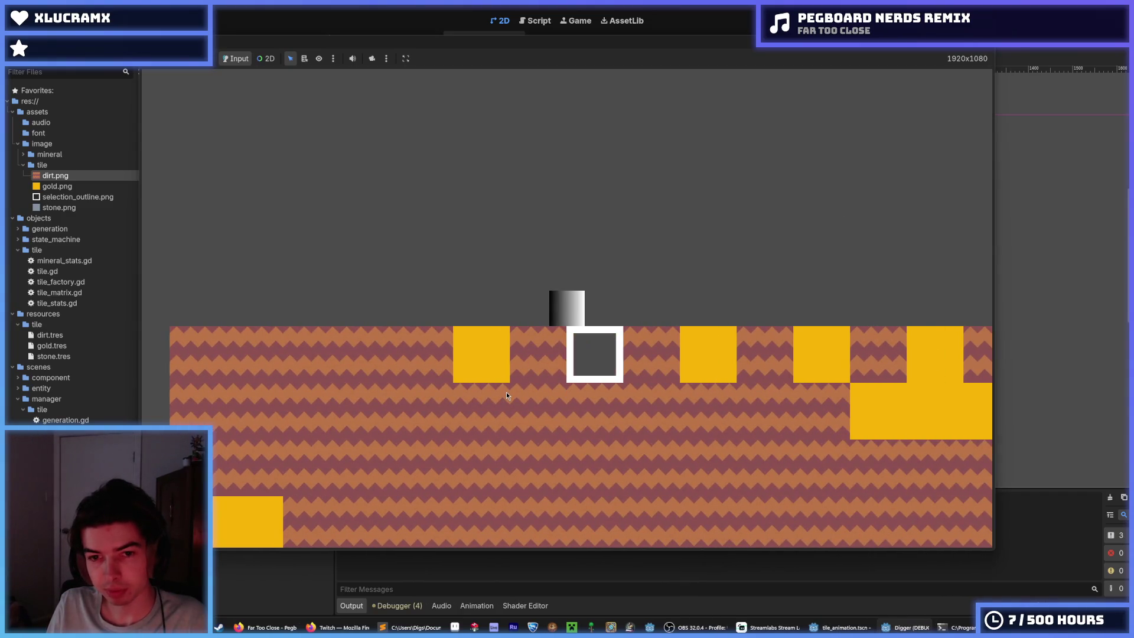
Dig out the dirt tiles below the player and the gold tile.
{"action": "key", "text": "a"}
{"action": "left_click", "coordinate": [601, 406]}
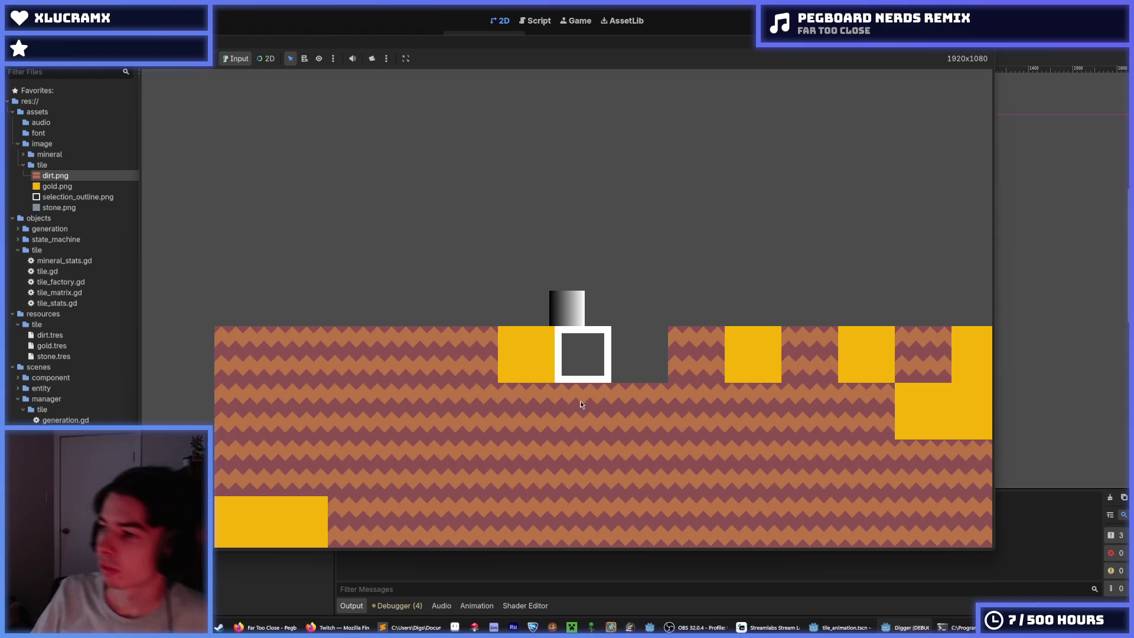
{"action": "left_click", "coordinate": [580, 401]}
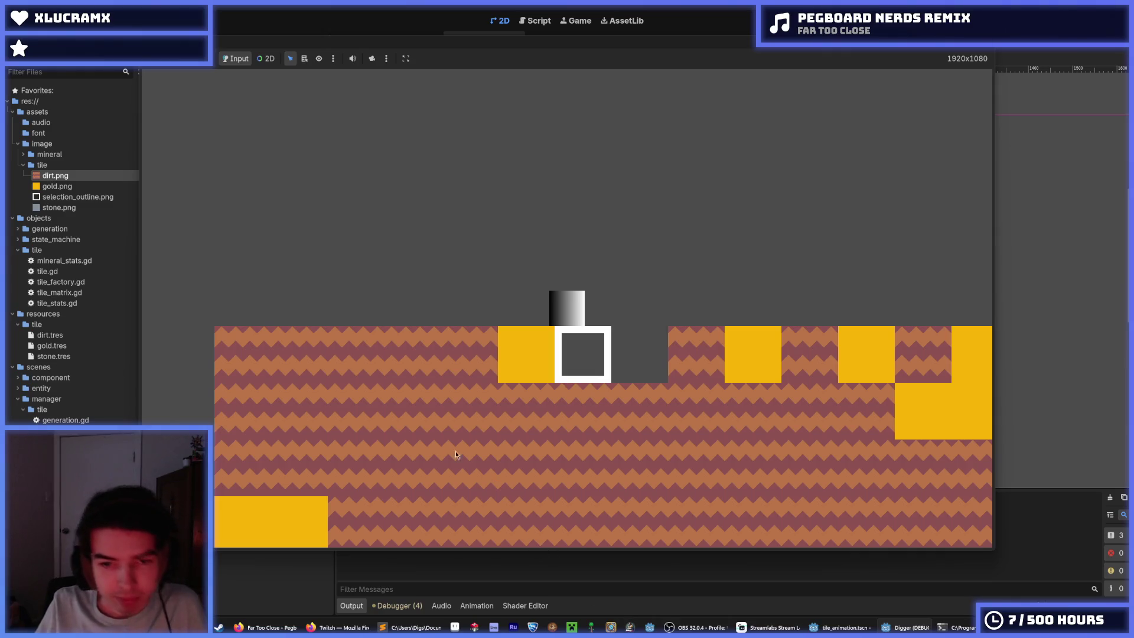
{"action": "key", "text": "a"}
{"action": "left_click", "coordinate": [533, 466]}
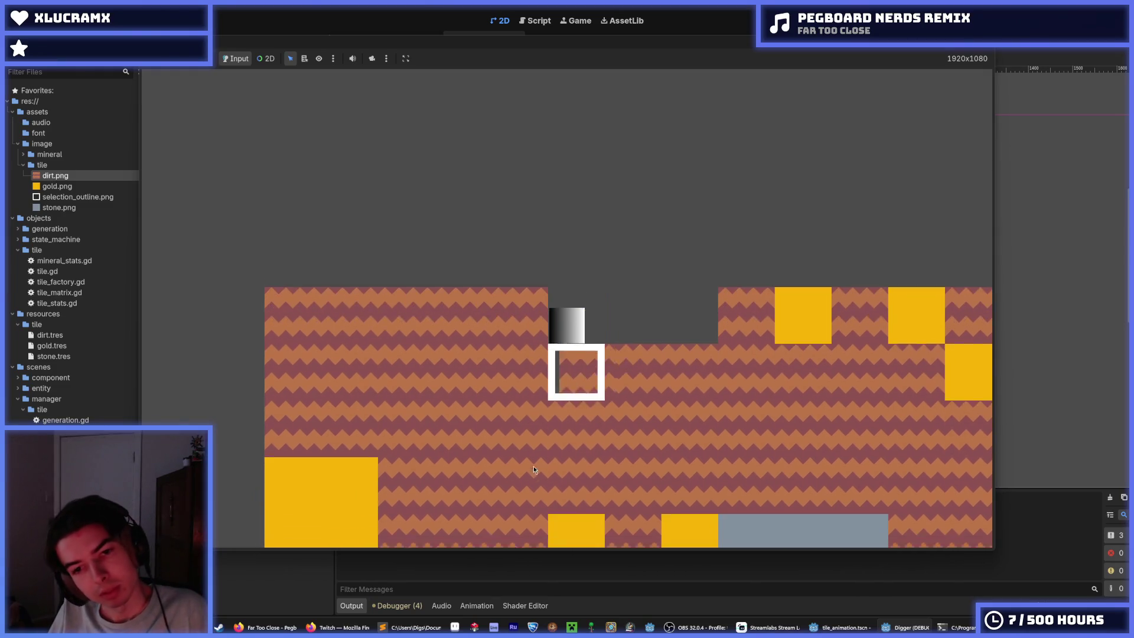
Keep digging downward and left, then stop the game and launch Aseprite.
{"action": "mouse_move", "coordinate": [534, 466]}
{"action": "left_mouse_down"}
{"action": "mouse_move", "coordinate": [529, 449]}
{"action": "mouse_move", "coordinate": [586, 418]}
{"action": "left_mouse_up"}
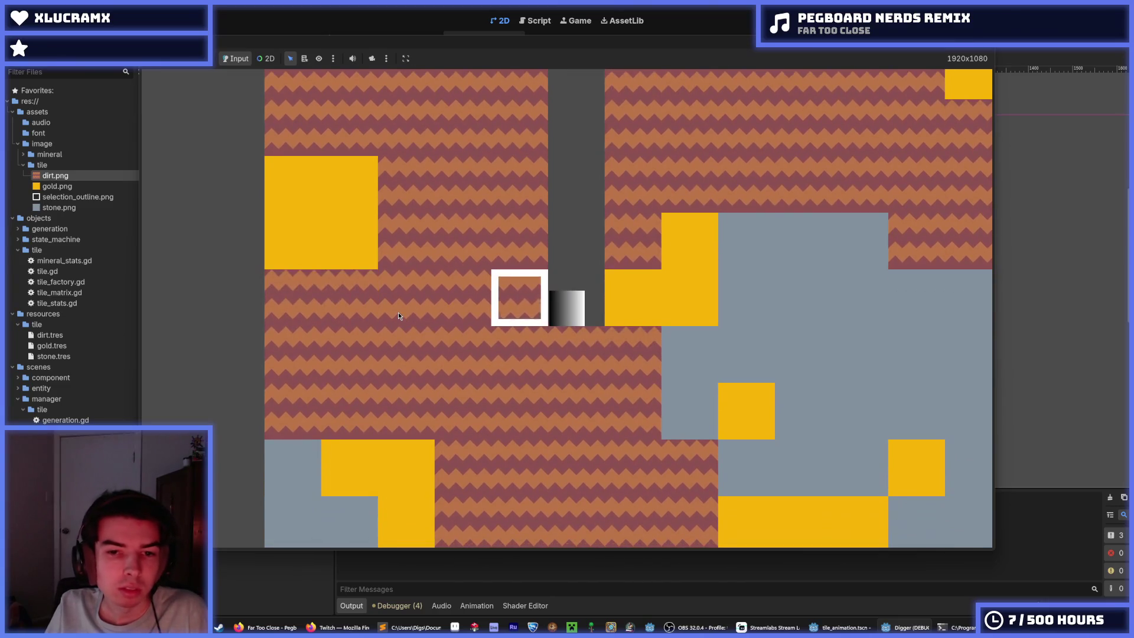
{"action": "left_click", "coordinate": [398, 312]}
{"action": "key", "text": "a"}
{"action": "key", "text": "F8"}
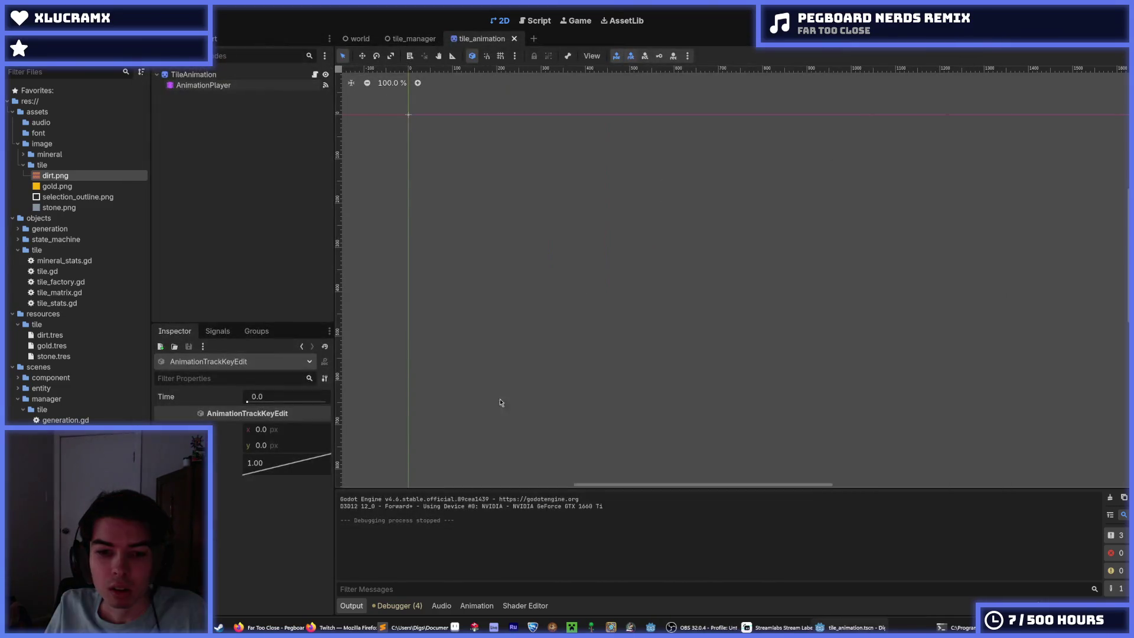
{"action": "left_click", "coordinate": [455, 627]}
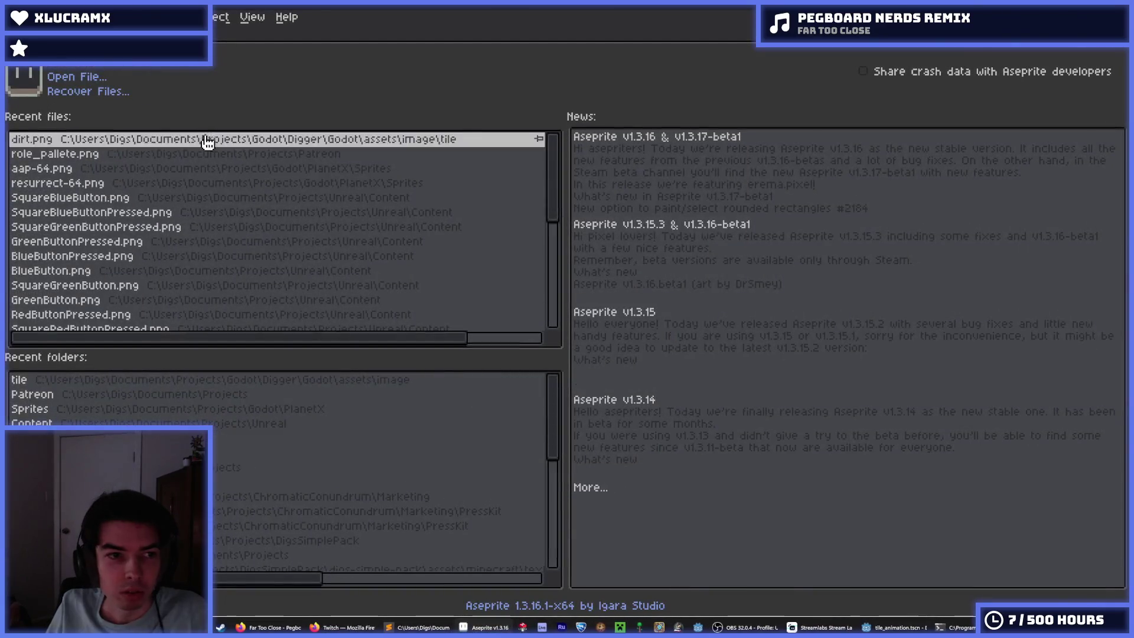
Open selection_outline.png from the recent tile image folder in Aseprite.
{"action": "left_click", "coordinate": [114, 380]}
{"action": "double_click", "coordinate": [255, 123]}
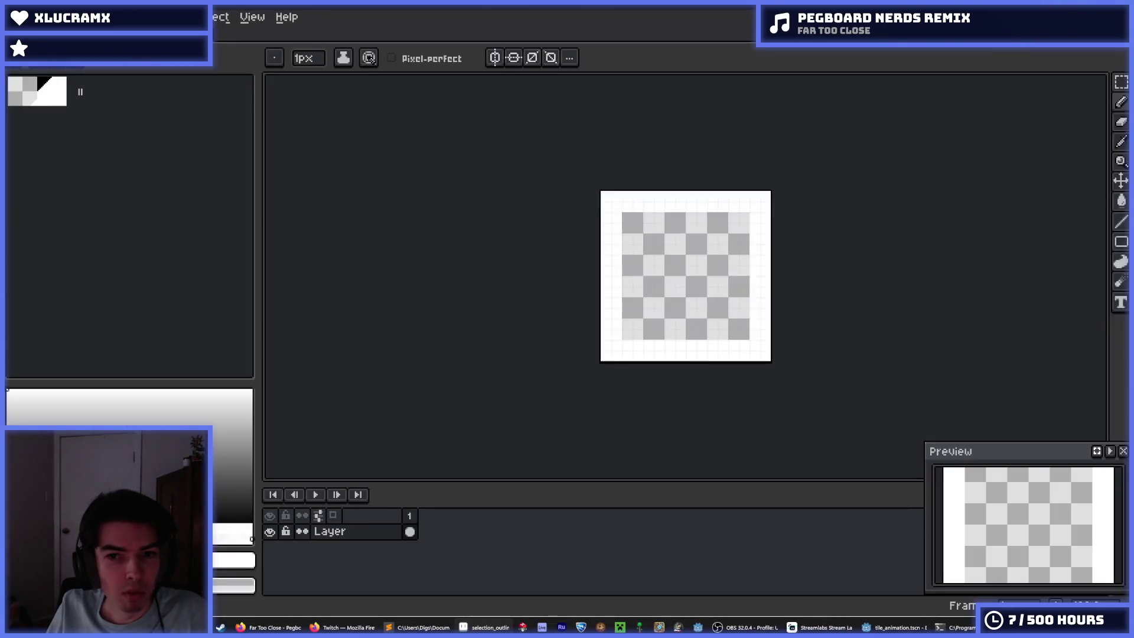
{"action": "scroll", "coordinate": [578, 248], "scroll_direction": "up", "scroll_amount": 3}
{"action": "scroll", "coordinate": [485, 219], "scroll_direction": "down", "scroll_amount": 1}
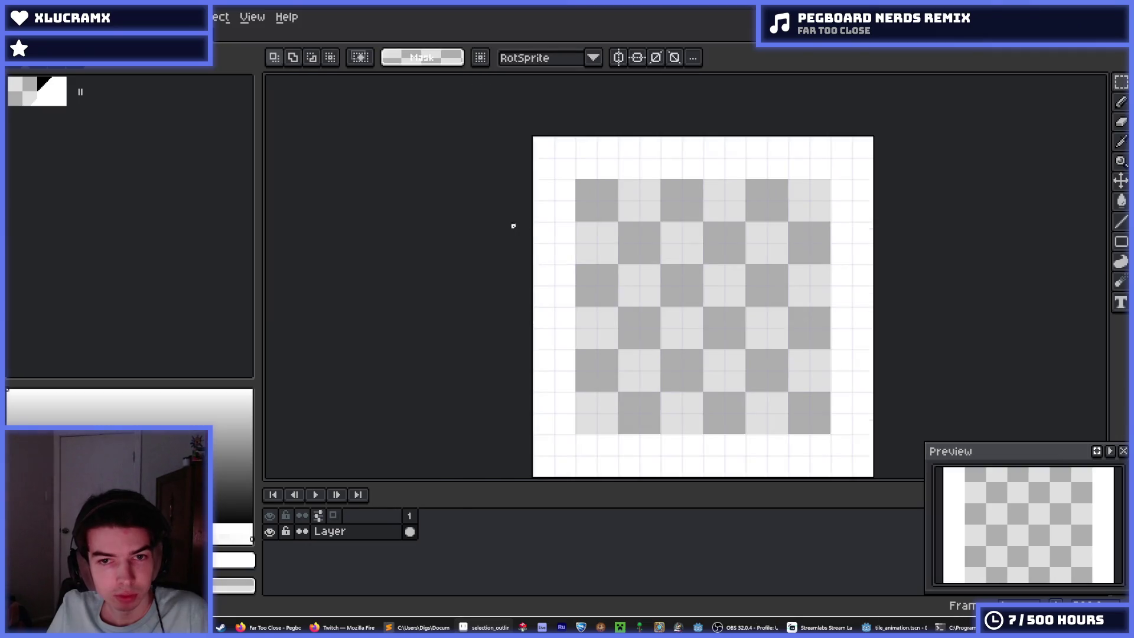
Erase the middle of each outline side leaving corner brackets, close the sprite, return to Godot.
{"action": "left_click_drag", "start_coordinate": [529, 223], "coordinate": [920, 393]}
{"action": "left_click", "coordinate": [878, 377]}
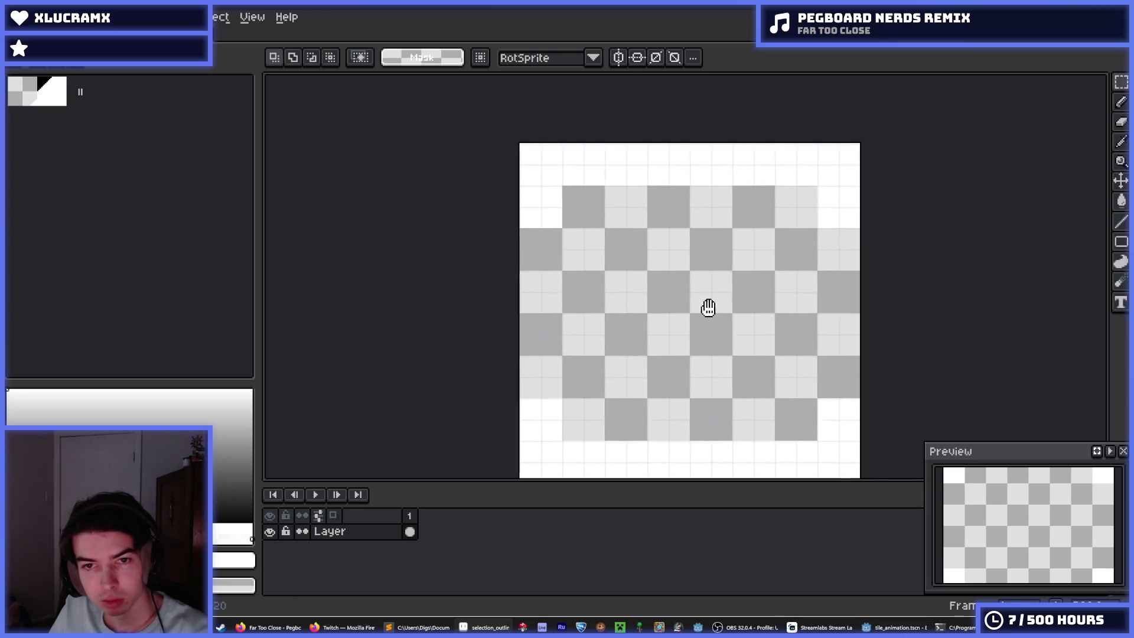
{"action": "mouse_move", "coordinate": [614, 197]}
{"action": "left_mouse_down"}
{"action": "mouse_move", "coordinate": [747, 468]}
{"action": "mouse_move", "coordinate": [775, 460]}
{"action": "left_mouse_up"}
{"action": "left_click", "coordinate": [848, 383]}
{"action": "key", "text": "minus"}
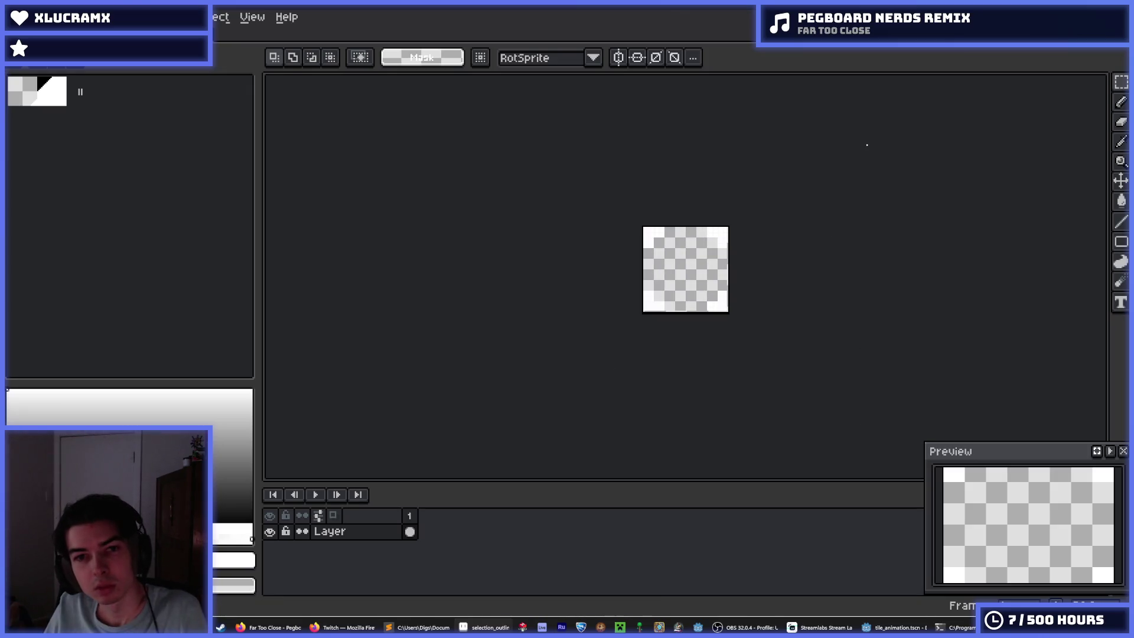
{"action": "key", "text": "ctrl+w"}
{"action": "key", "text": "alt+Tab"}
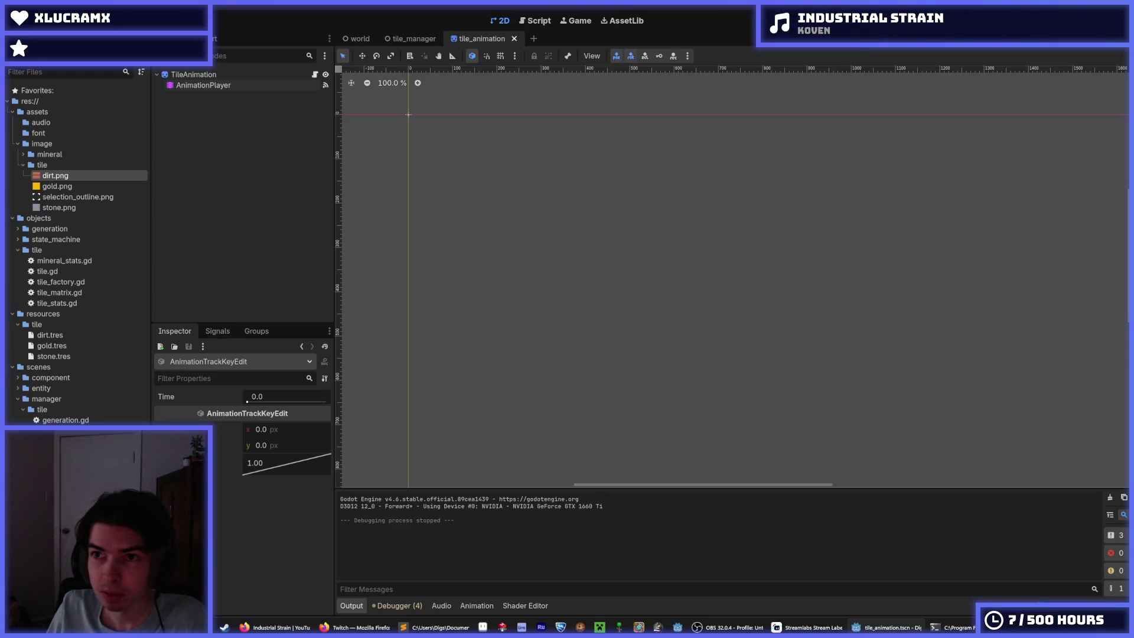
Run the game, dig three tiles to check the corner-bracket outline, then close it.
{"action": "left_click", "coordinate": [538, 21]}
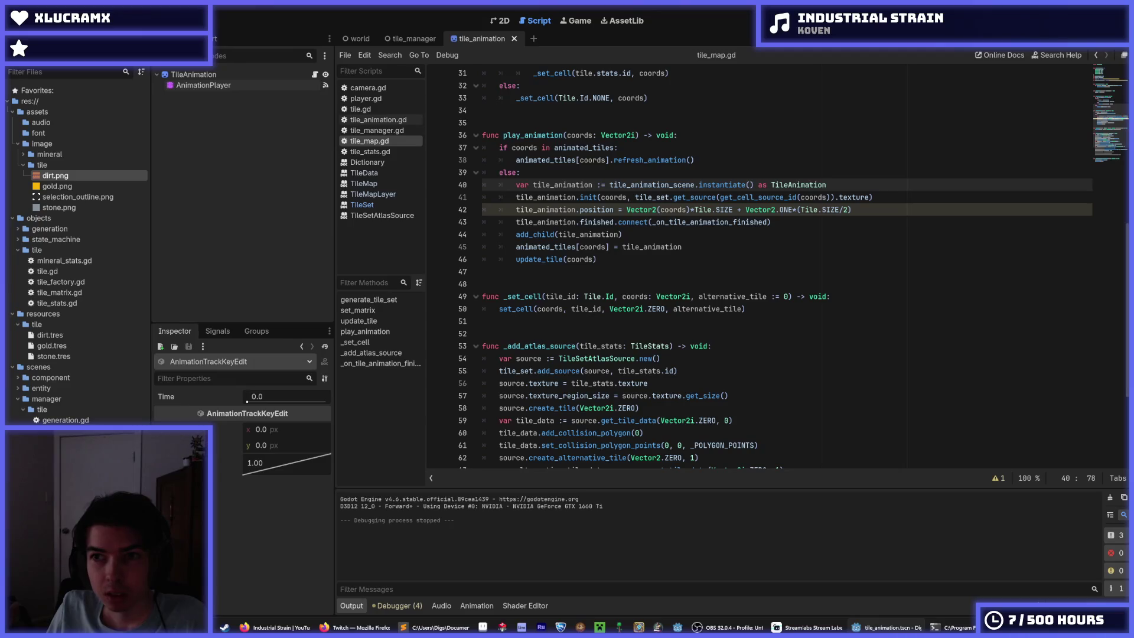
{"action": "key", "text": "F5"}
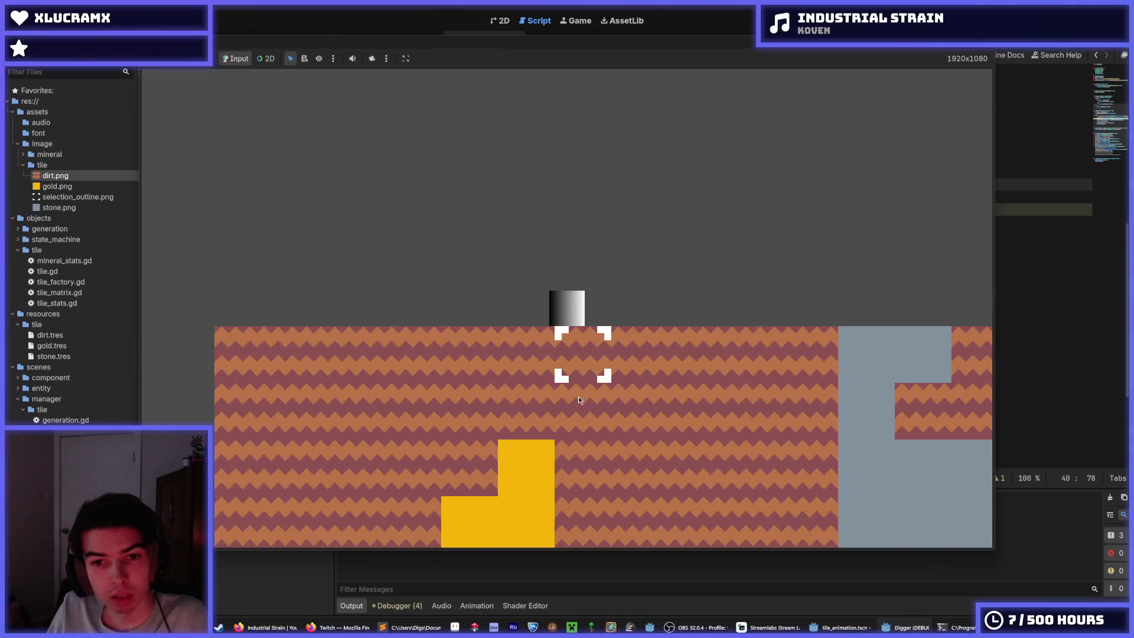
{"action": "left_click", "coordinate": [577, 400]}
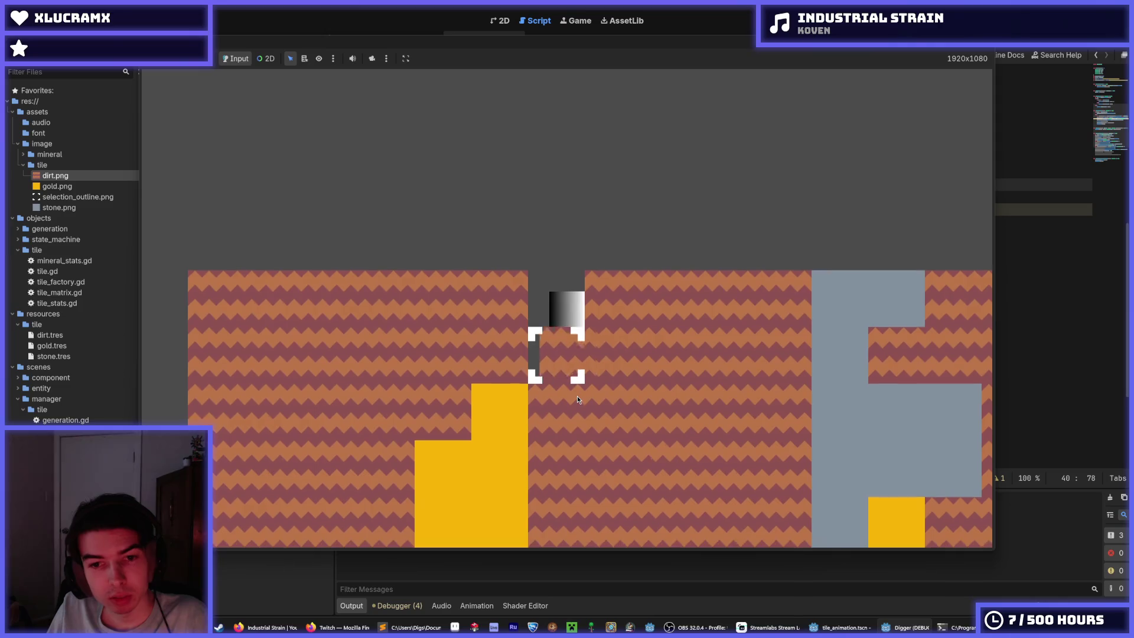
{"action": "left_click", "coordinate": [576, 396]}
{"action": "left_click", "coordinate": [701, 310]}
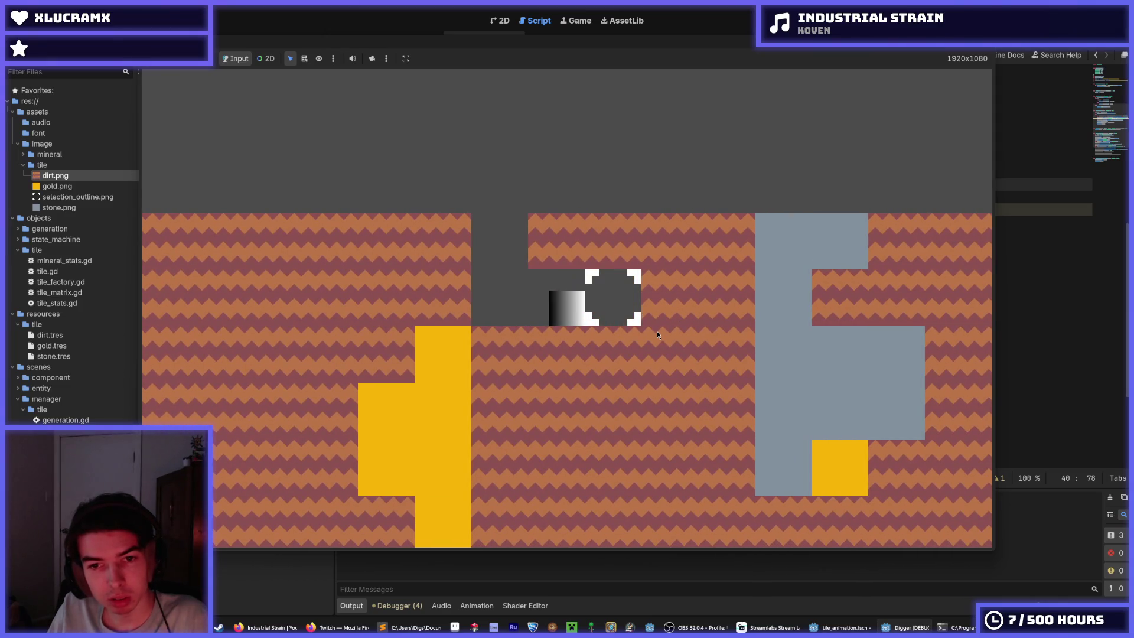
{"action": "key", "text": "alt+F4"}
Open tile_animation.gd from the TileAnimation node and show the AnimationPlayer's jiggle timeline.
{"action": "left_click", "coordinate": [694, 172]}
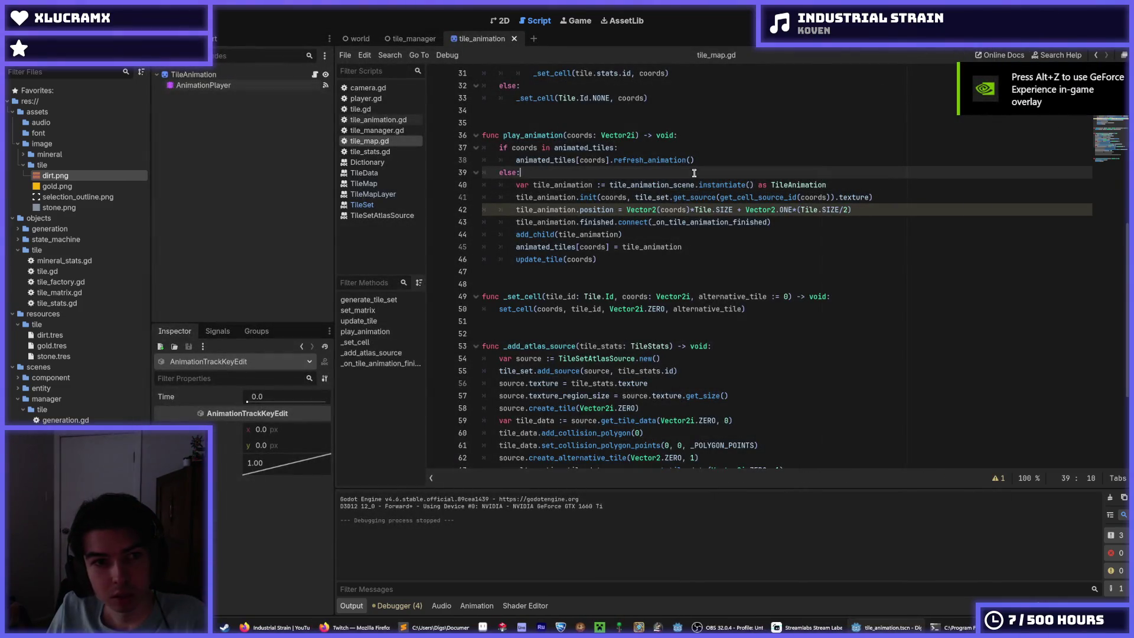
{"action": "left_click", "coordinate": [316, 75]}
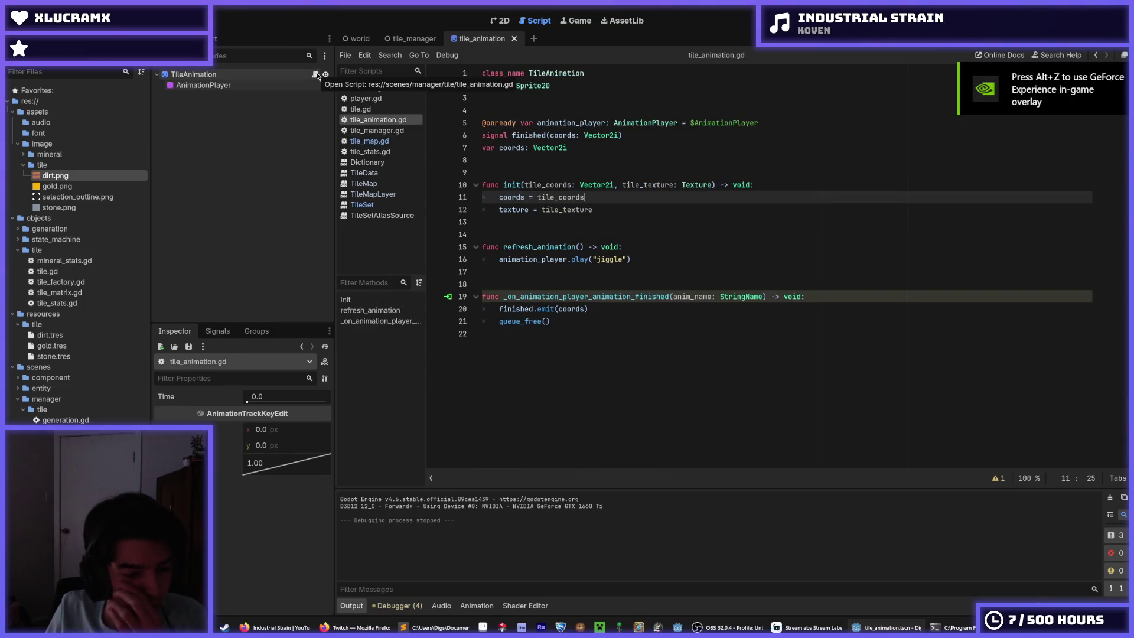
{"action": "left_click", "coordinate": [545, 284]}
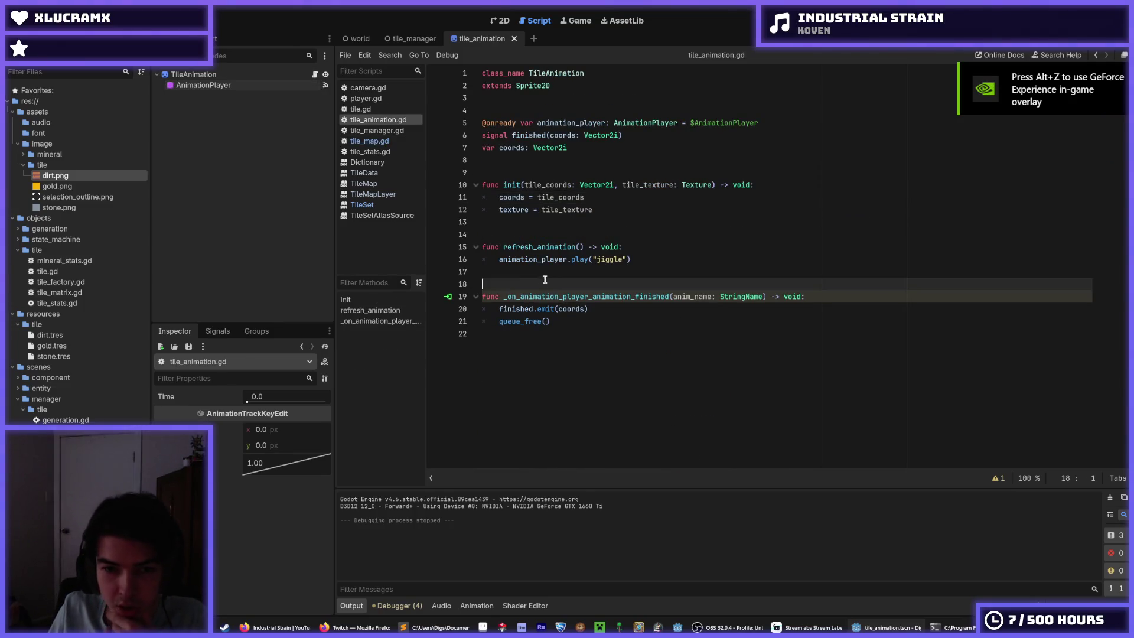
{"action": "left_click", "coordinate": [523, 272]}
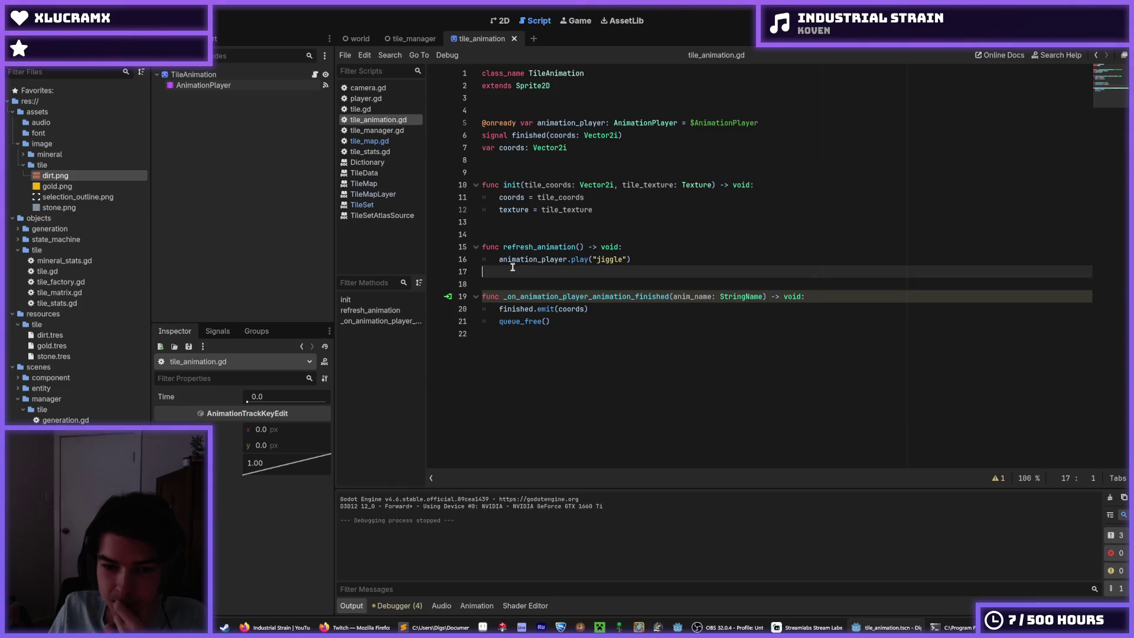
{"action": "left_click", "coordinate": [201, 84]}
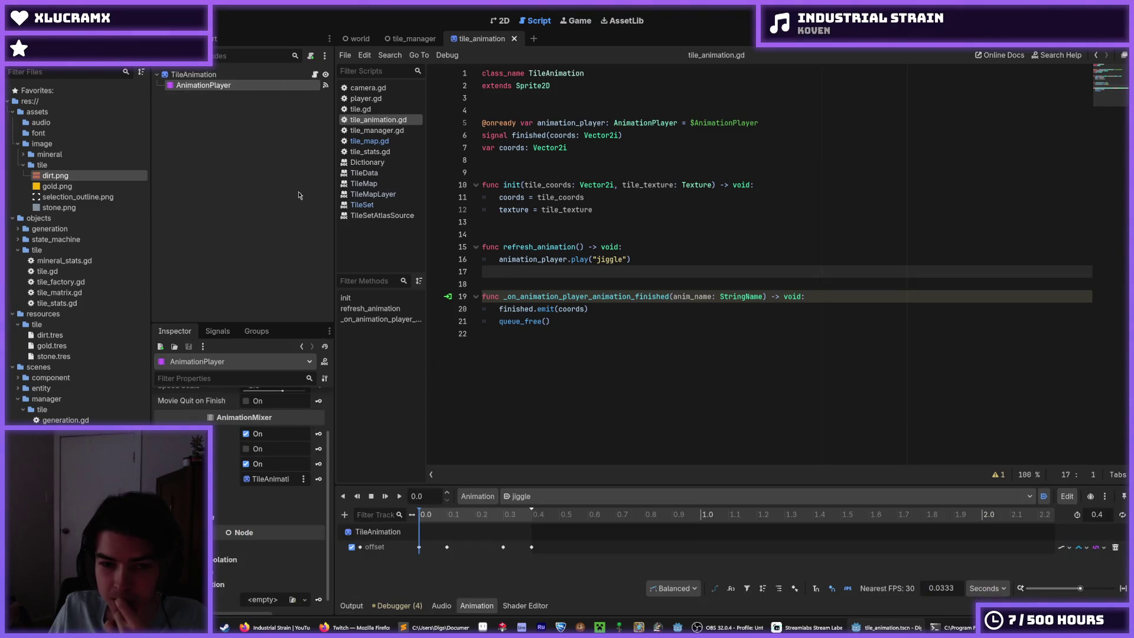
Delete the 0.1 s and 0.3 s offset keys, keeping only the 0.0 s and 0.4 s keys.
{"action": "left_click", "coordinate": [448, 547]}
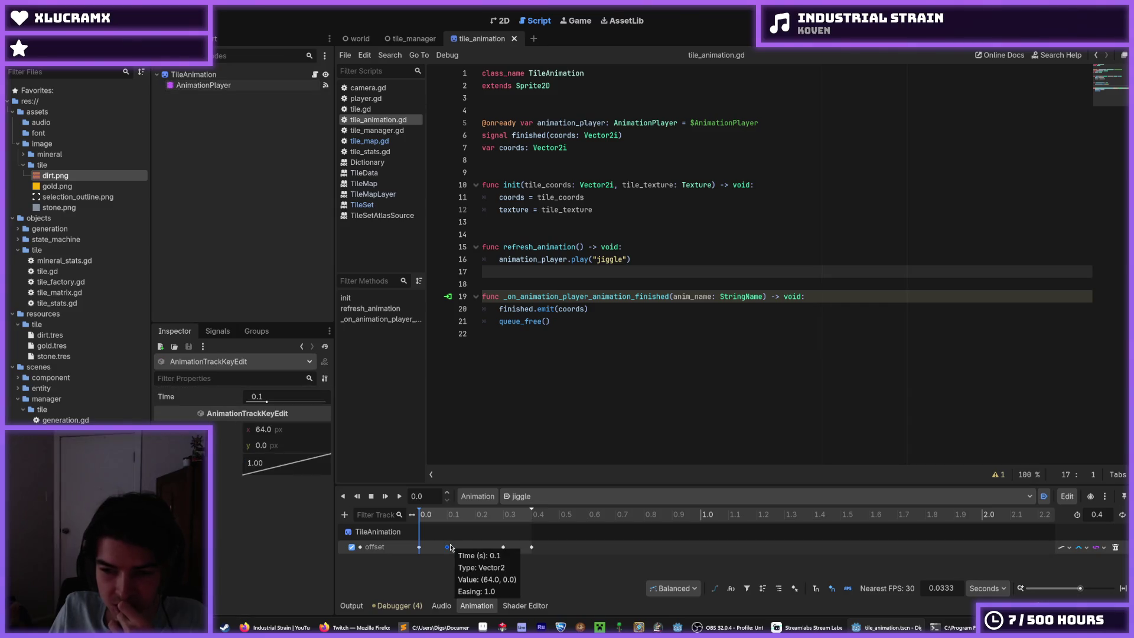
{"action": "key", "text": "Delete"}
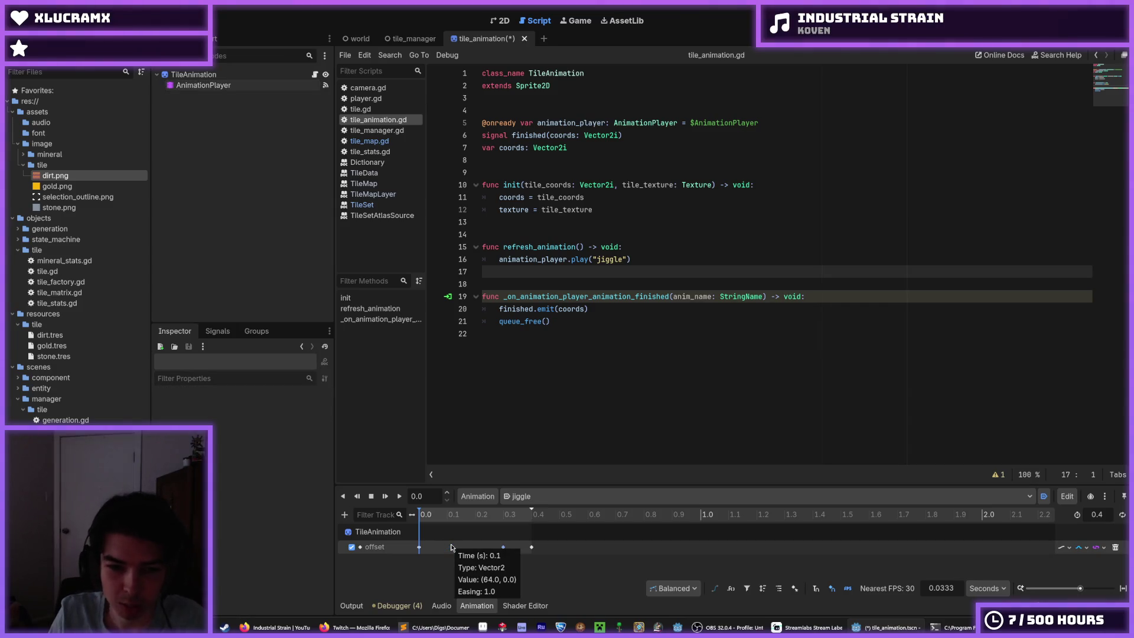
{"action": "left_click", "coordinate": [504, 547]}
{"action": "key", "text": "Delete"}
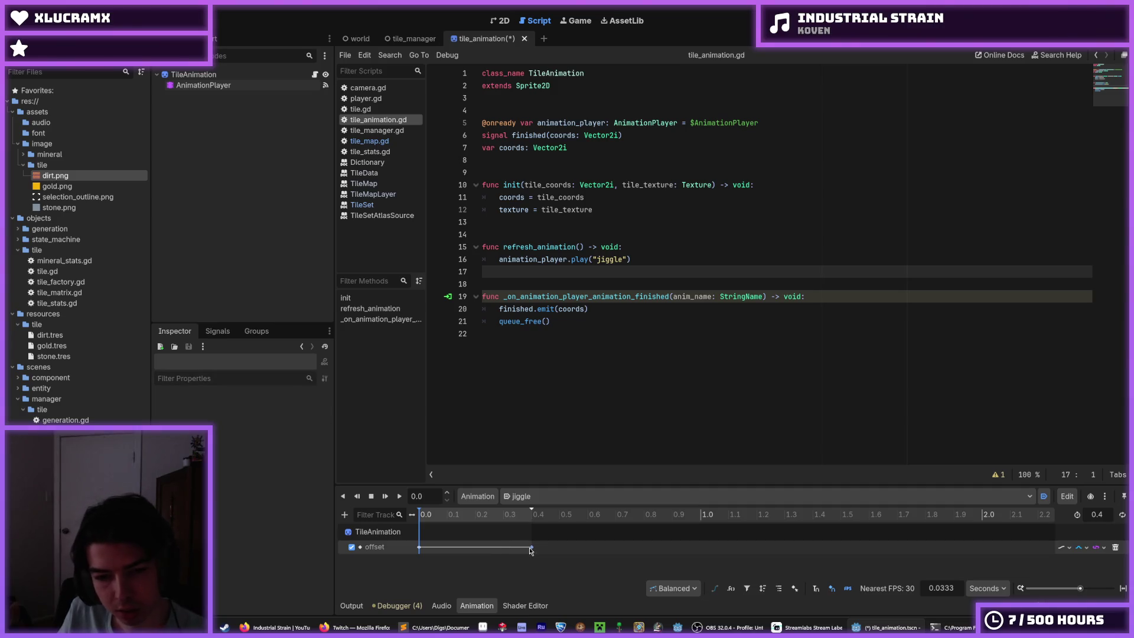
{"action": "left_click", "coordinate": [532, 548]}
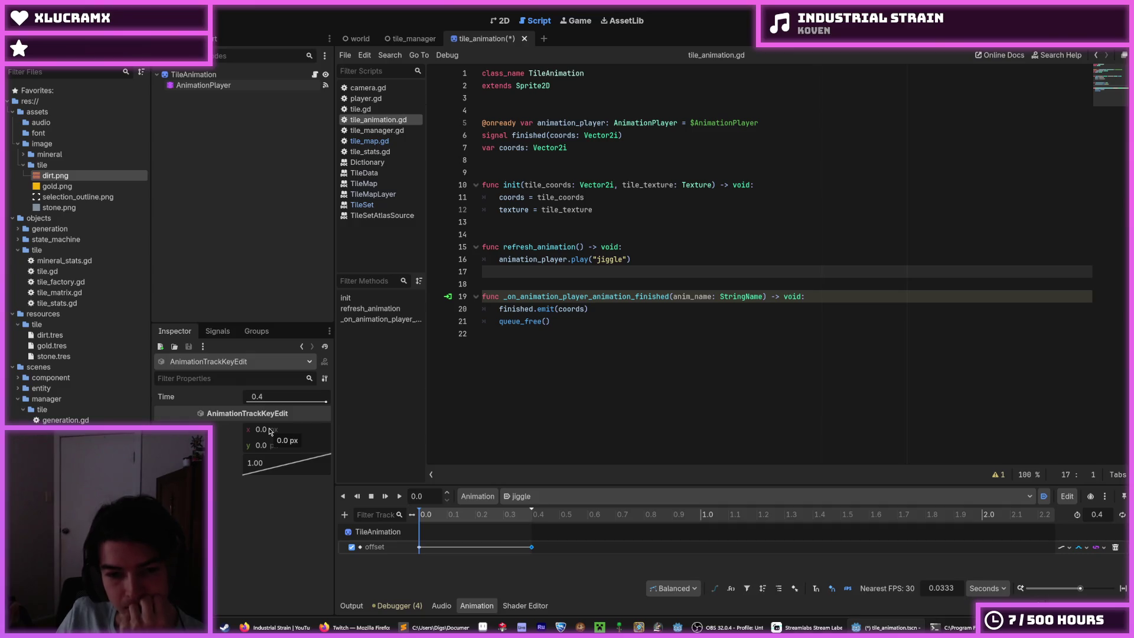
{"action": "left_click", "coordinate": [419, 547]}
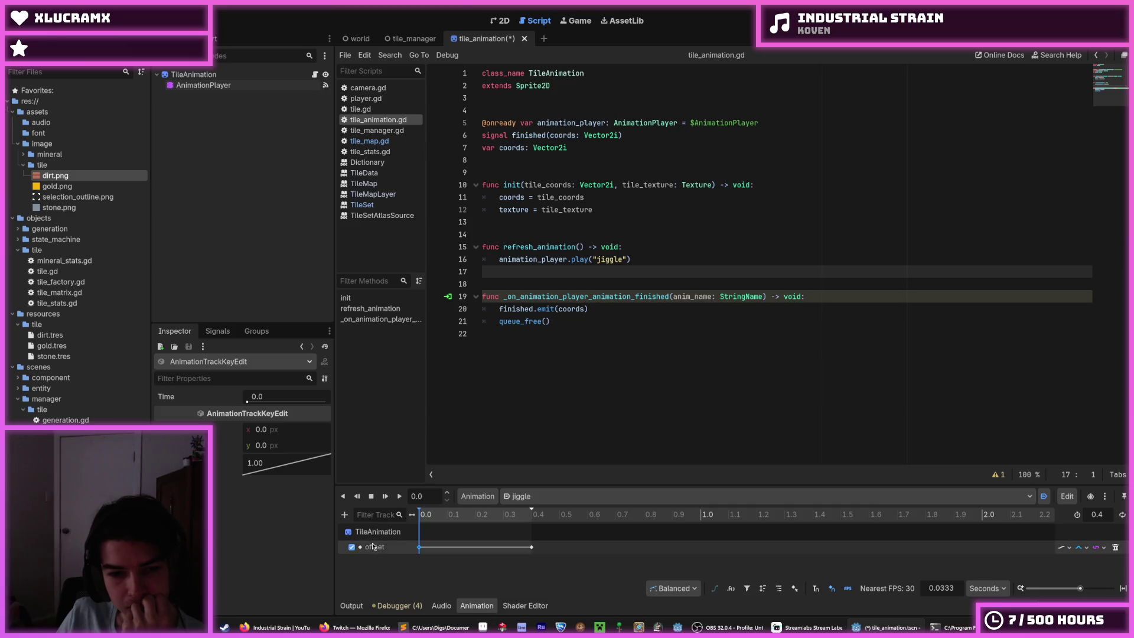
Add a property track animating the TileAnimation node's scale.
{"action": "left_click", "coordinate": [345, 516]}
{"action": "left_click", "coordinate": [378, 532]}
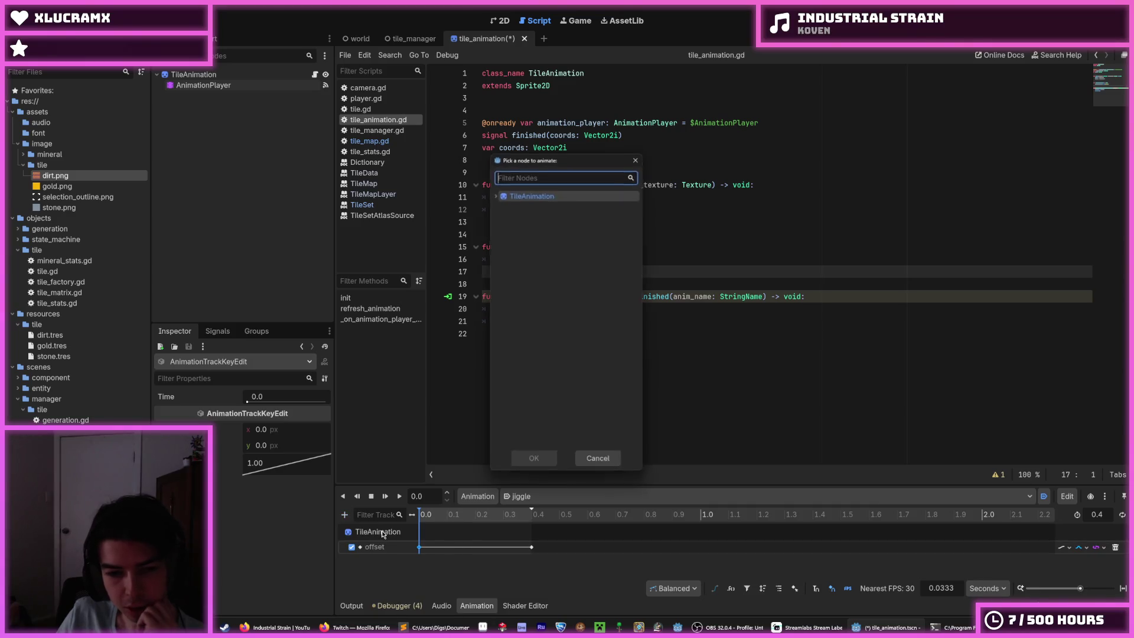
{"action": "left_click", "coordinate": [495, 194]}
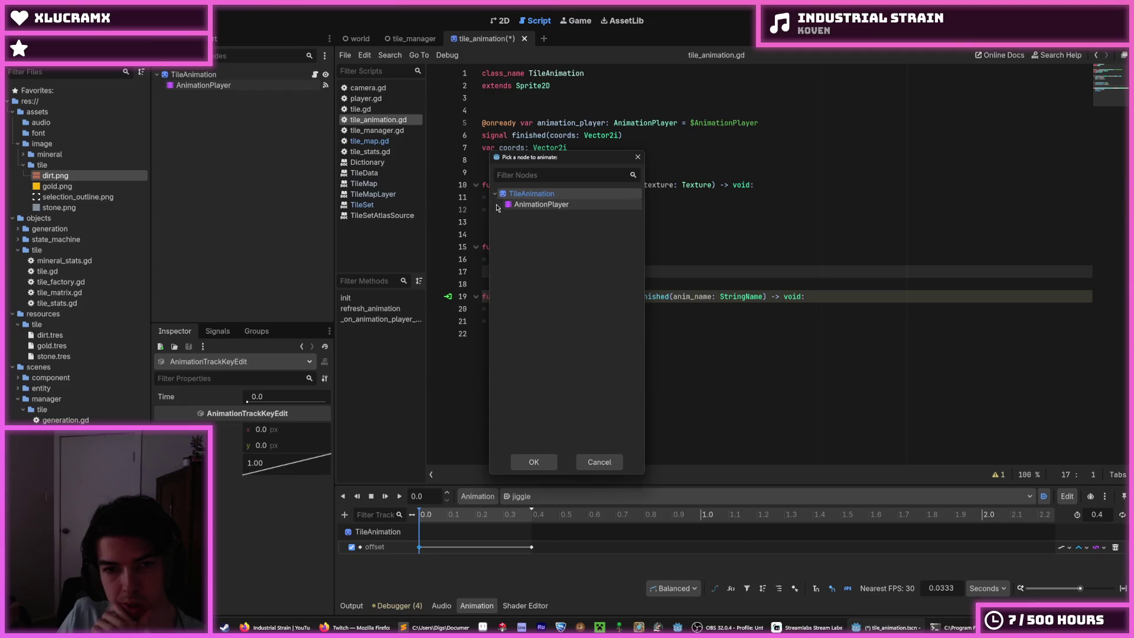
{"action": "left_click", "coordinate": [519, 204]}
{"action": "double_click", "coordinate": [519, 194]}
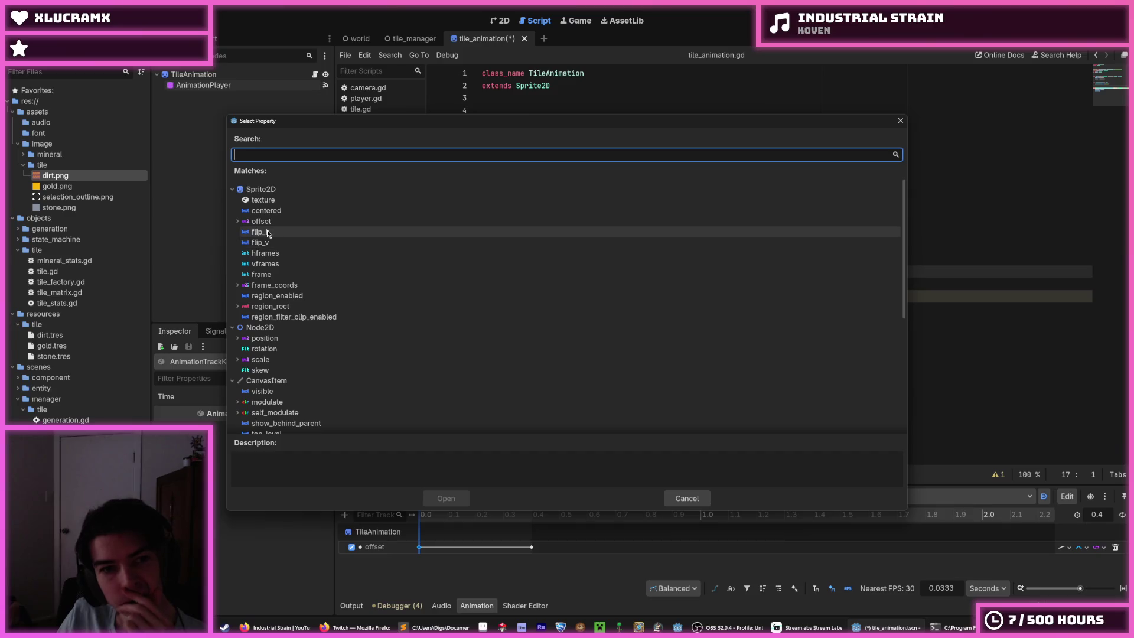
{"action": "double_click", "coordinate": [265, 361]}
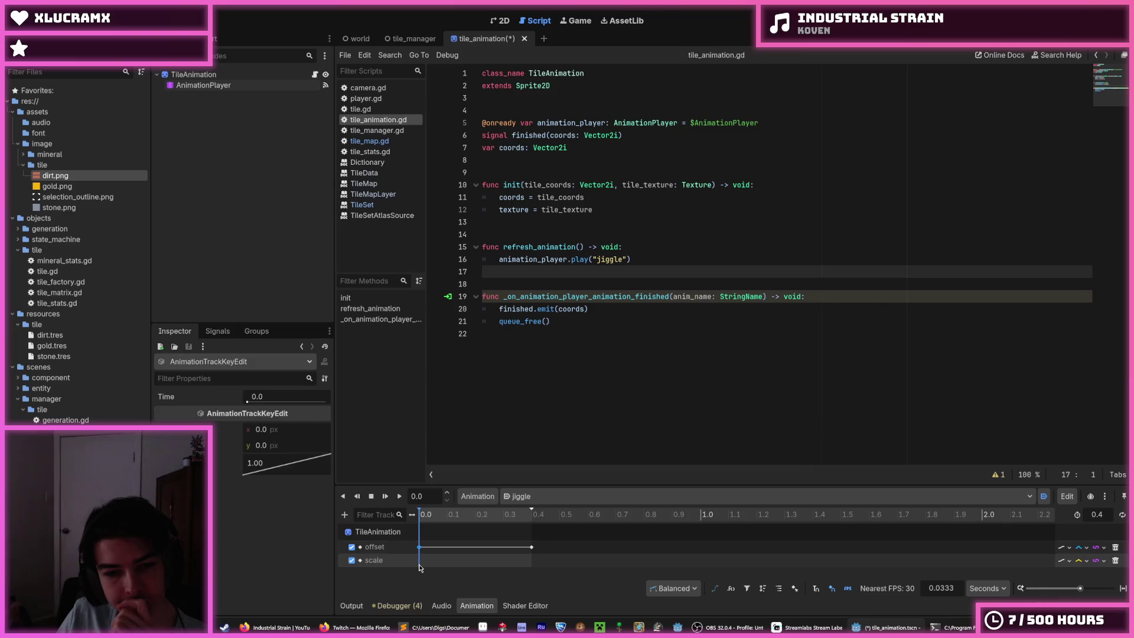
Insert scale keyframes at 0.0 s and 0.4 s and delete the offset track.
{"action": "left_click", "coordinate": [423, 566]}
{"action": "right_click", "coordinate": [423, 566]}
{"action": "left_click", "coordinate": [435, 571]}
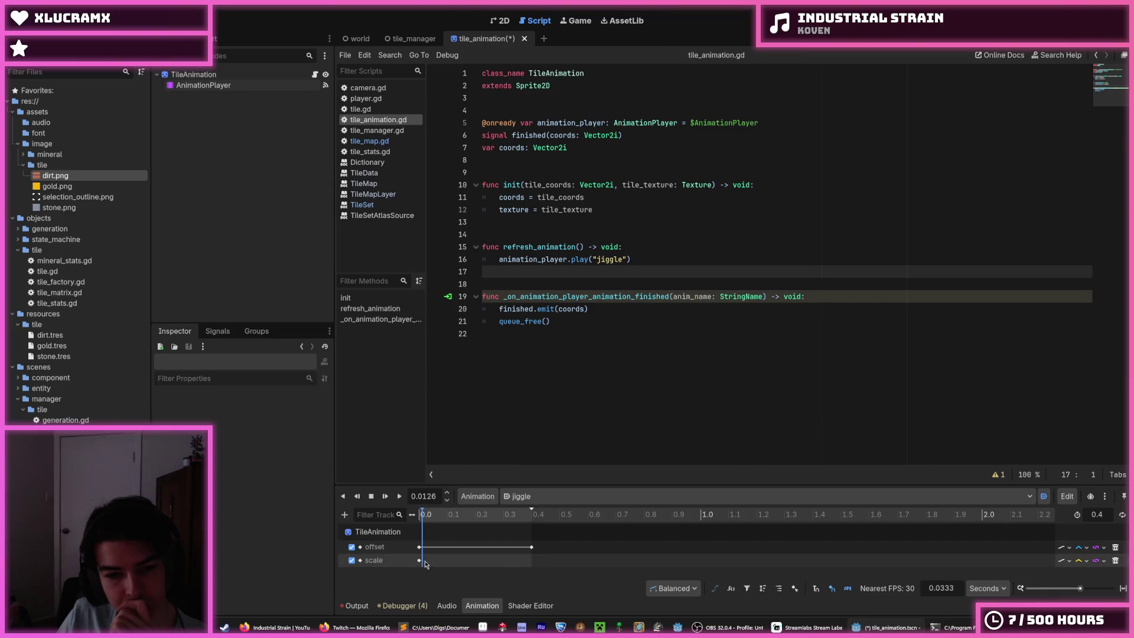
{"action": "left_click_drag", "start_coordinate": [409, 566], "coordinate": [422, 565]}
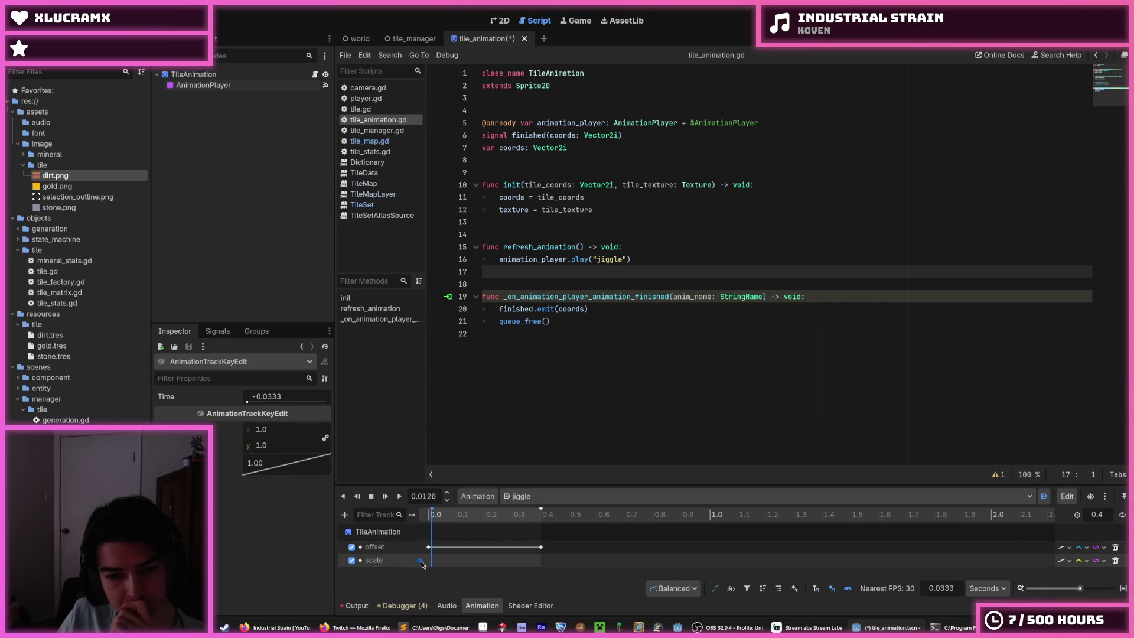
{"action": "left_click", "coordinate": [420, 548]}
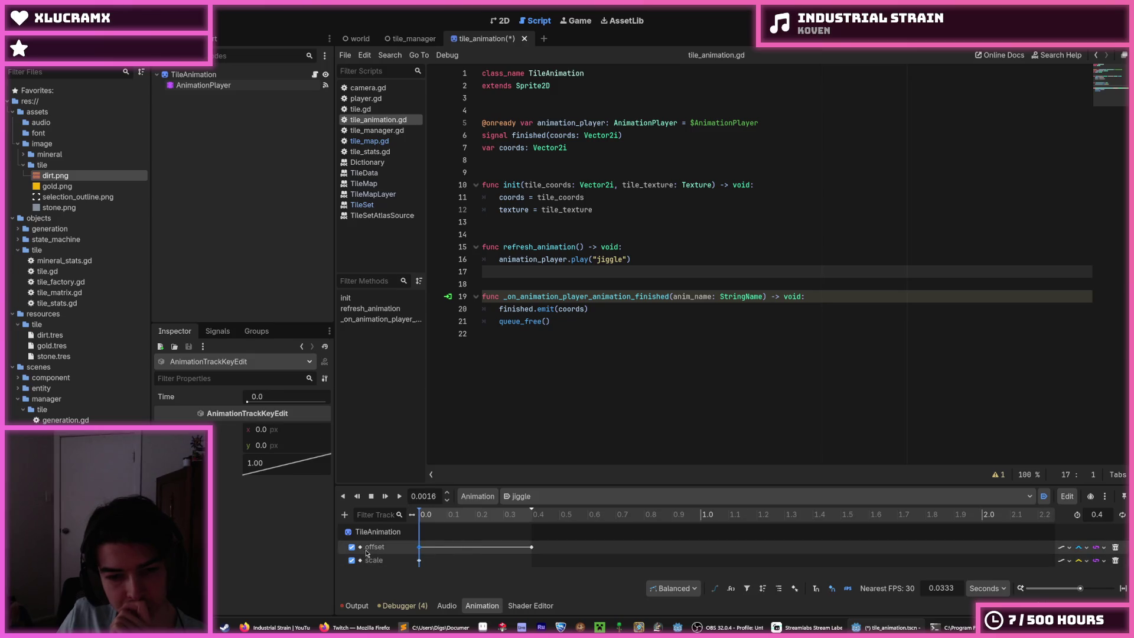
{"action": "left_click", "coordinate": [1116, 547]}
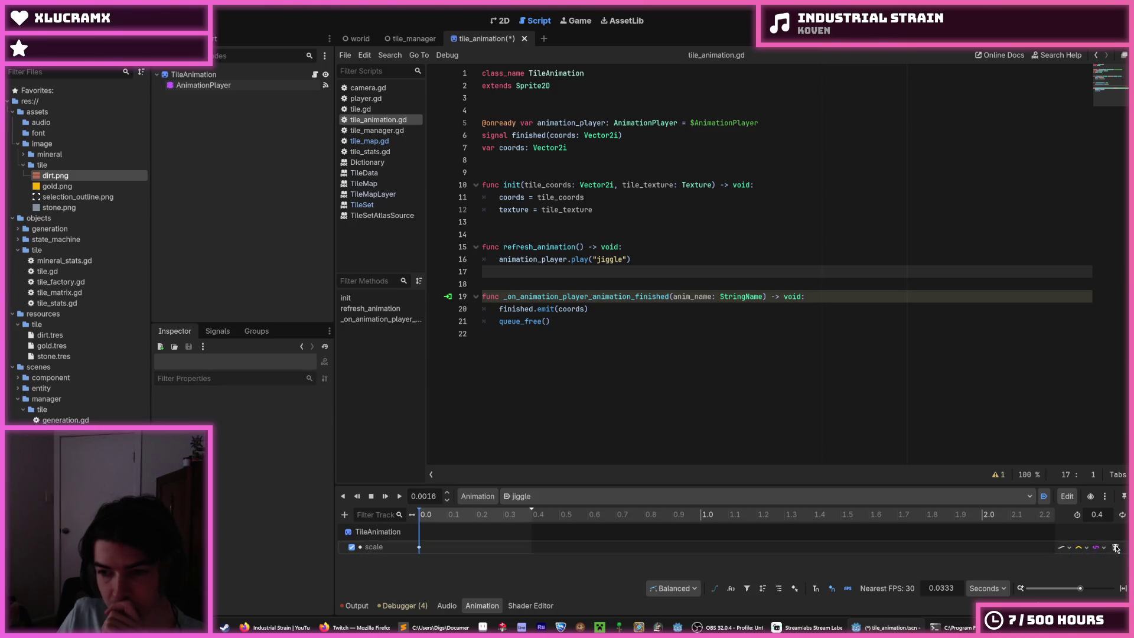
{"action": "right_click", "coordinate": [531, 551]}
{"action": "left_click", "coordinate": [546, 556]}
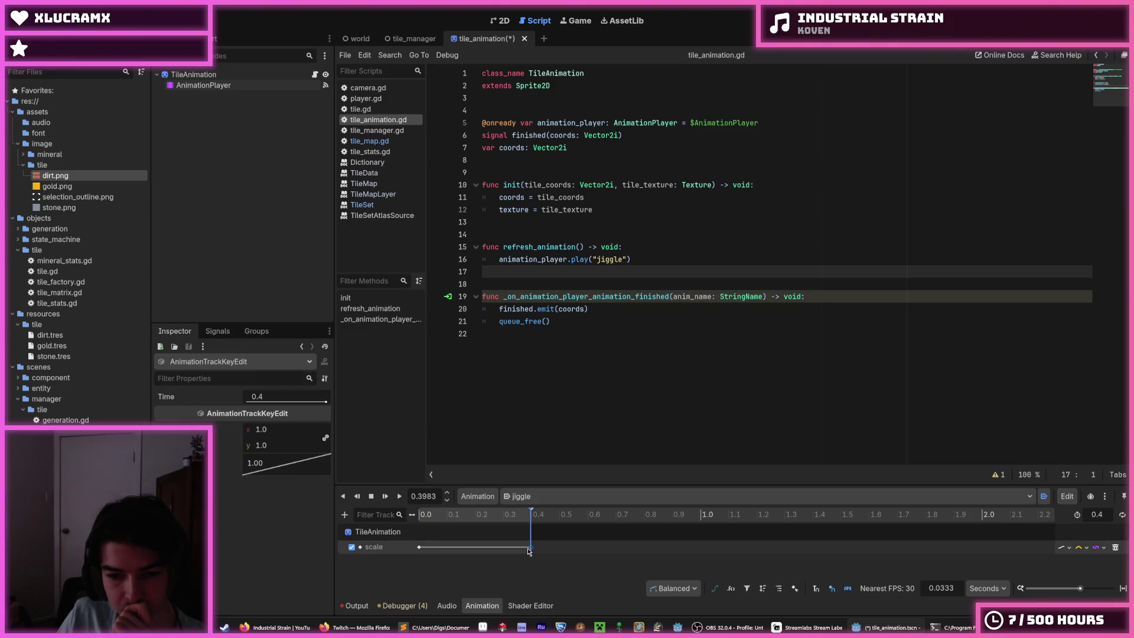
Set the first scale key to 1.5 × 1.5 and ease its curve to 2.92.
{"action": "left_click", "coordinate": [419, 547]}
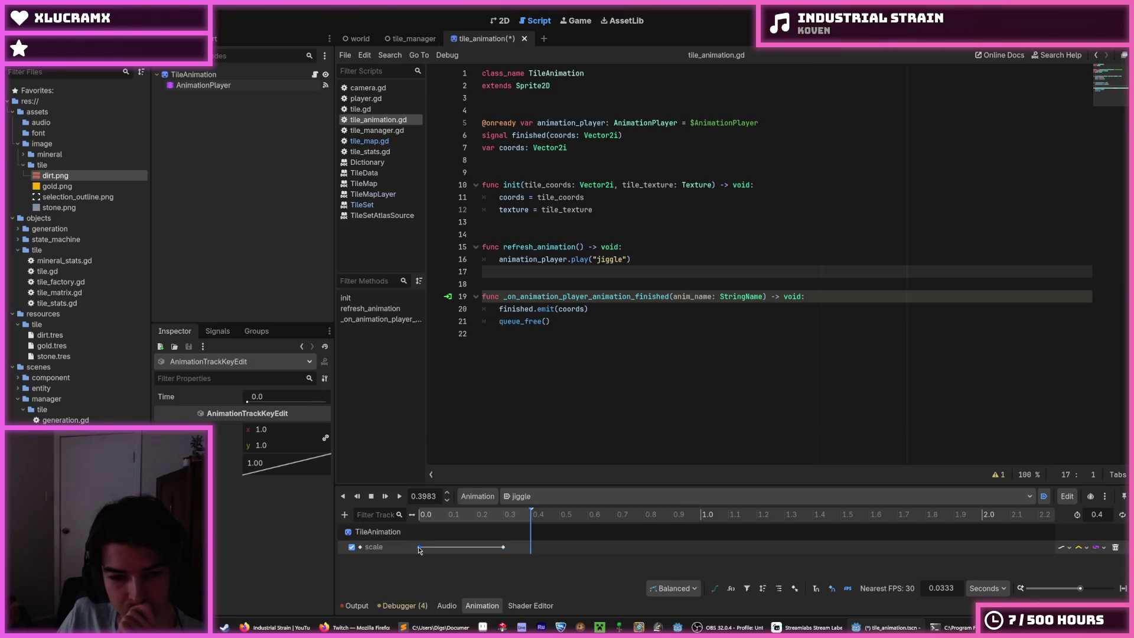
{"action": "left_click", "coordinate": [262, 431]}
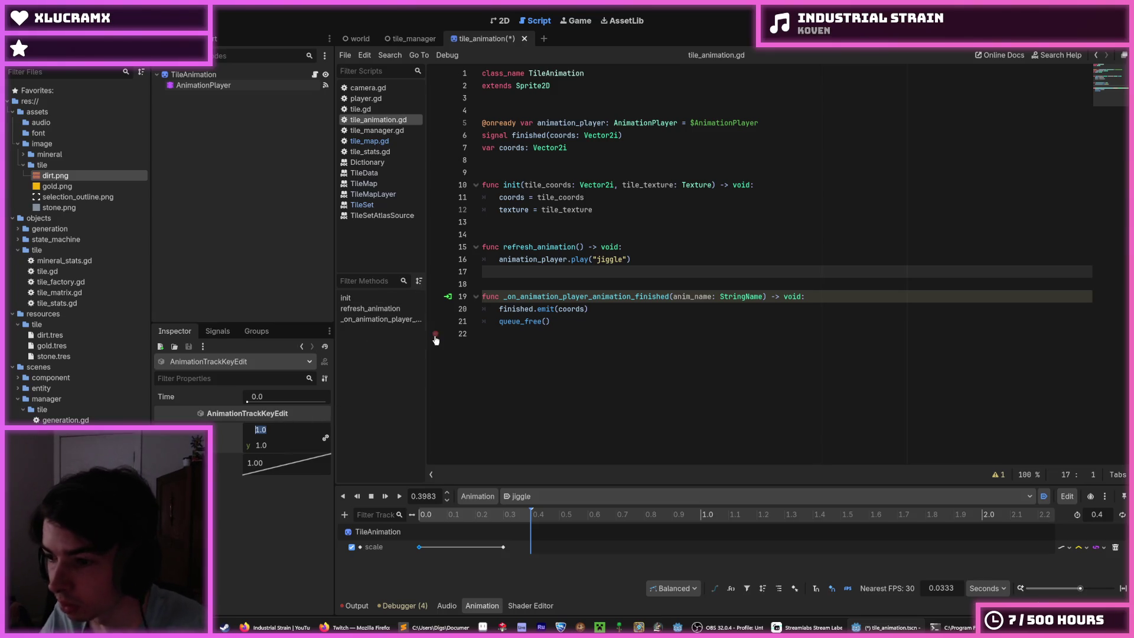
{"action": "type", "text": "1.5"}
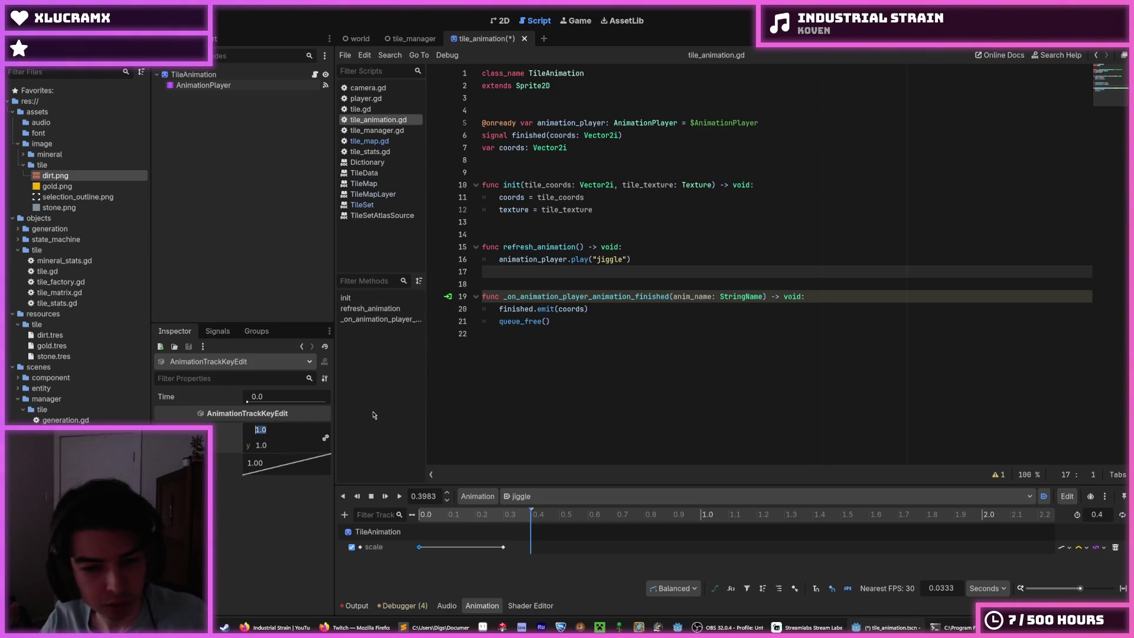
{"action": "key", "text": "Tab"}
{"action": "key", "text": "Return"}
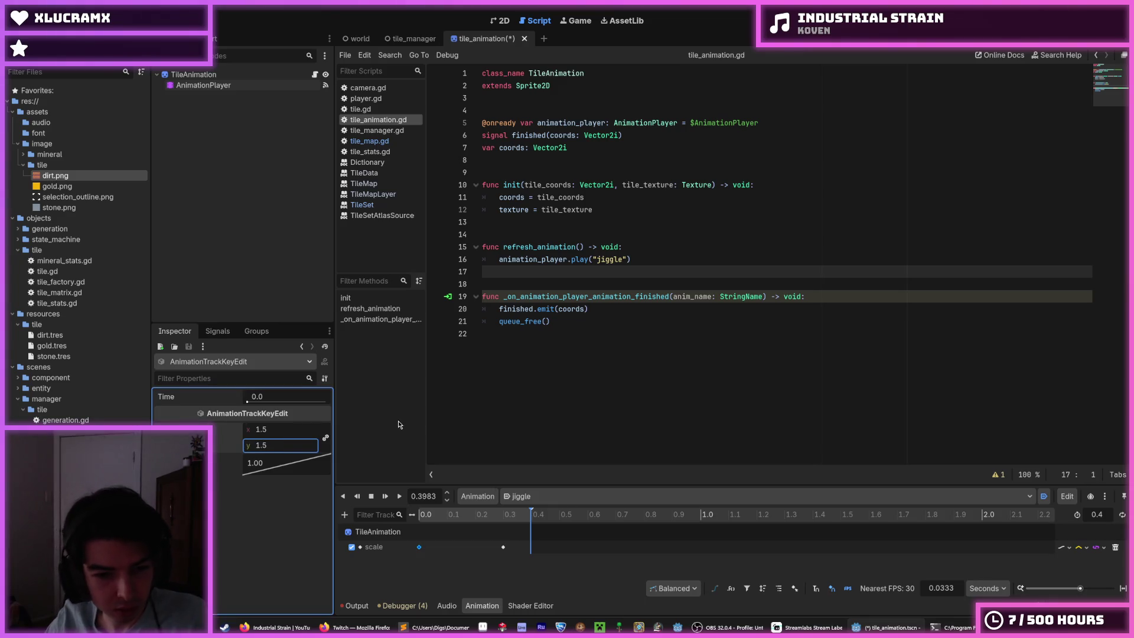
{"action": "mouse_move", "coordinate": [287, 470]}
{"action": "left_mouse_down"}
{"action": "mouse_move", "coordinate": [305, 547]}
{"action": "mouse_move", "coordinate": [302, 491]}
{"action": "left_mouse_up"}
Assign dirt.png as the TileAnimation sprite's texture, save the scene, and preview jiggle.
{"action": "left_click", "coordinate": [500, 20]}
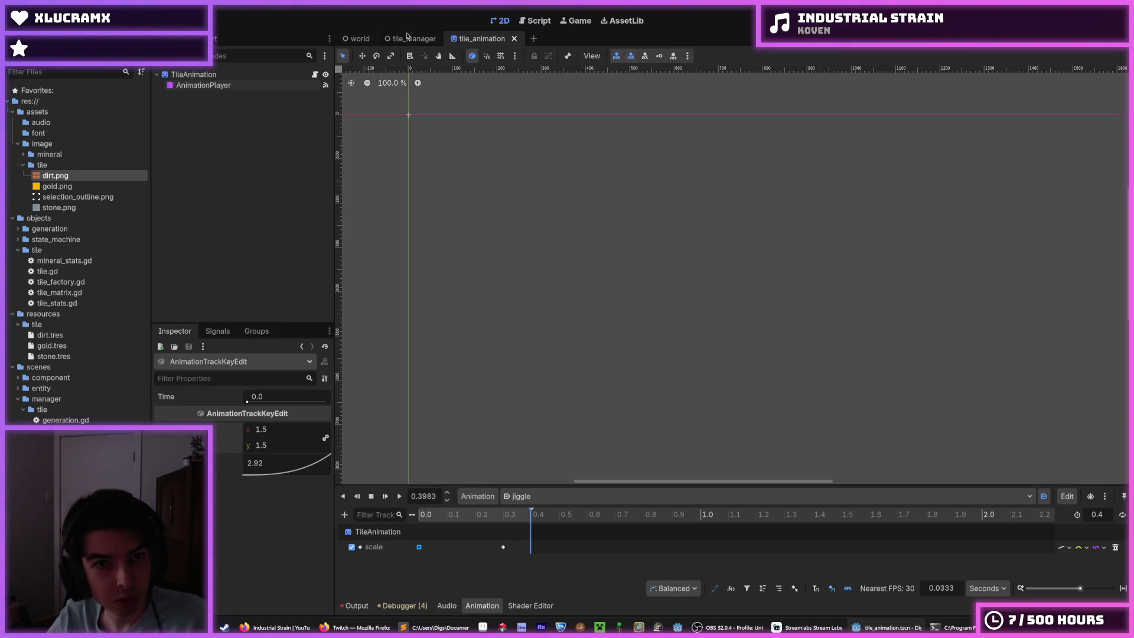
{"action": "left_click", "coordinate": [391, 39]}
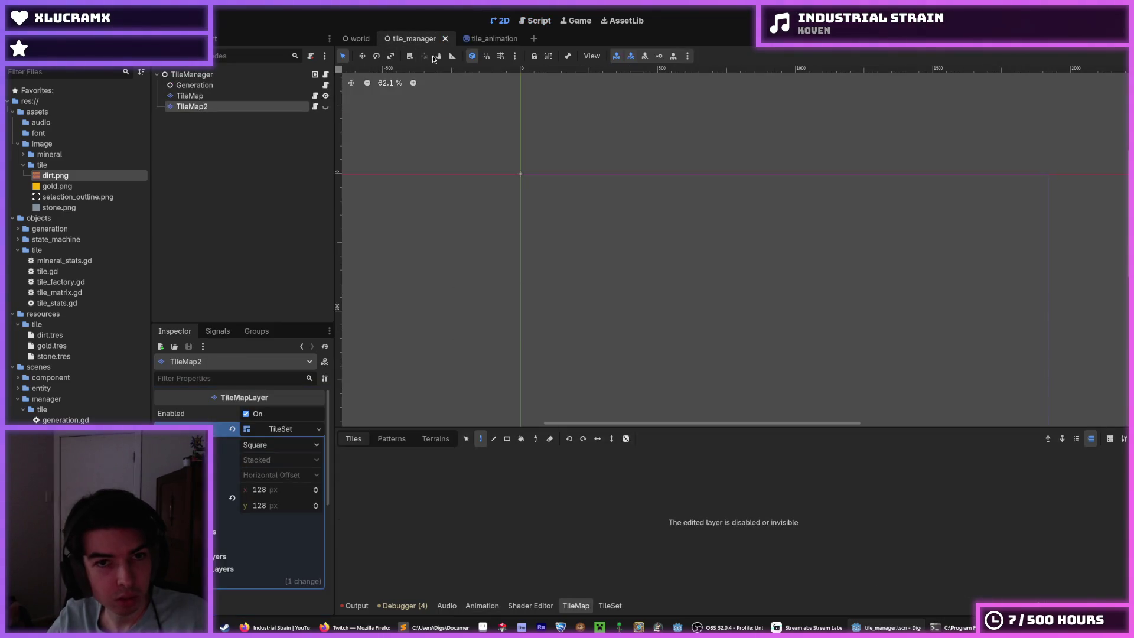
{"action": "left_click", "coordinate": [483, 39]}
{"action": "left_click", "coordinate": [194, 75]}
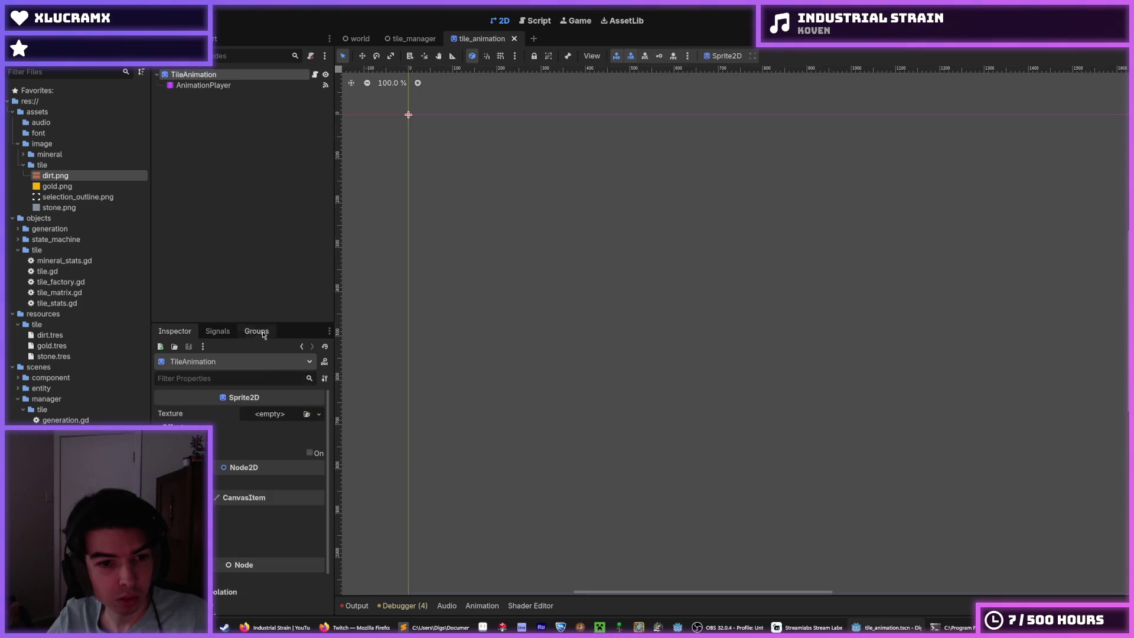
{"action": "left_click", "coordinate": [280, 415]}
{"action": "left_click", "coordinate": [55, 178]}
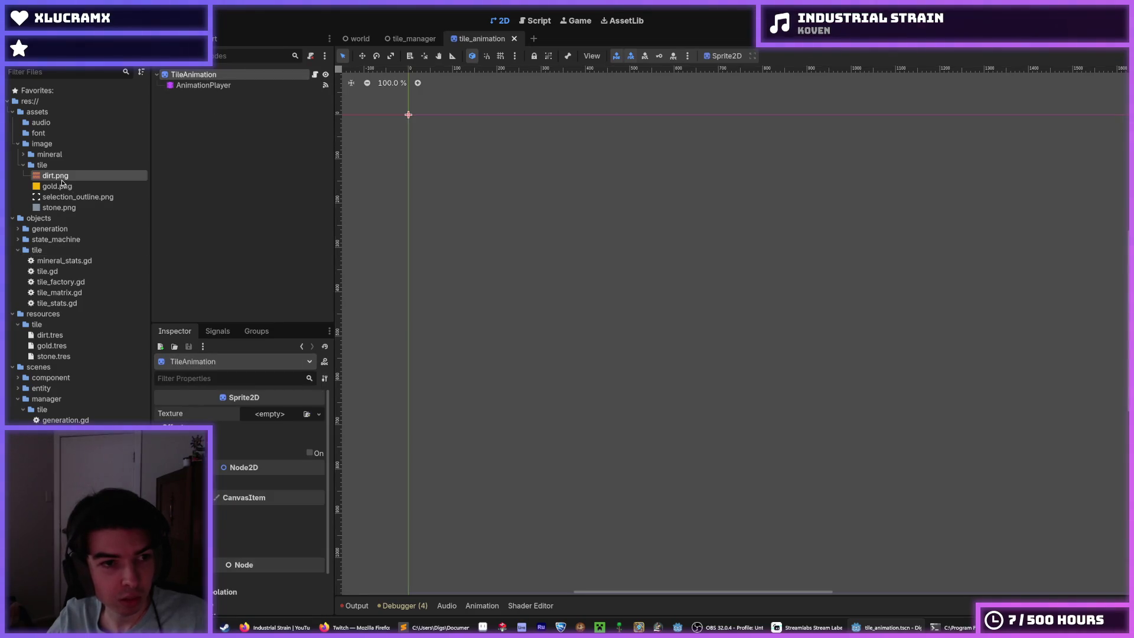
{"action": "mouse_move", "coordinate": [56, 177]}
{"action": "left_mouse_down"}
{"action": "mouse_move", "coordinate": [266, 319]}
{"action": "mouse_move", "coordinate": [274, 417]}
{"action": "left_mouse_up"}
{"action": "key", "text": "ctrl+s"}
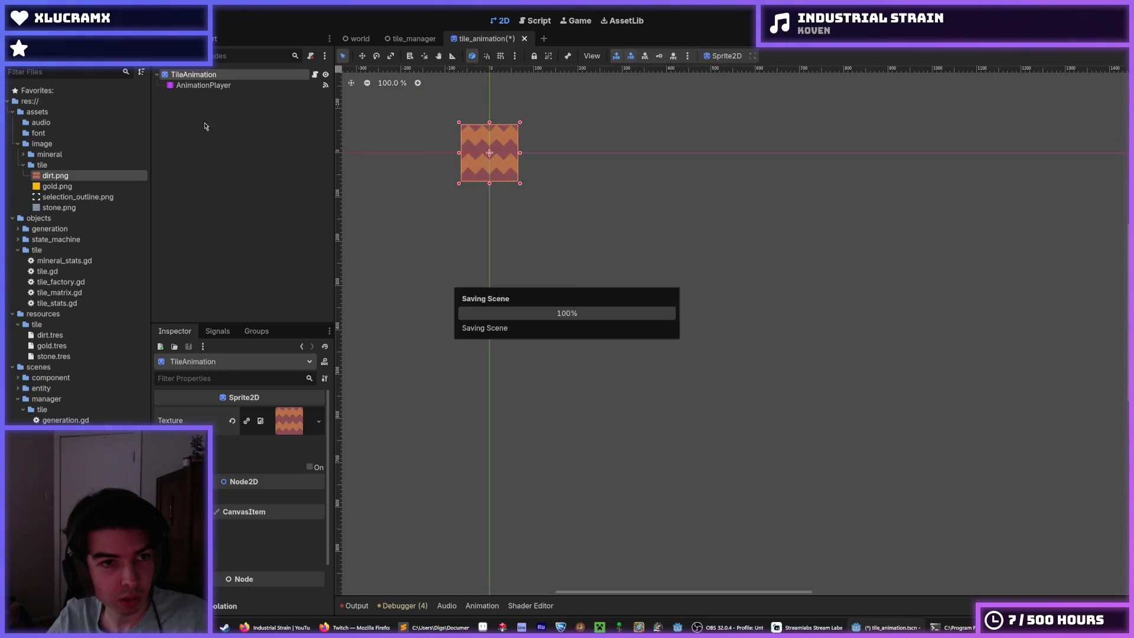
{"action": "left_click", "coordinate": [203, 85]}
{"action": "left_click", "coordinate": [399, 498]}
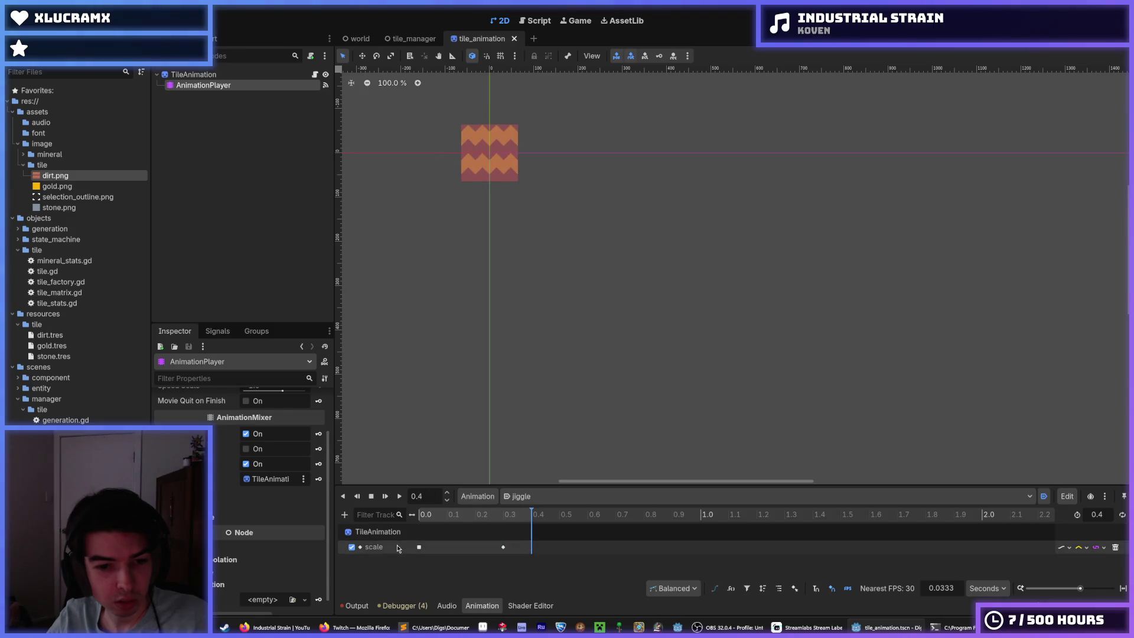
Select the jiggle animation's starting scale key and preview the animation several times.
{"action": "double_click", "coordinate": [420, 547]}
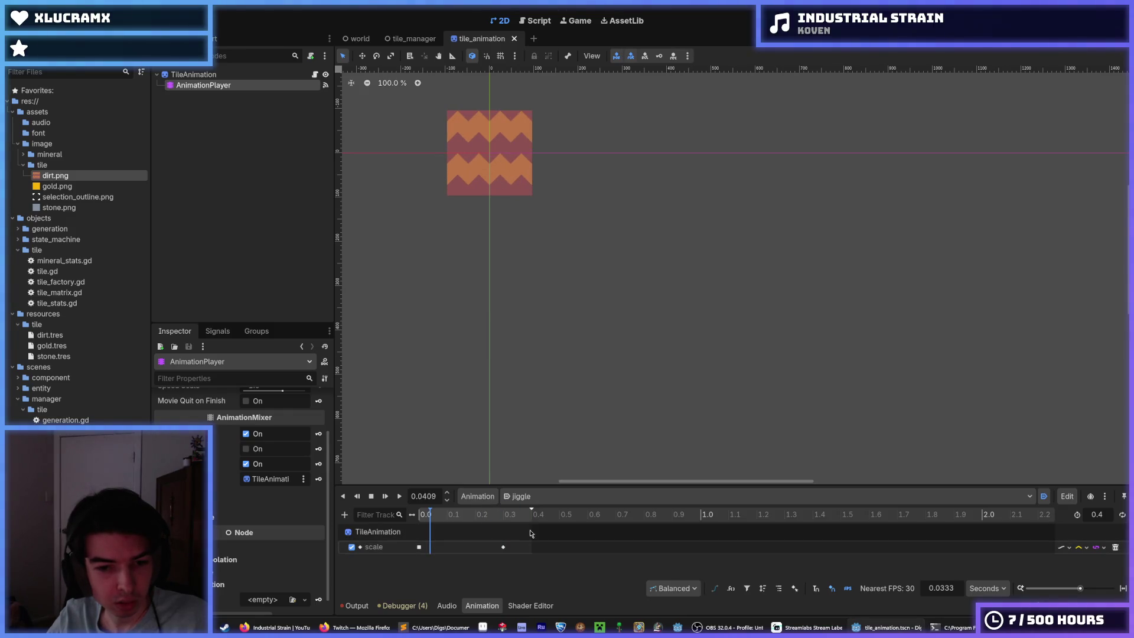
{"action": "scroll", "coordinate": [243, 482], "scroll_direction": "up", "scroll_amount": 2}
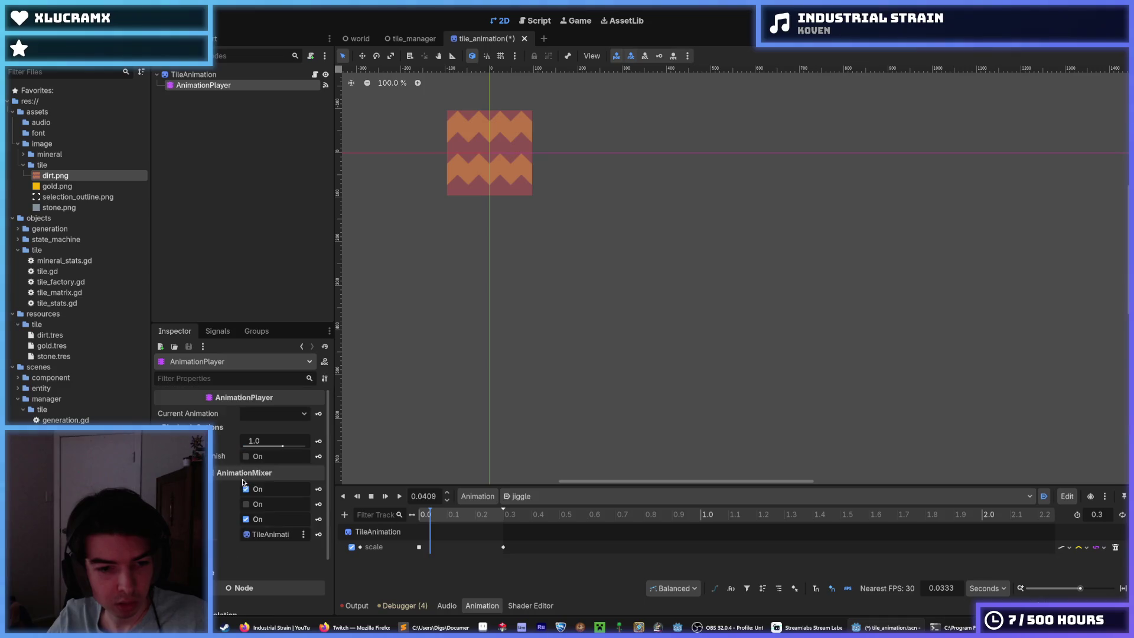
{"action": "left_click", "coordinate": [420, 547]}
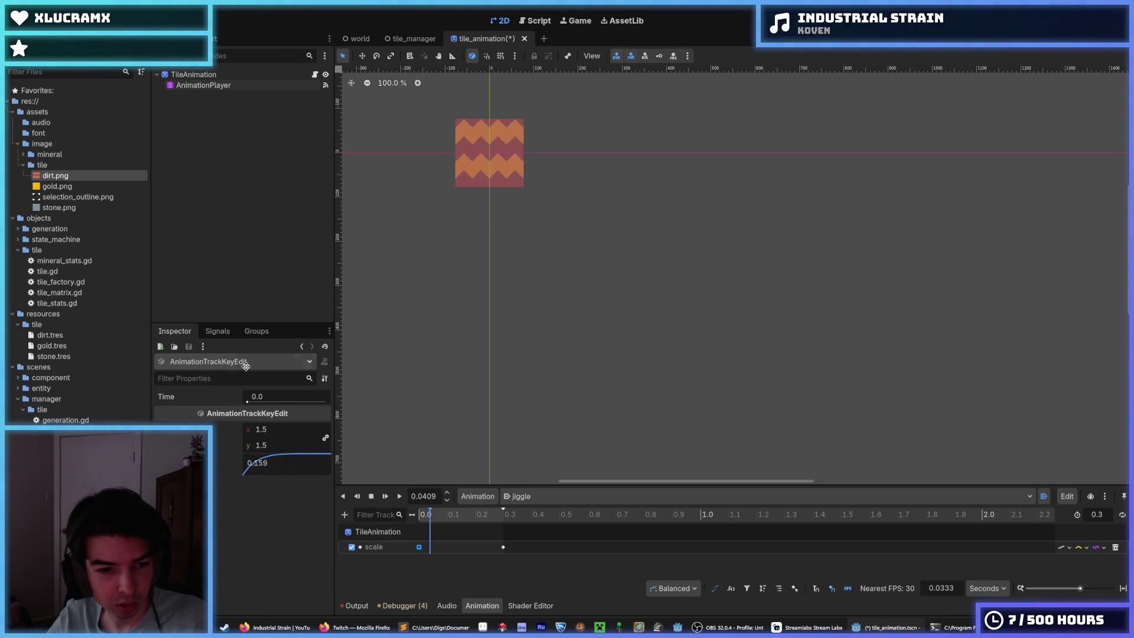
{"action": "left_click", "coordinate": [424, 515]}
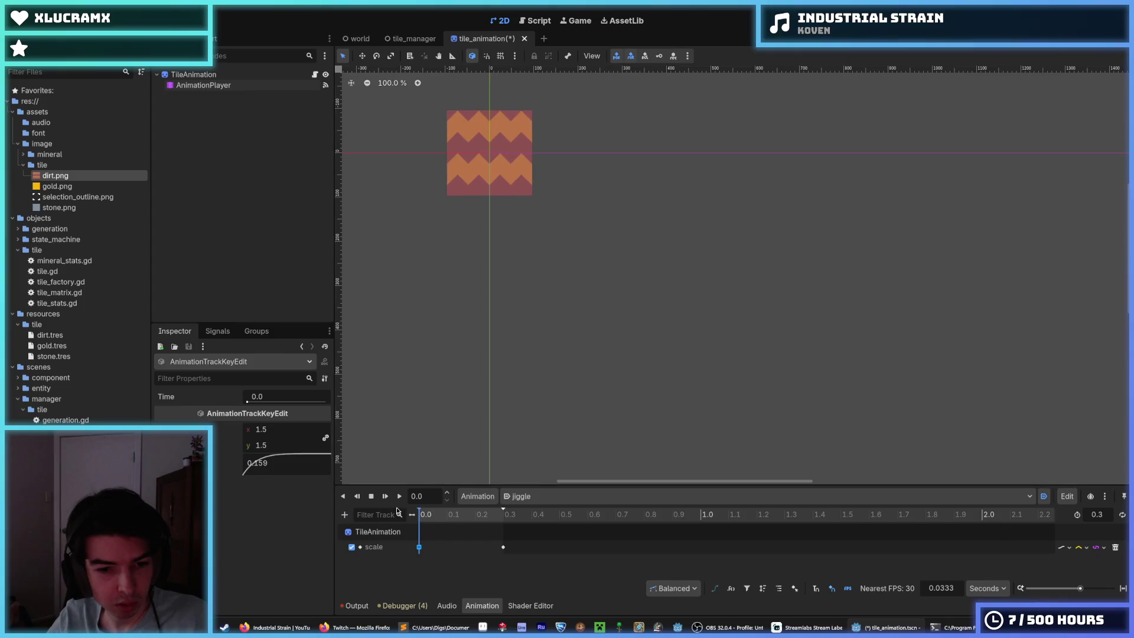
{"action": "left_click", "coordinate": [399, 497]}
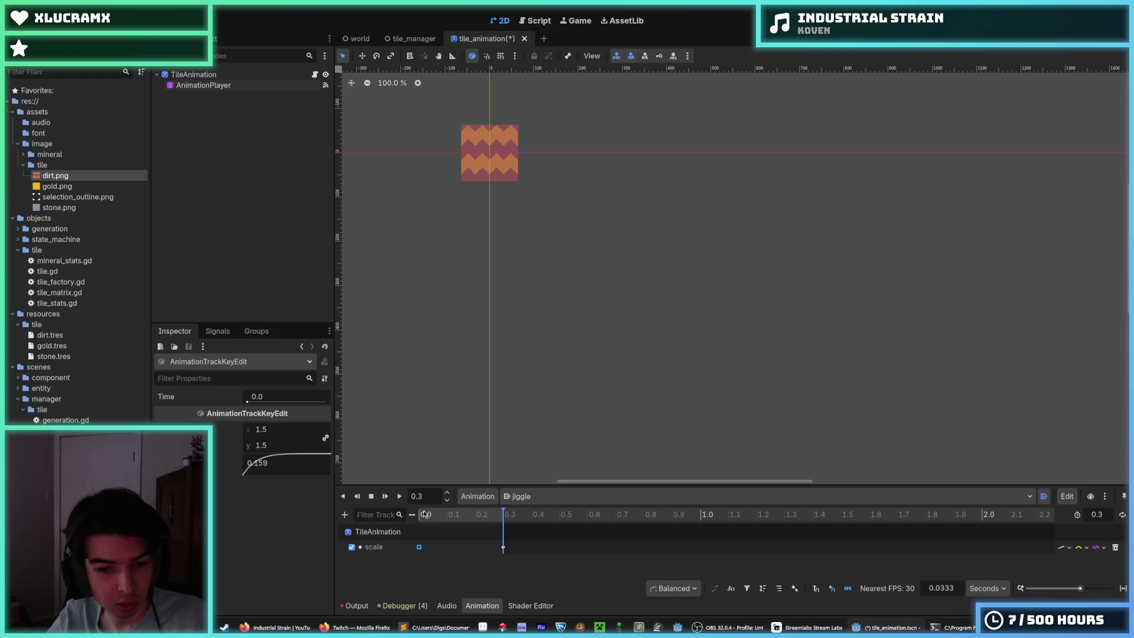
{"action": "left_click", "coordinate": [400, 497]}
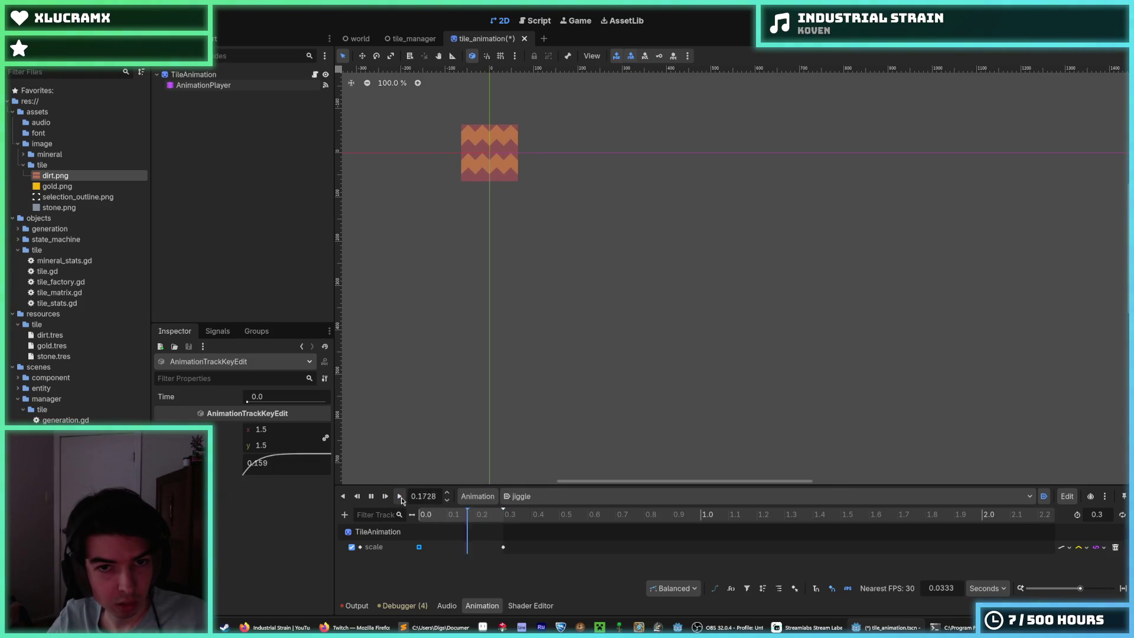
{"action": "left_click", "coordinate": [400, 498]}
{"action": "left_click", "coordinate": [401, 498]}
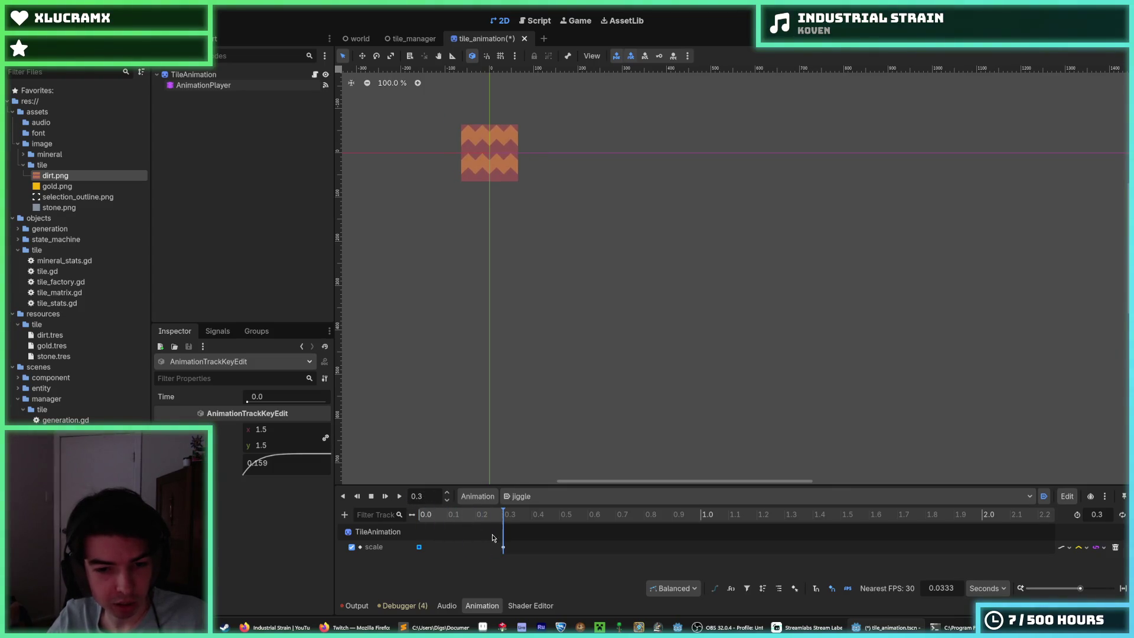
{"action": "left_click", "coordinate": [476, 547]}
{"action": "left_click", "coordinate": [400, 497]}
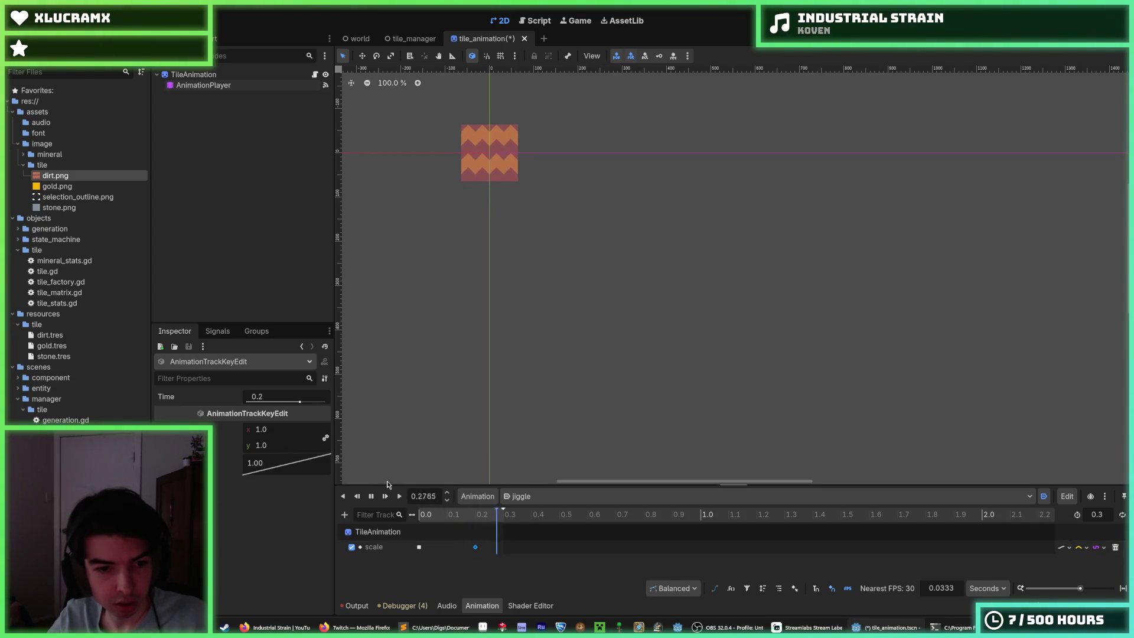
Give the starting 1.5 scale key an easing of 0.25 and save the scene.
{"action": "left_click", "coordinate": [419, 547]}
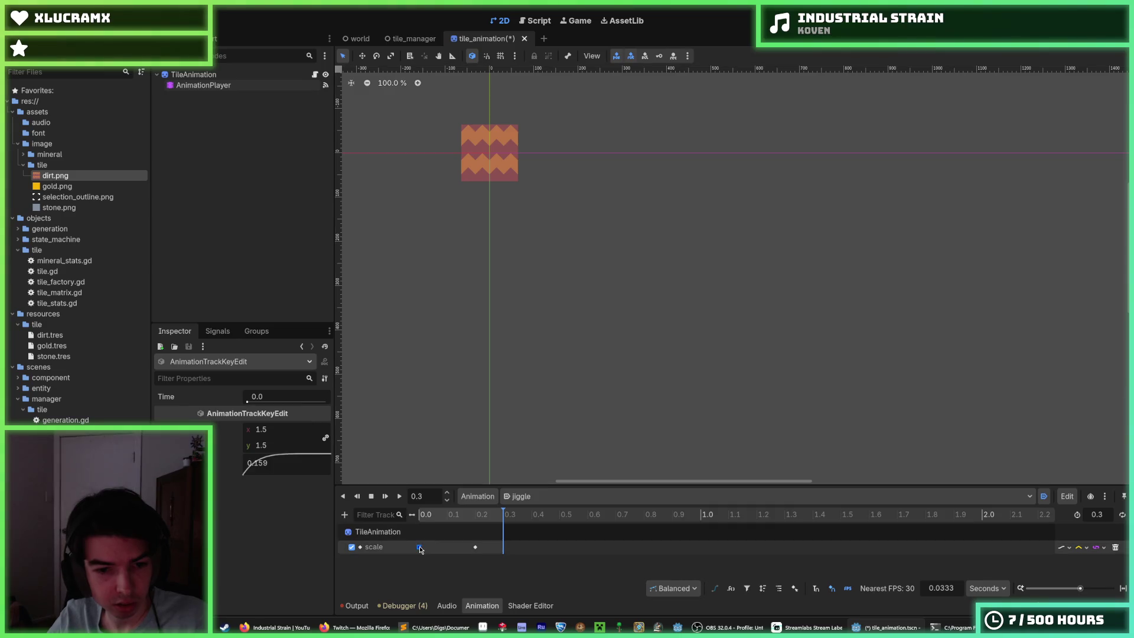
{"action": "double_click", "coordinate": [269, 464]}
{"action": "type", "text": "0.25"}
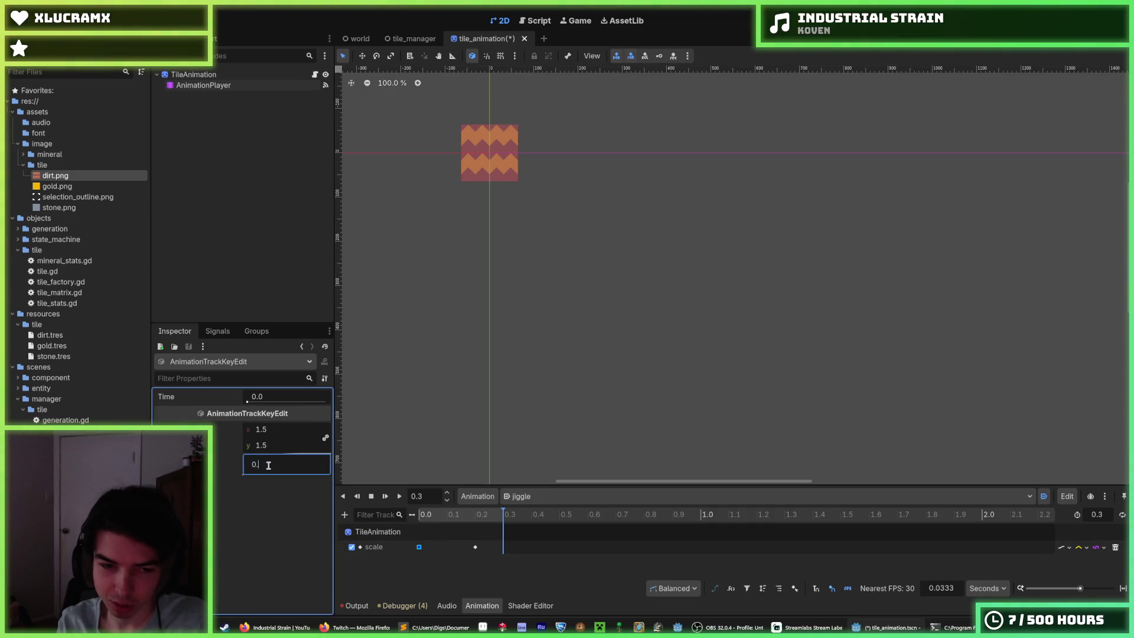
{"action": "key", "text": "Return"}
{"action": "key", "text": "ctrl+s"}
Move the ending scale key, replay the jiggle preview from the start, and save the scene.
{"action": "left_click", "coordinate": [416, 543]}
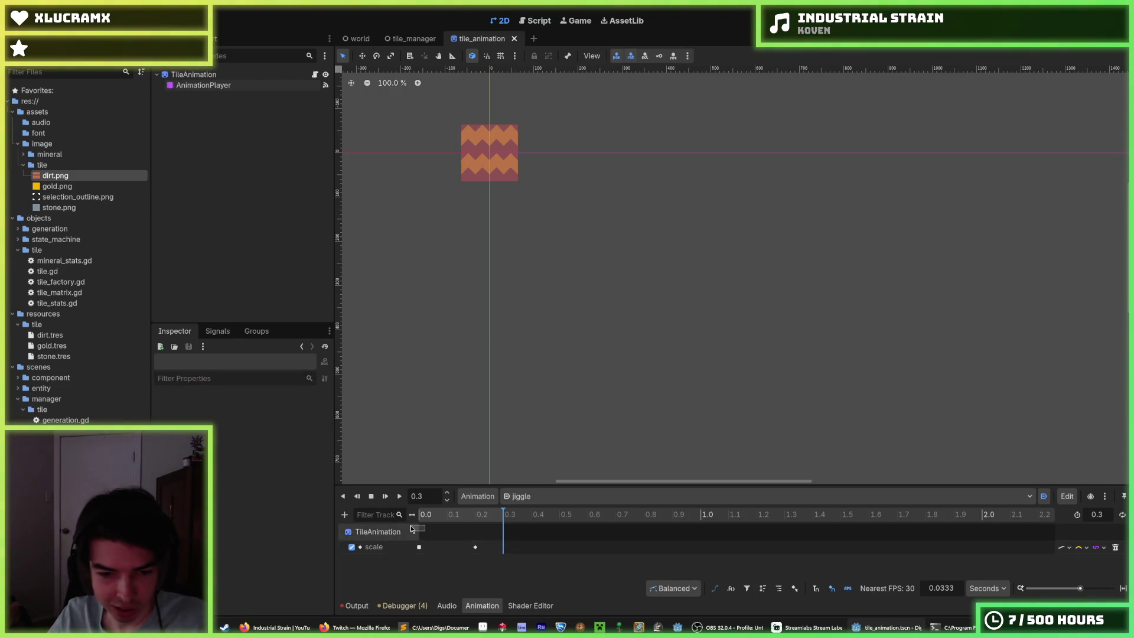
{"action": "left_click", "coordinate": [400, 497]}
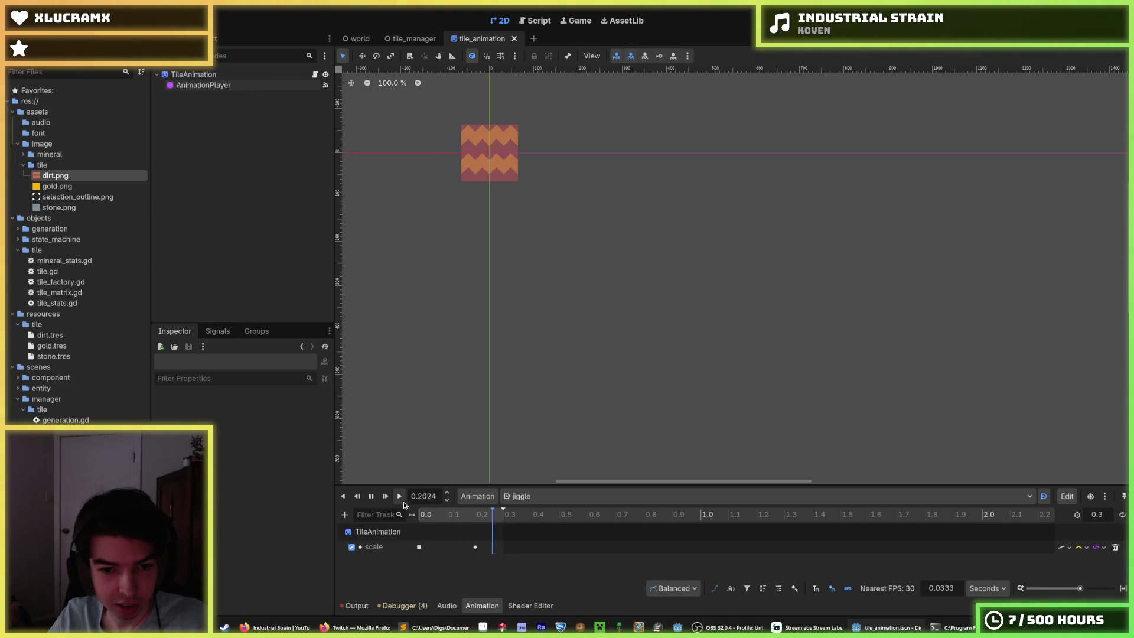
{"action": "left_click", "coordinate": [419, 547]}
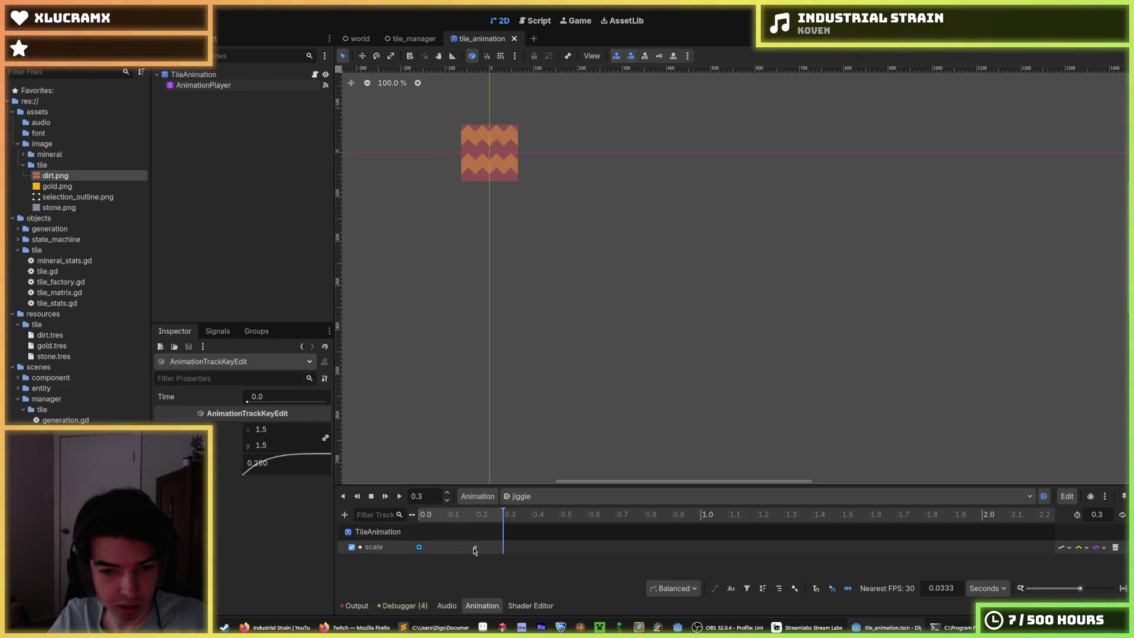
{"action": "left_click_drag", "start_coordinate": [500, 553], "coordinate": [502, 549]}
{"action": "left_click", "coordinate": [409, 515]}
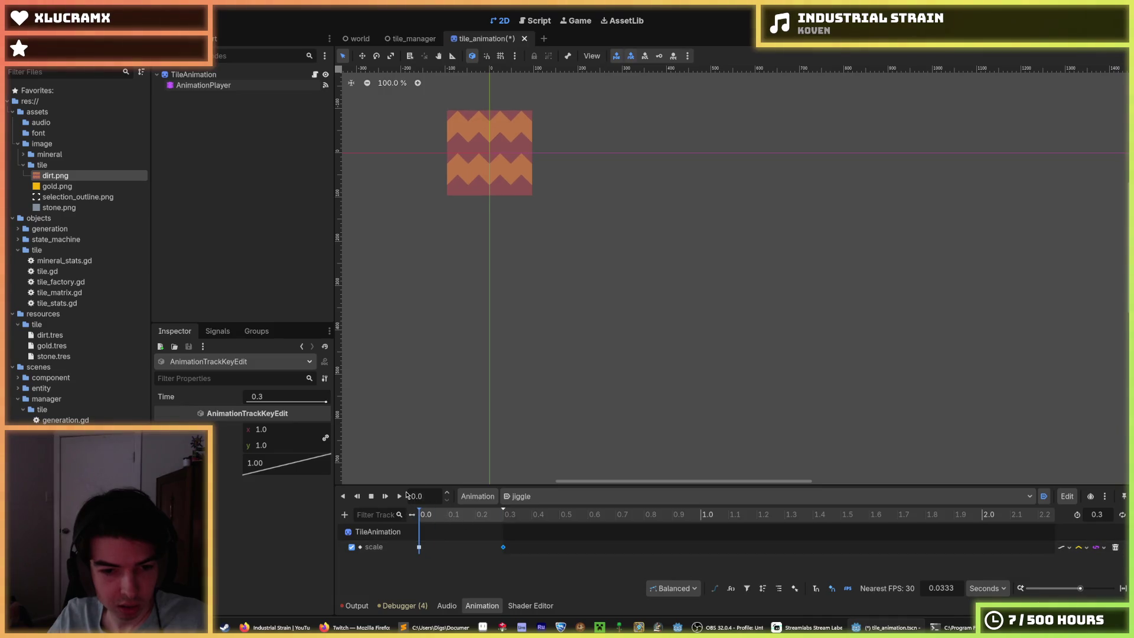
{"action": "left_click", "coordinate": [404, 496]}
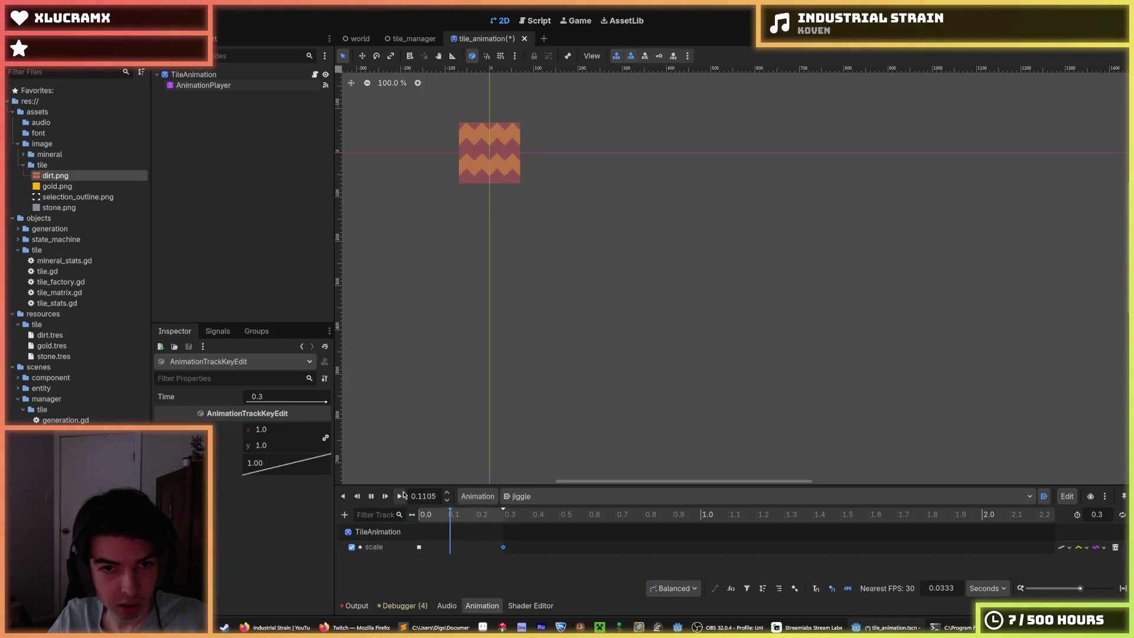
{"action": "left_click", "coordinate": [504, 549]}
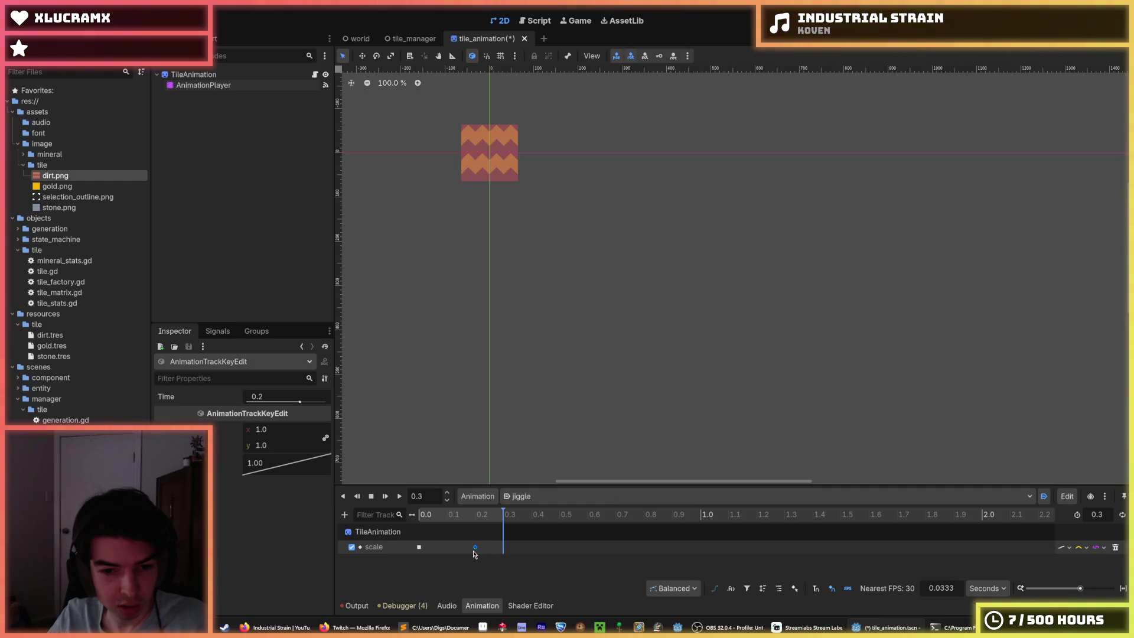
{"action": "key", "text": "ctrl+s"}
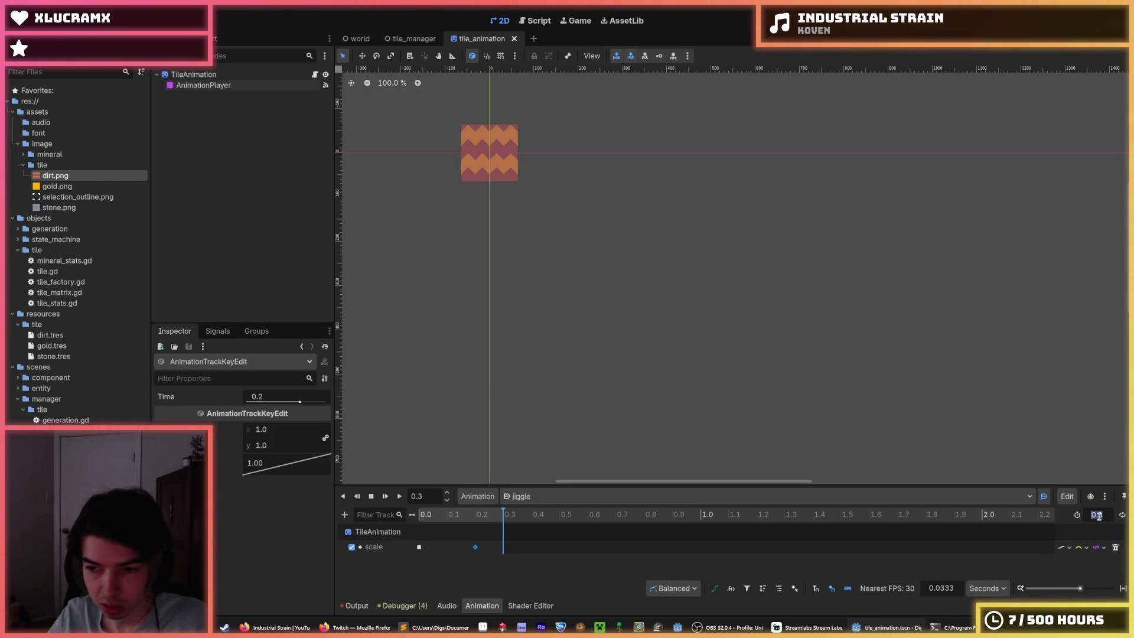
Set the jiggle animation length to 0.2 seconds and run the game with F5.
{"action": "type", "text": "0.2"}
{"action": "key", "text": "Return"}
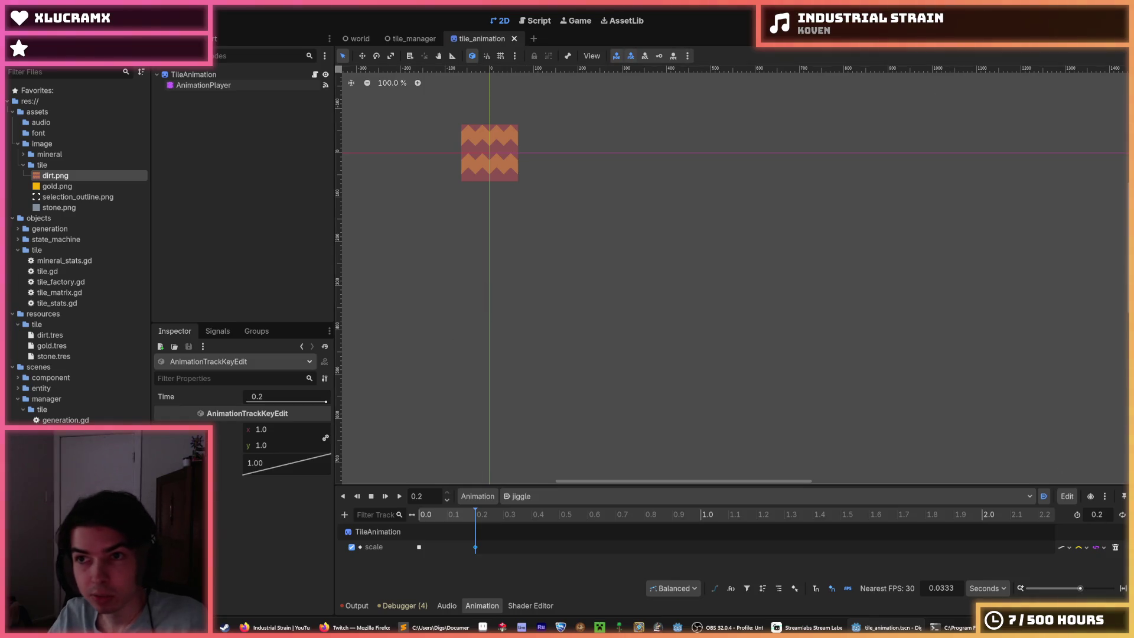
{"action": "key", "text": "F5"}
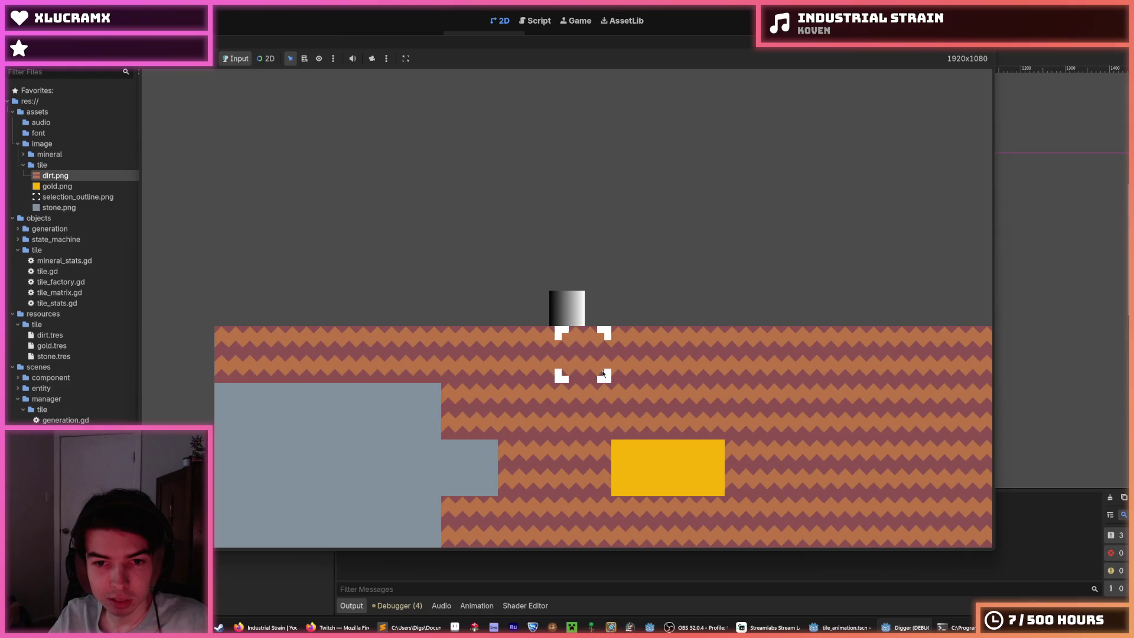
Dig the dirt and stone tiles around the player, watching the outline and jiggle.
{"action": "left_click", "coordinate": [603, 373]}
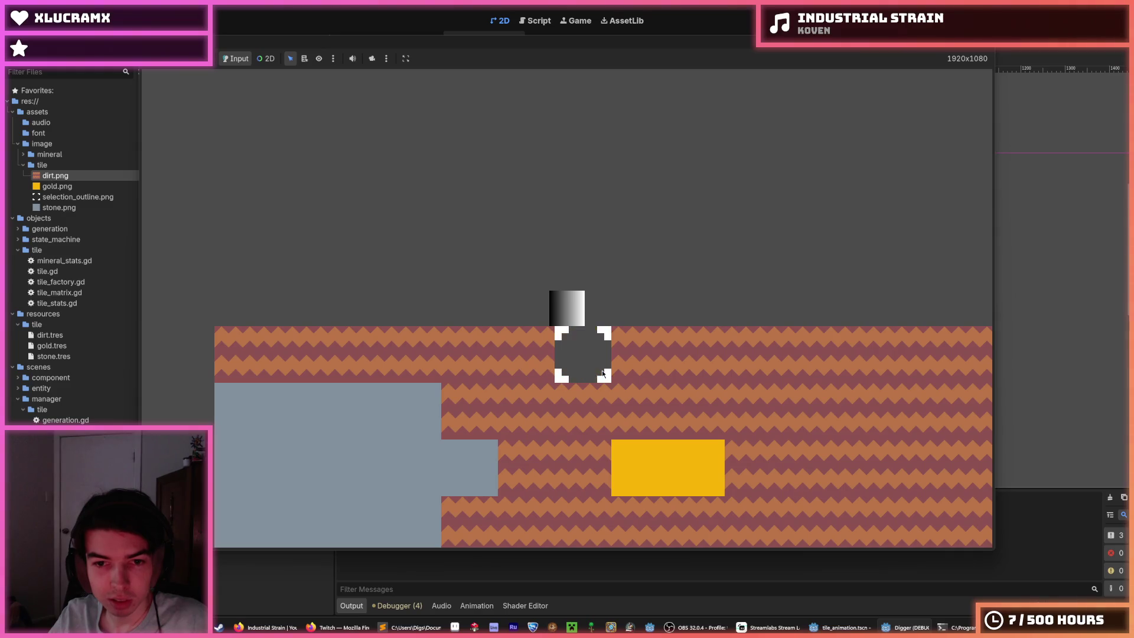
{"action": "left_click", "coordinate": [382, 317]}
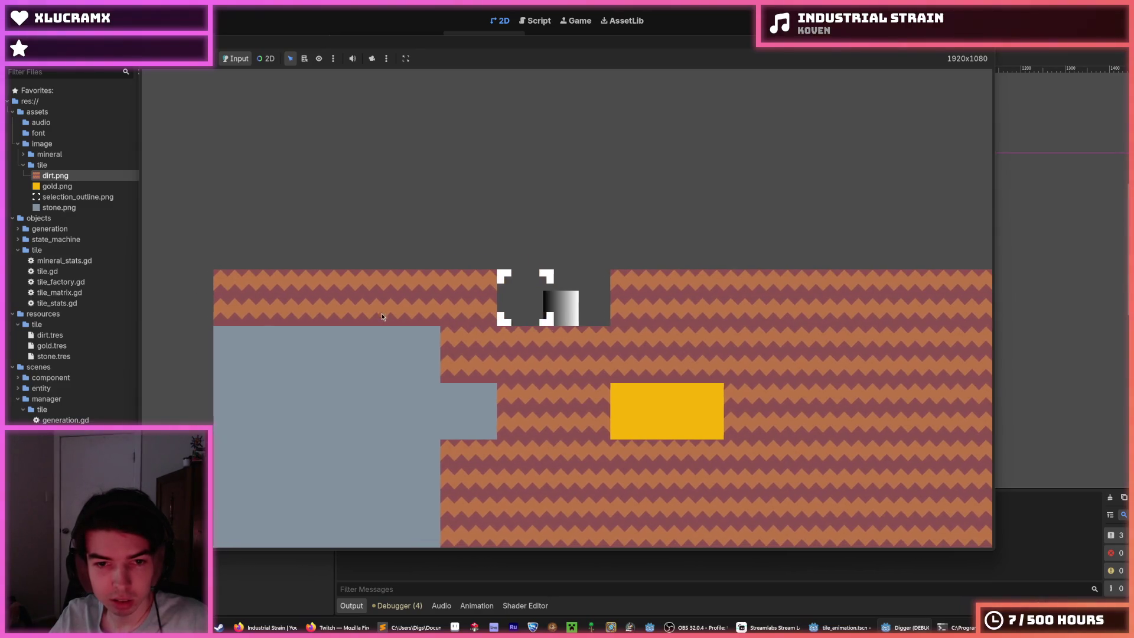
{"action": "left_click", "coordinate": [378, 312]}
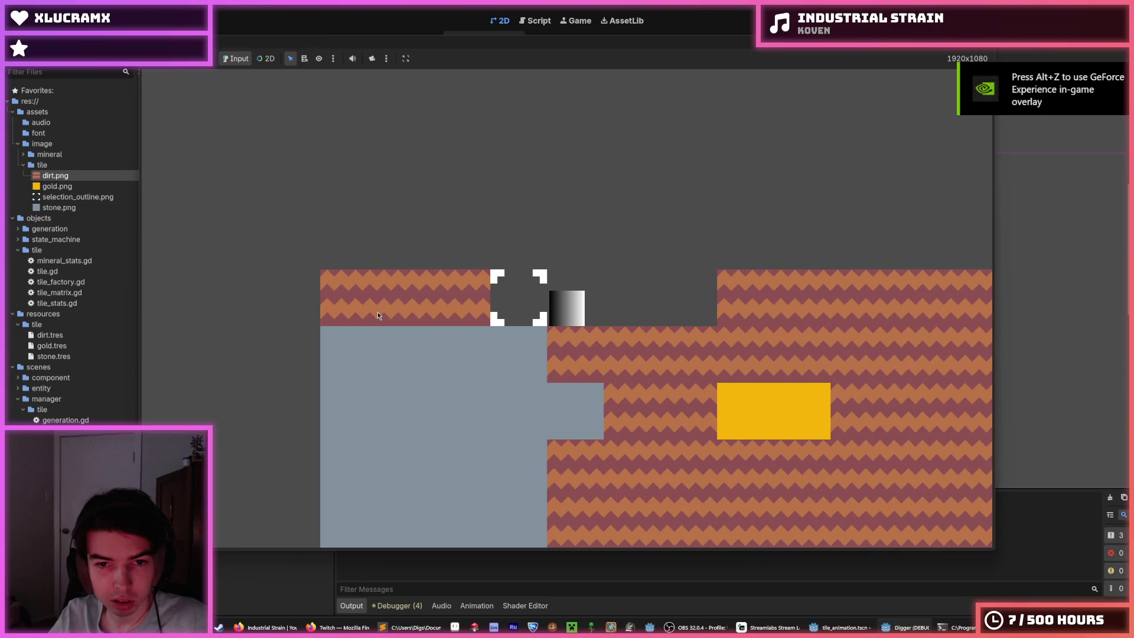
{"action": "left_click", "coordinate": [563, 404]}
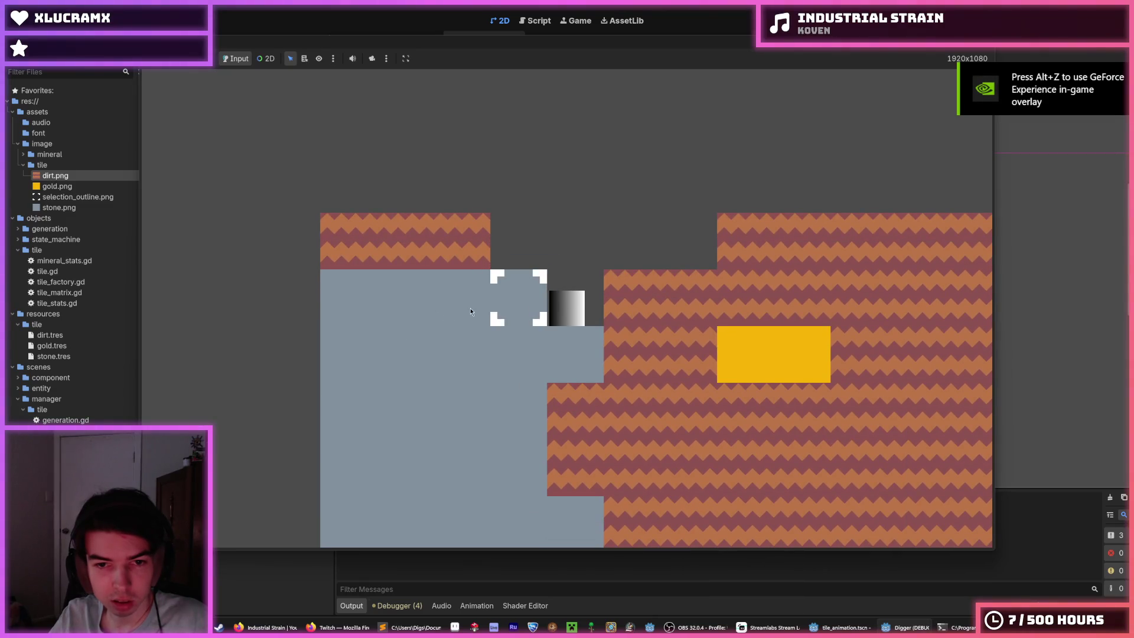
{"action": "left_click", "coordinate": [470, 307]}
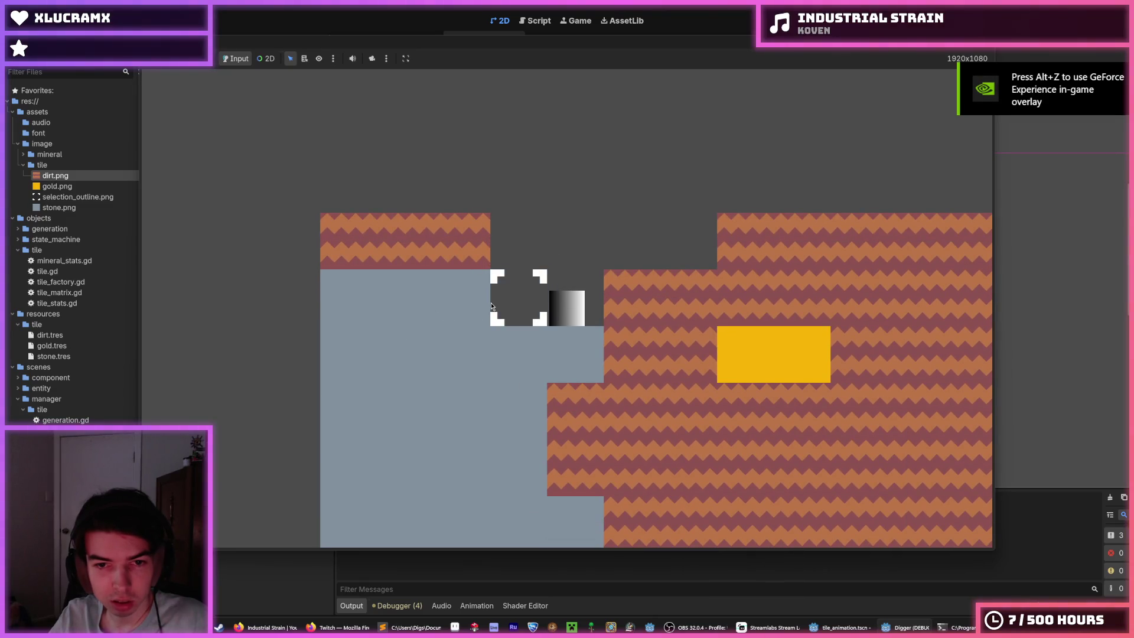
{"action": "left_click", "coordinate": [678, 279]}
{"action": "left_click", "coordinate": [678, 279]}
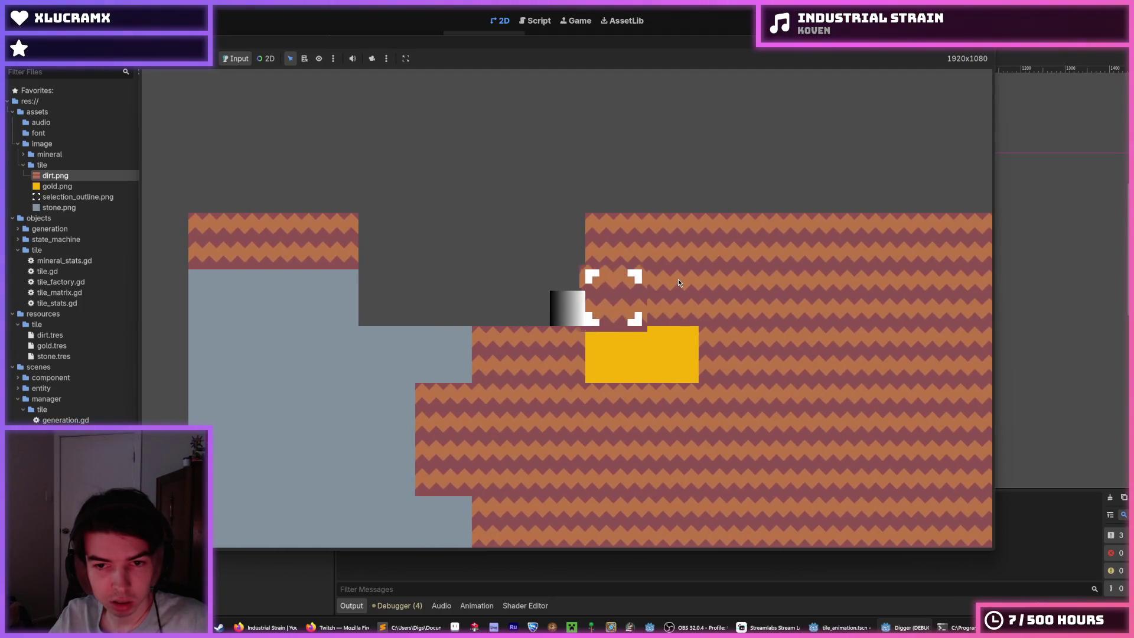
{"action": "left_click", "coordinate": [617, 220]}
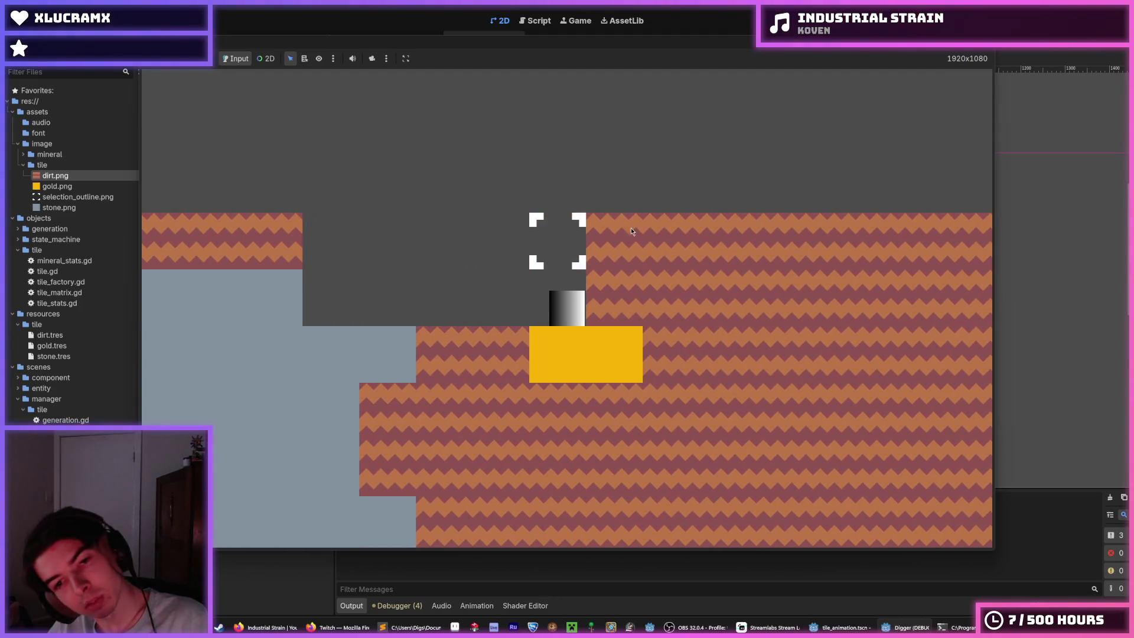
{"action": "left_click", "coordinate": [650, 271]}
{"action": "left_click", "coordinate": [664, 282]}
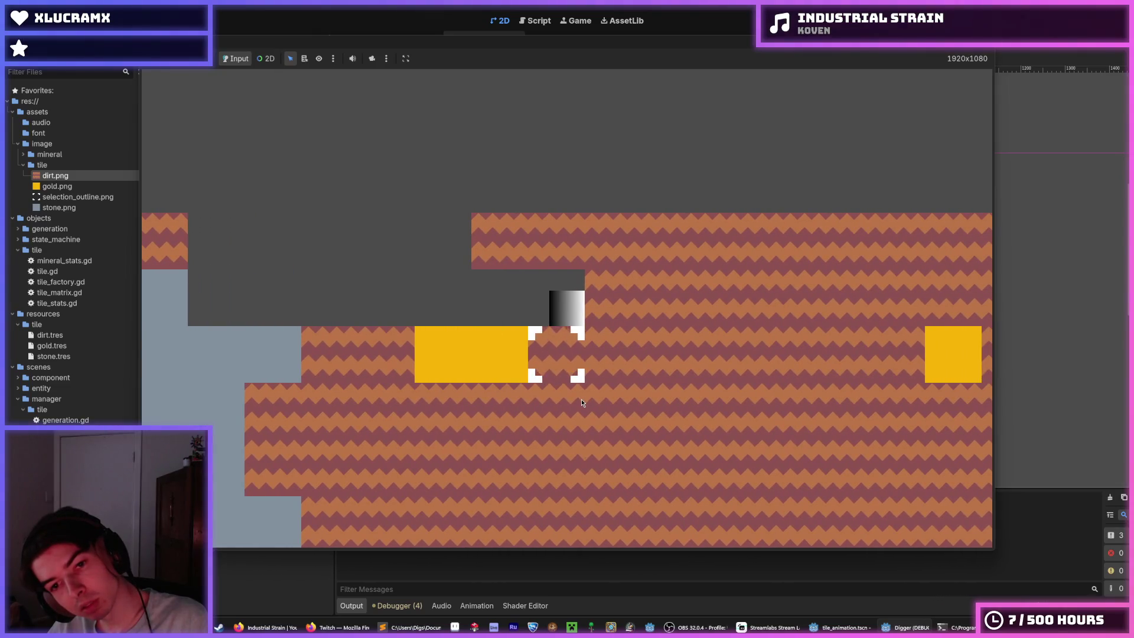
Dig more outlined dirt tiles below, left and above the player, then close the game.
{"action": "left_click", "coordinate": [581, 400]}
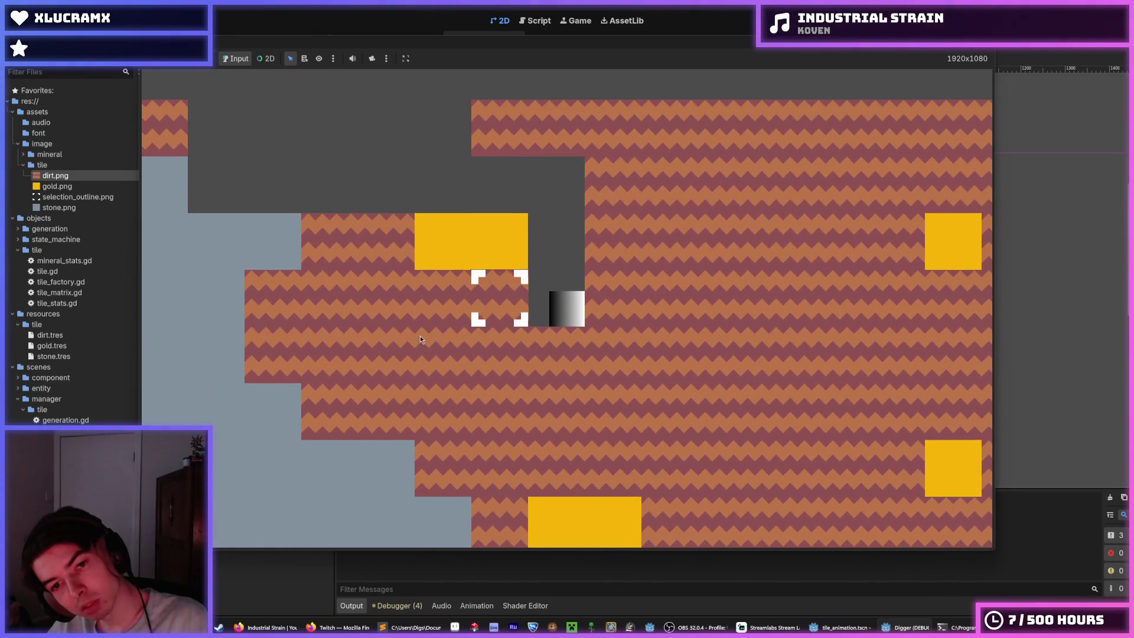
{"action": "left_click", "coordinate": [418, 334]}
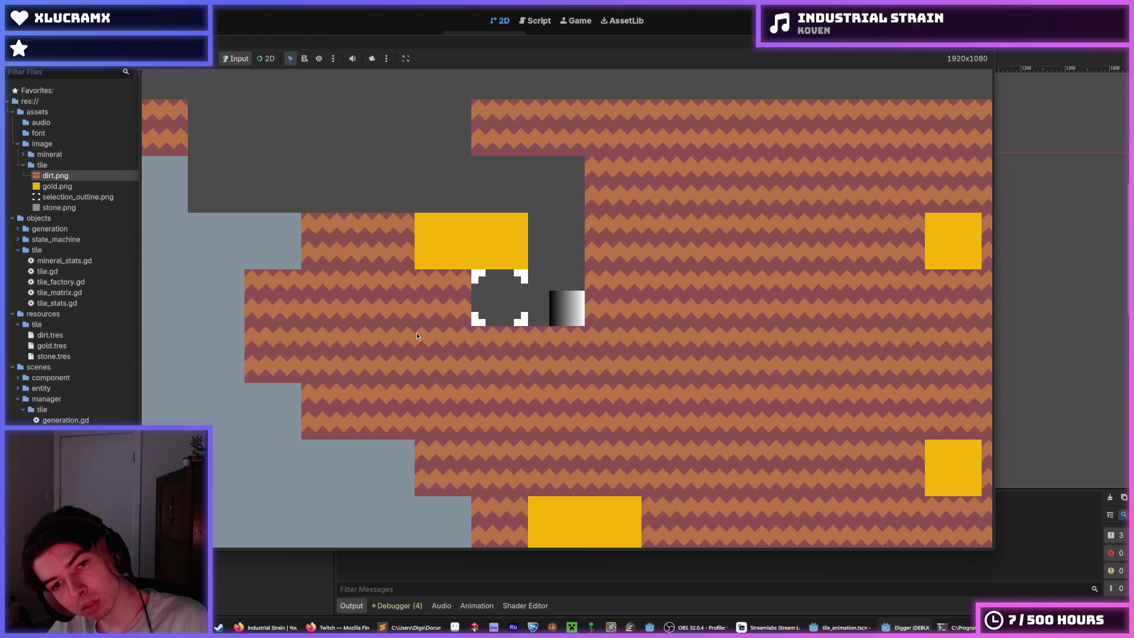
{"action": "left_click", "coordinate": [408, 317]}
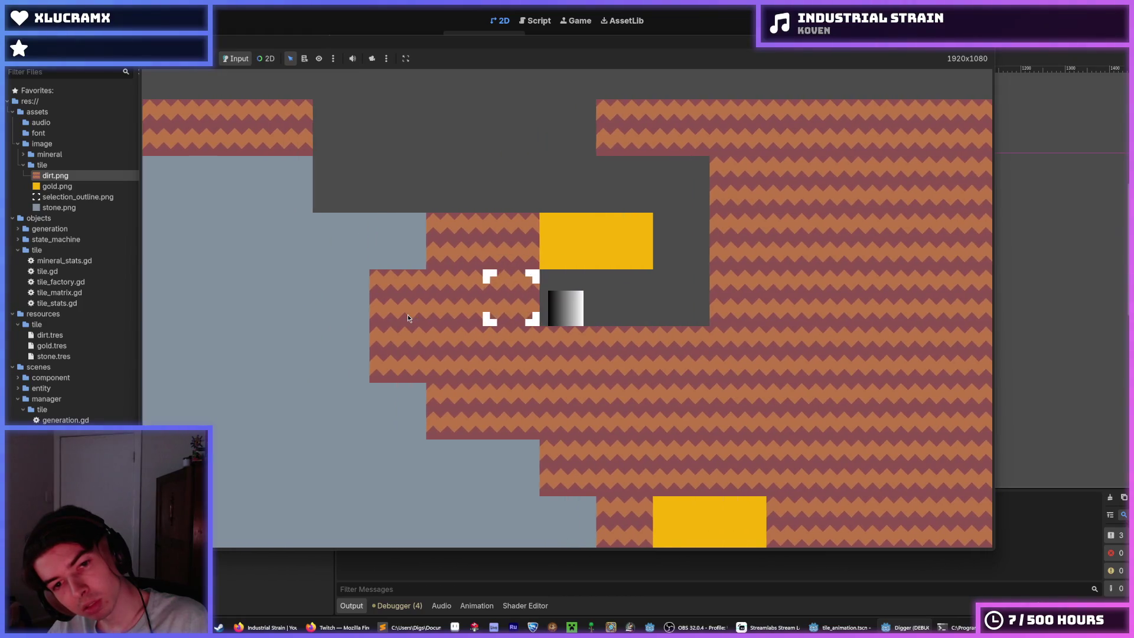
{"action": "left_click", "coordinate": [407, 317]}
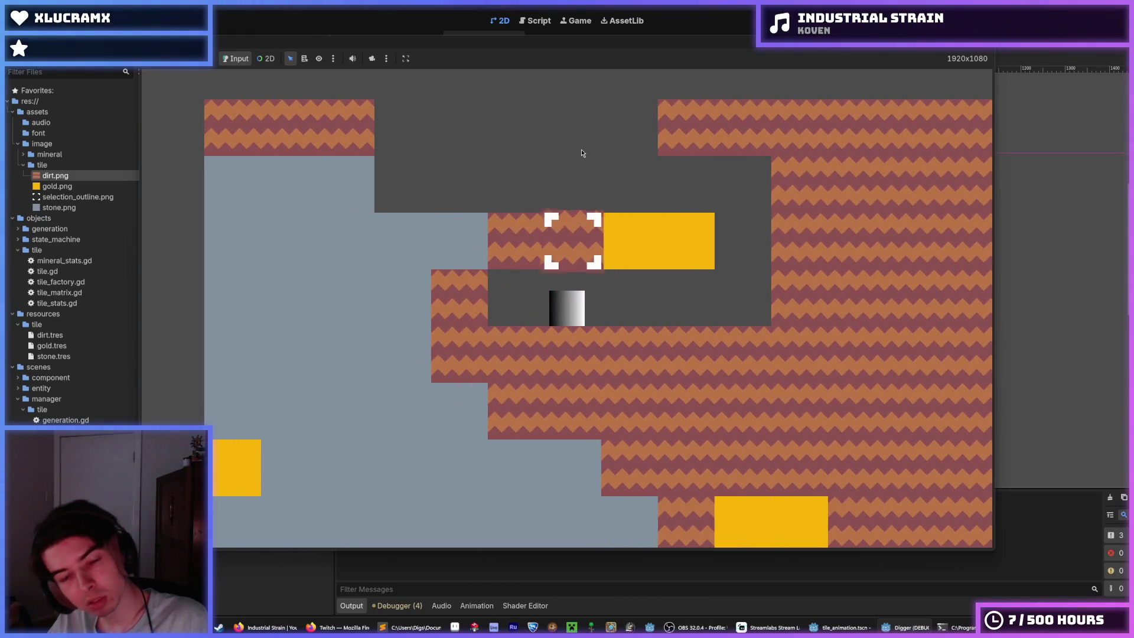
{"action": "left_click", "coordinate": [568, 156]}
{"action": "left_click", "coordinate": [523, 155]}
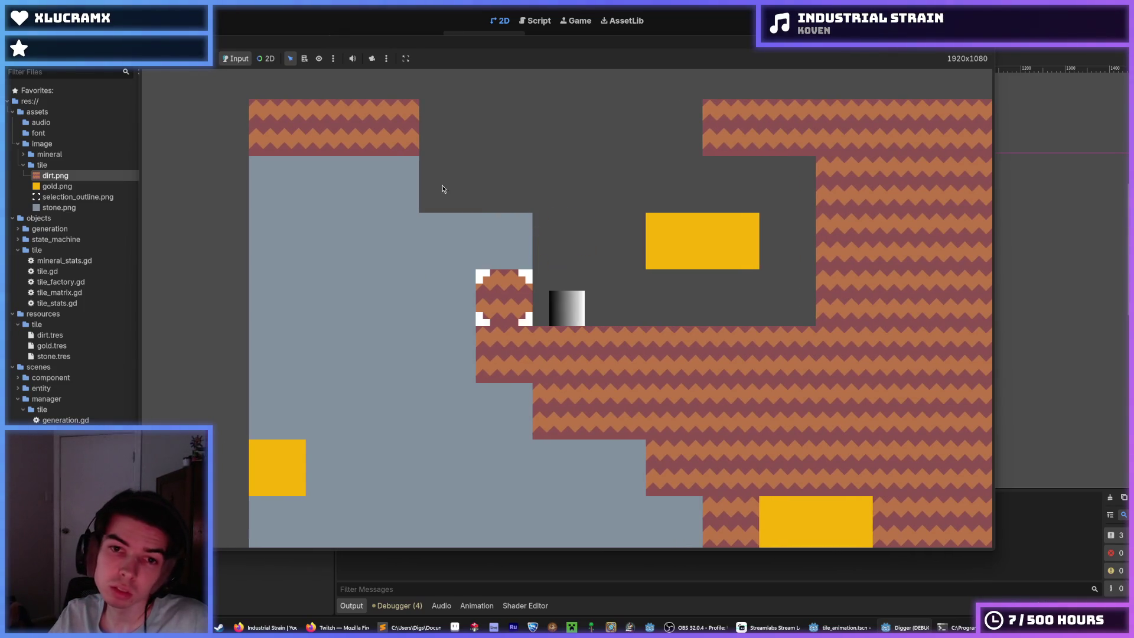
{"action": "left_click", "coordinate": [413, 236]}
{"action": "left_click", "coordinate": [545, 386]}
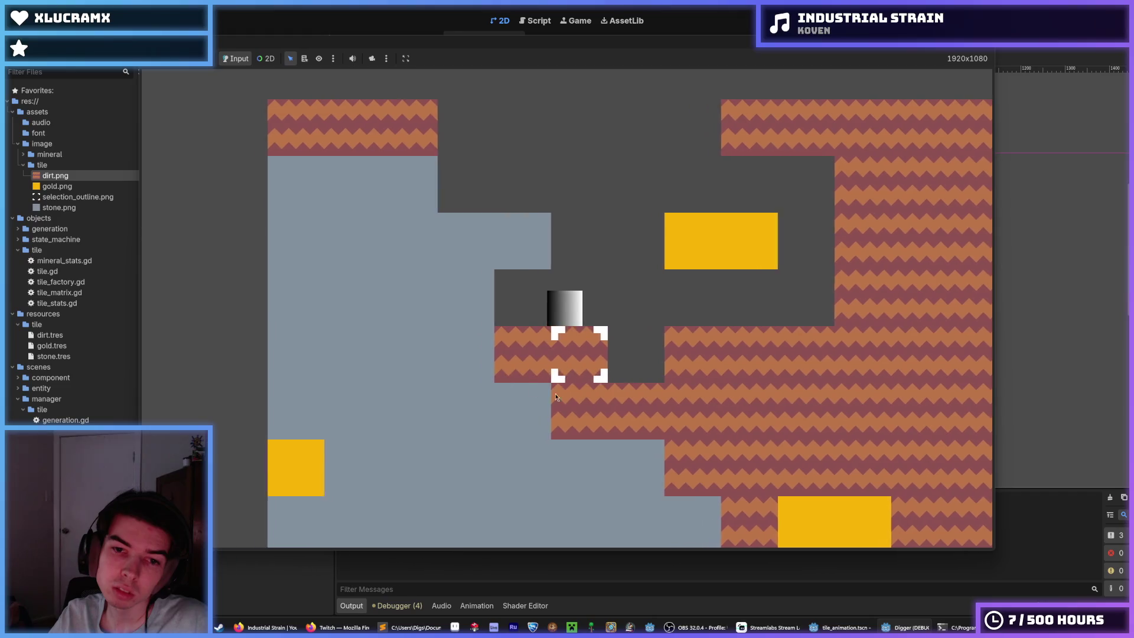
{"action": "left_click", "coordinate": [555, 397]}
{"action": "left_click", "coordinate": [698, 318]}
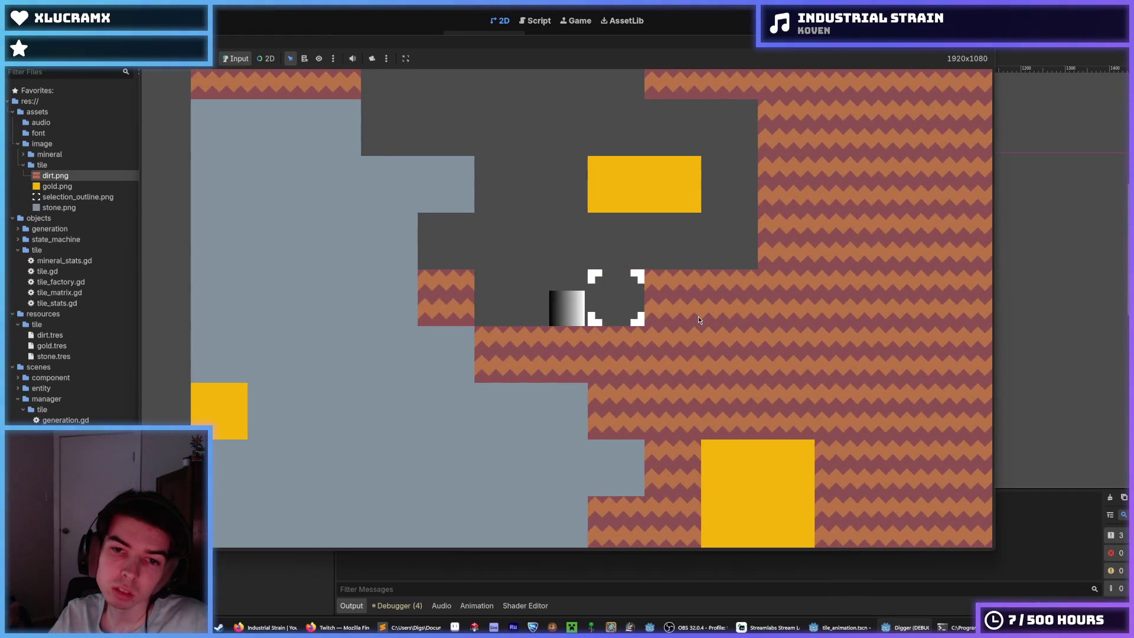
{"action": "left_click", "coordinate": [976, 51]}
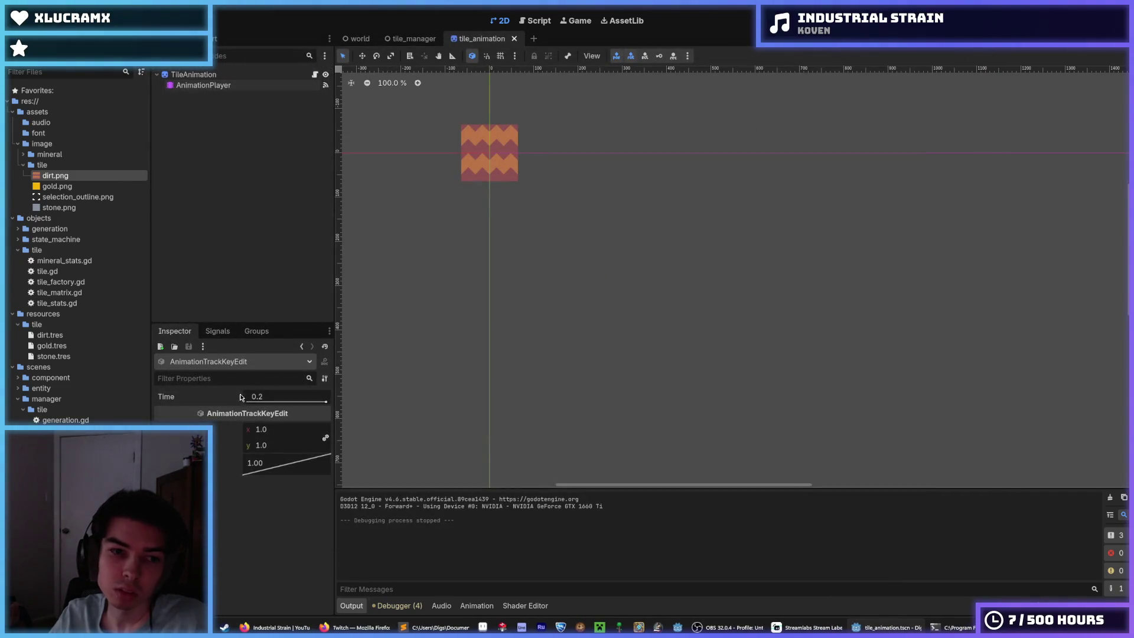
Change the jiggle animation's starting scale key from 1.5 to 1.2 on AnimationPlayer and save.
{"action": "left_click", "coordinate": [204, 85]}
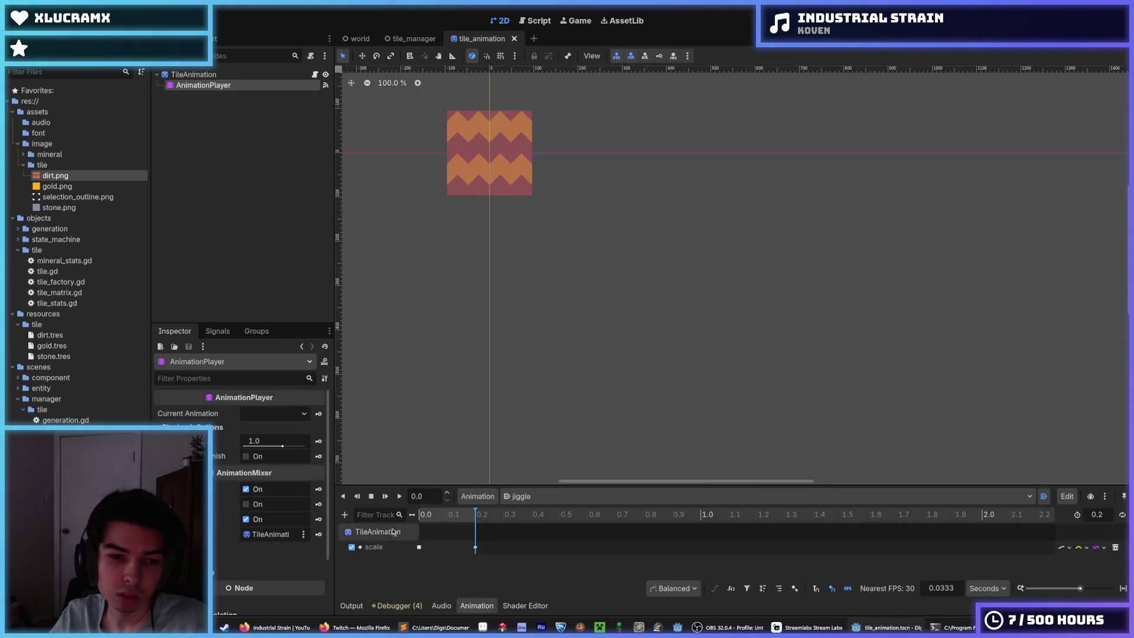
{"action": "left_click", "coordinate": [420, 548]}
{"action": "left_click", "coordinate": [260, 429]}
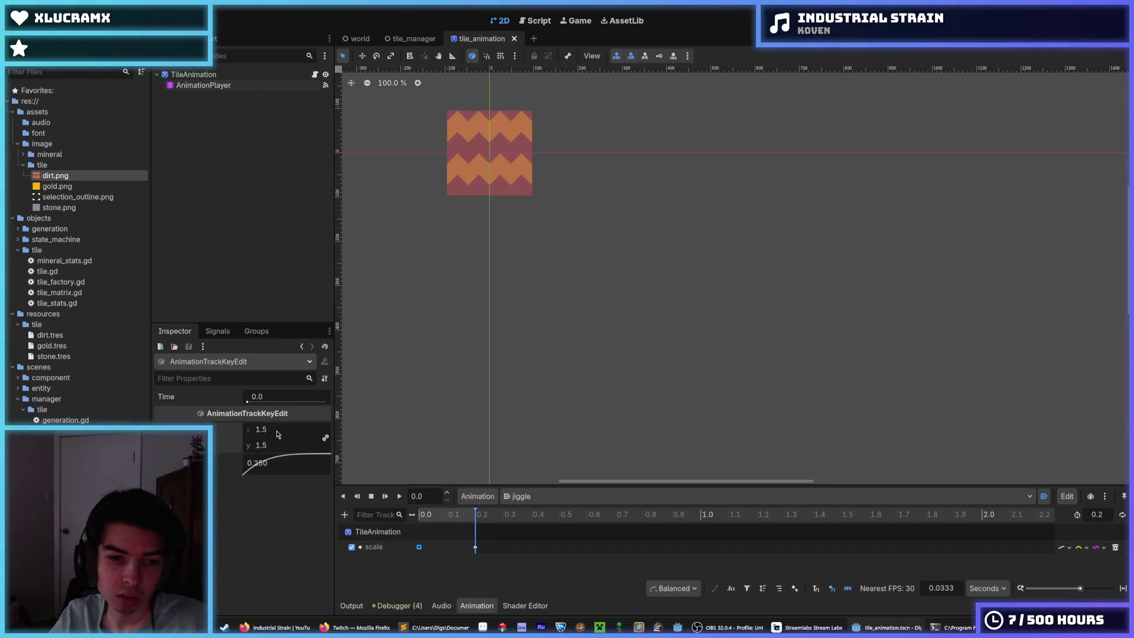
{"action": "type", "text": "1.2"}
{"action": "key", "text": "Return"}
{"action": "key", "text": "ctrl+s"}
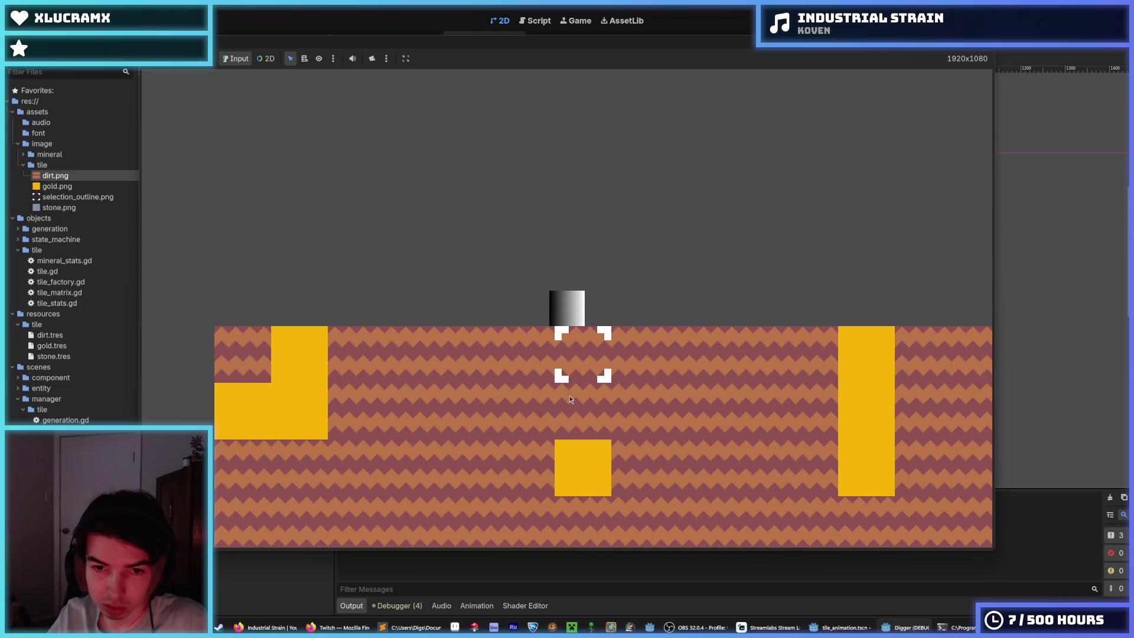
Mine the outlined dirt tiles below, right and left of the player.
{"action": "left_click", "coordinate": [570, 400]}
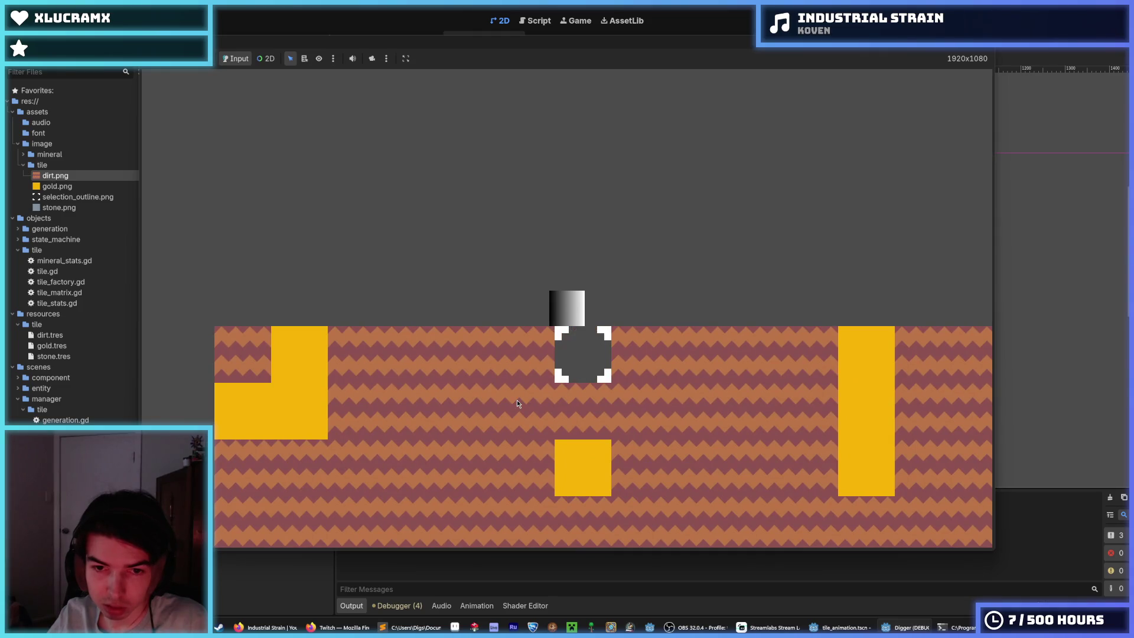
{"action": "left_click", "coordinate": [417, 324]}
{"action": "left_click", "coordinate": [718, 294]}
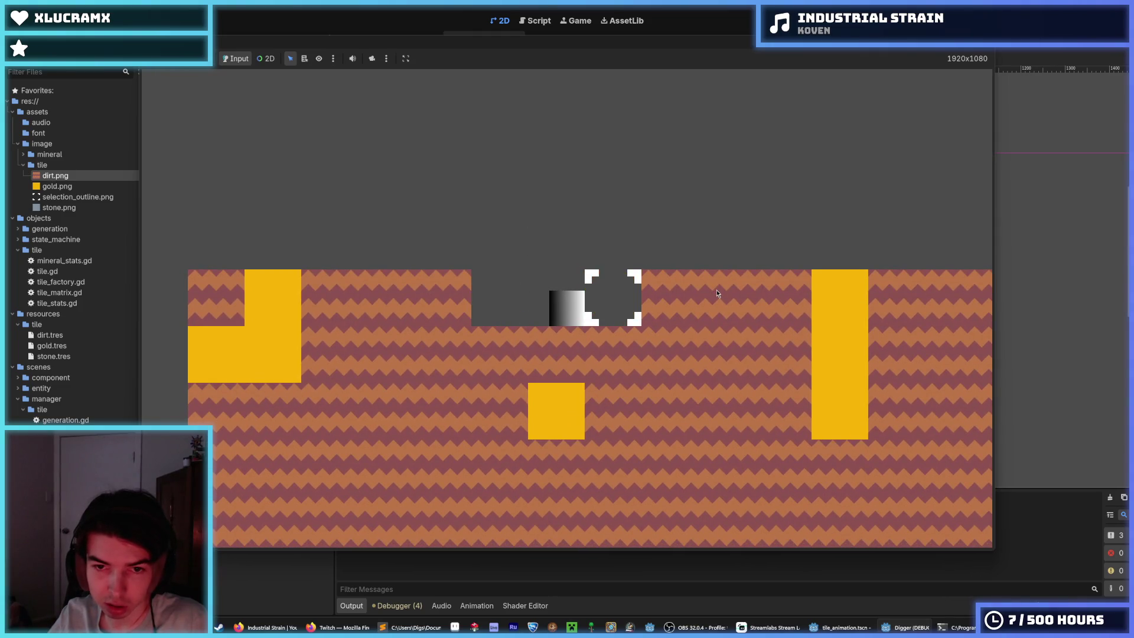
{"action": "left_click", "coordinate": [693, 313]}
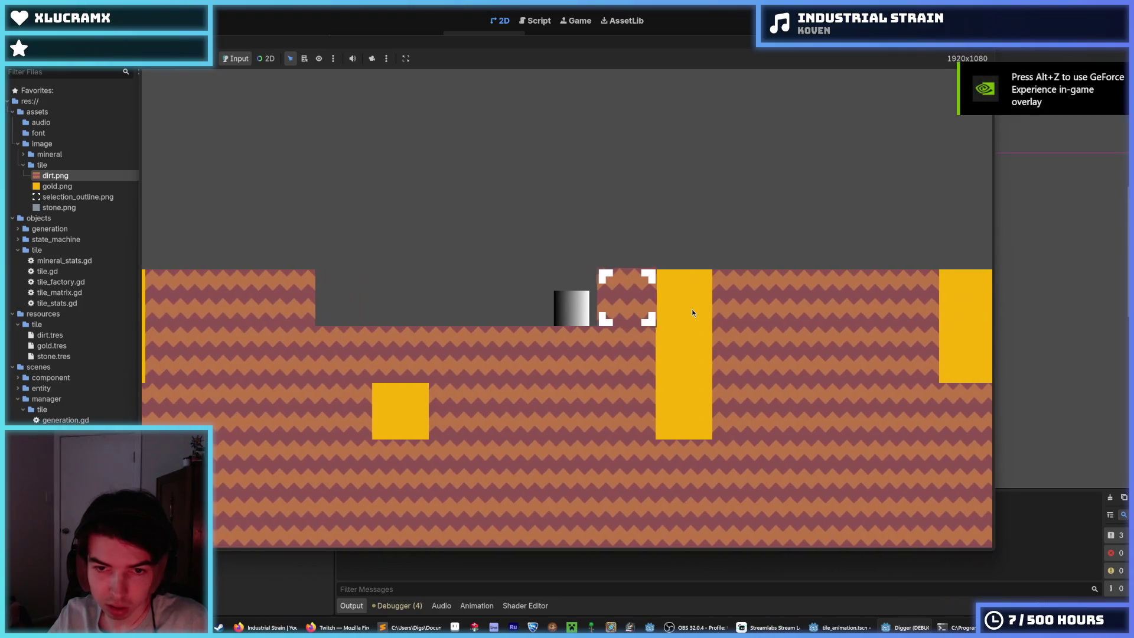
{"action": "left_click", "coordinate": [692, 310]}
{"action": "left_click", "coordinate": [579, 361]}
{"action": "left_click", "coordinate": [480, 384]}
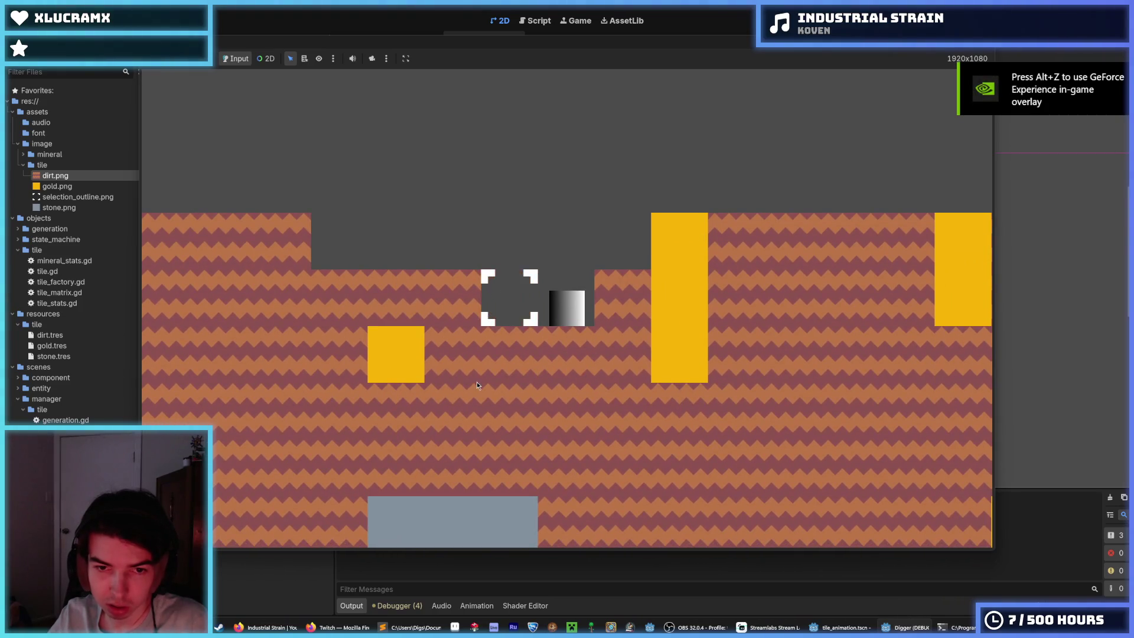
{"action": "left_click", "coordinate": [569, 417]}
Dig straight down through the column of tiles beneath the player.
{"action": "left_click", "coordinate": [576, 423]}
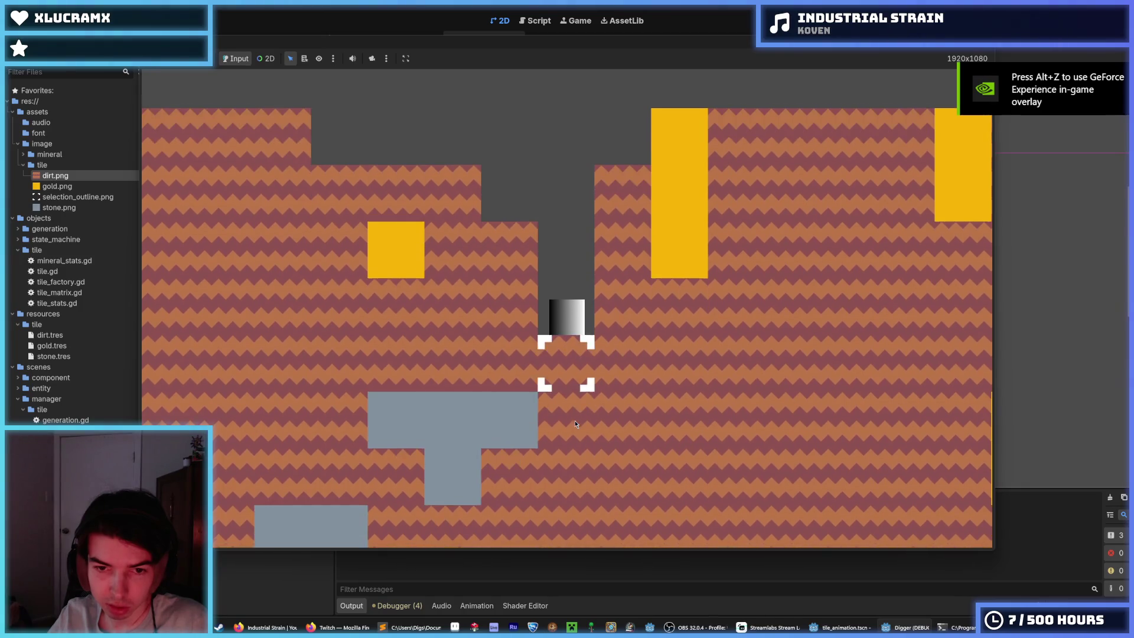
{"action": "left_click", "coordinate": [576, 423]}
{"action": "left_click", "coordinate": [576, 424]}
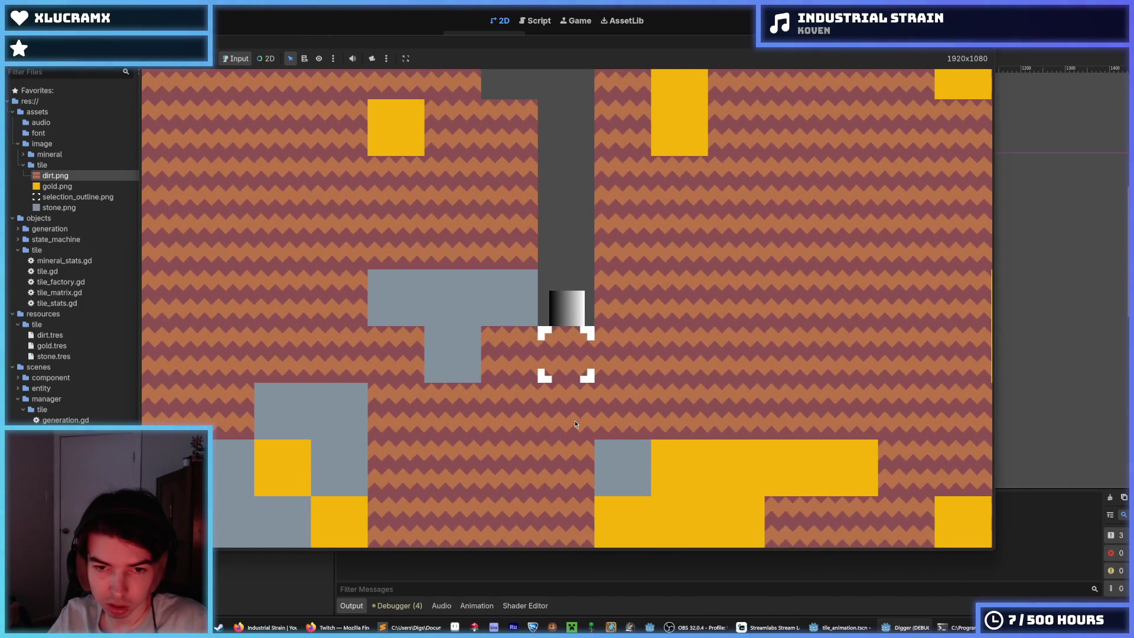
{"action": "left_click", "coordinate": [576, 424]}
{"action": "left_click", "coordinate": [575, 424]}
{"action": "left_click", "coordinate": [575, 423]}
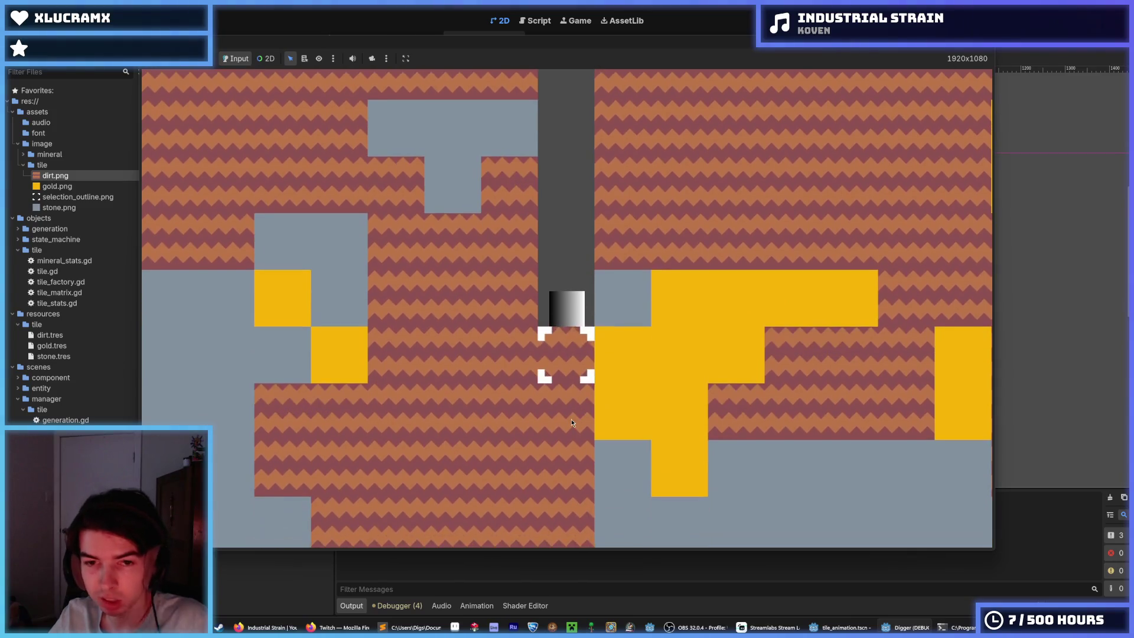
{"action": "left_click", "coordinate": [562, 413]}
{"action": "left_click", "coordinate": [562, 413]}
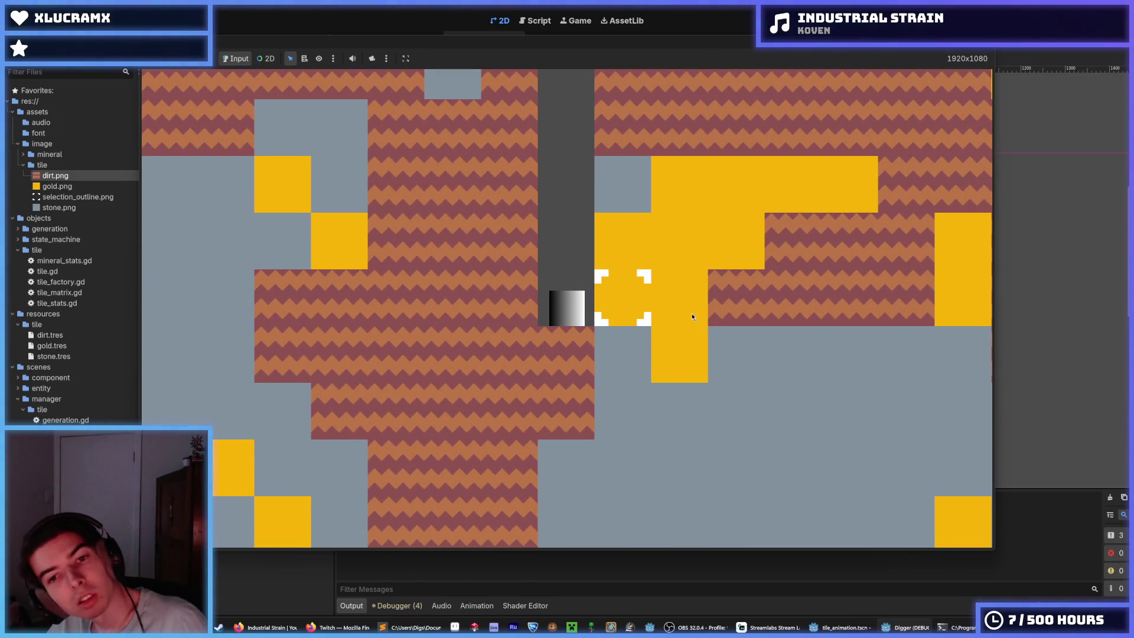
Mine the gold tile and tiles to the right and above while walking, then stop with F8.
{"action": "left_click", "coordinate": [693, 317]}
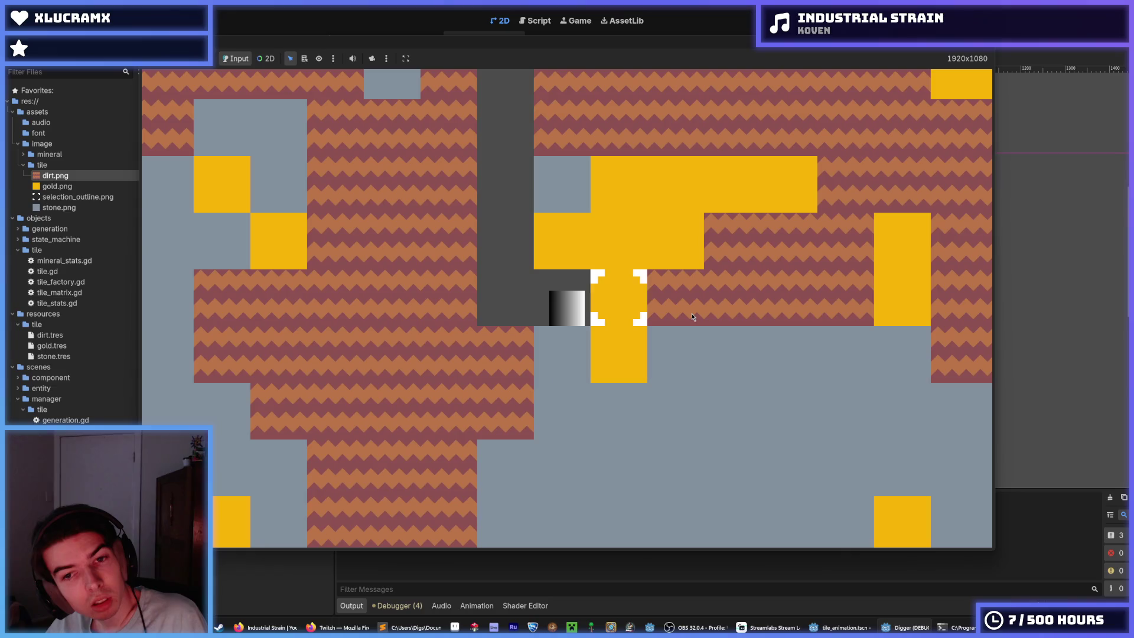
{"action": "left_click", "coordinate": [693, 318]}
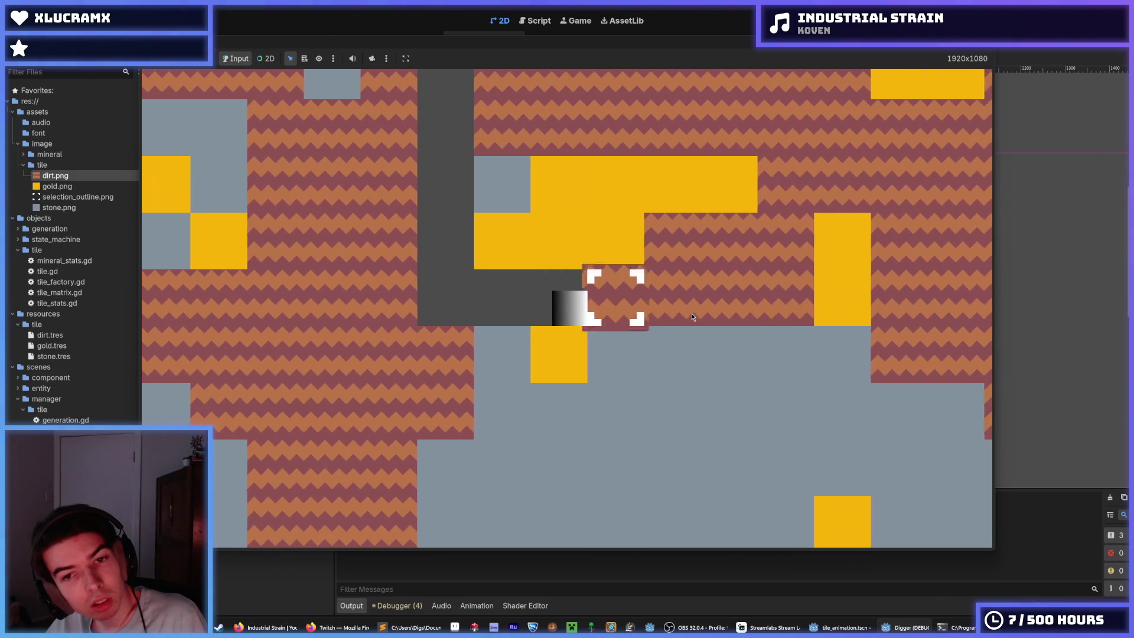
{"action": "left_click", "coordinate": [693, 318]}
{"action": "left_click", "coordinate": [692, 318]}
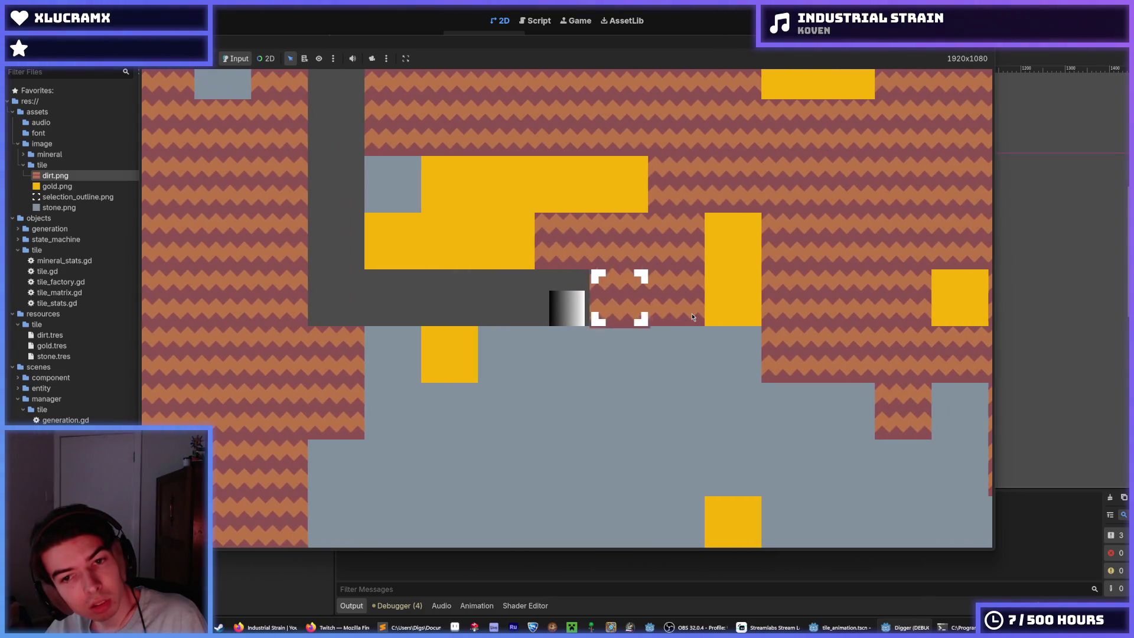
{"action": "left_click", "coordinate": [692, 318]}
{"action": "left_click", "coordinate": [551, 186]}
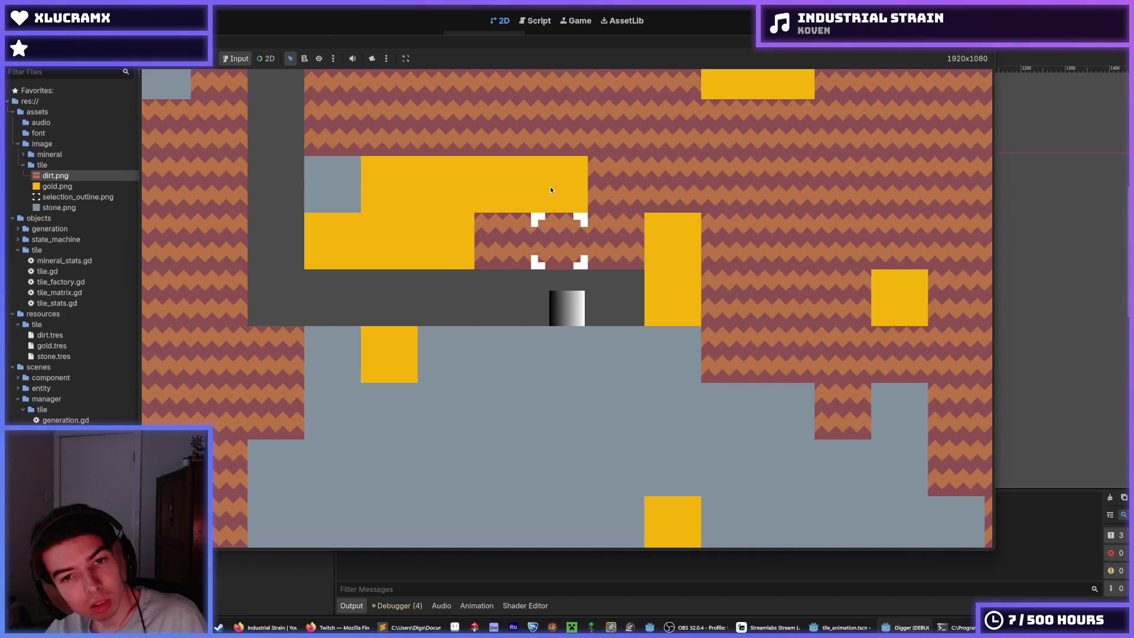
{"action": "key", "text": "a"}
{"action": "left_click", "coordinate": [535, 172]}
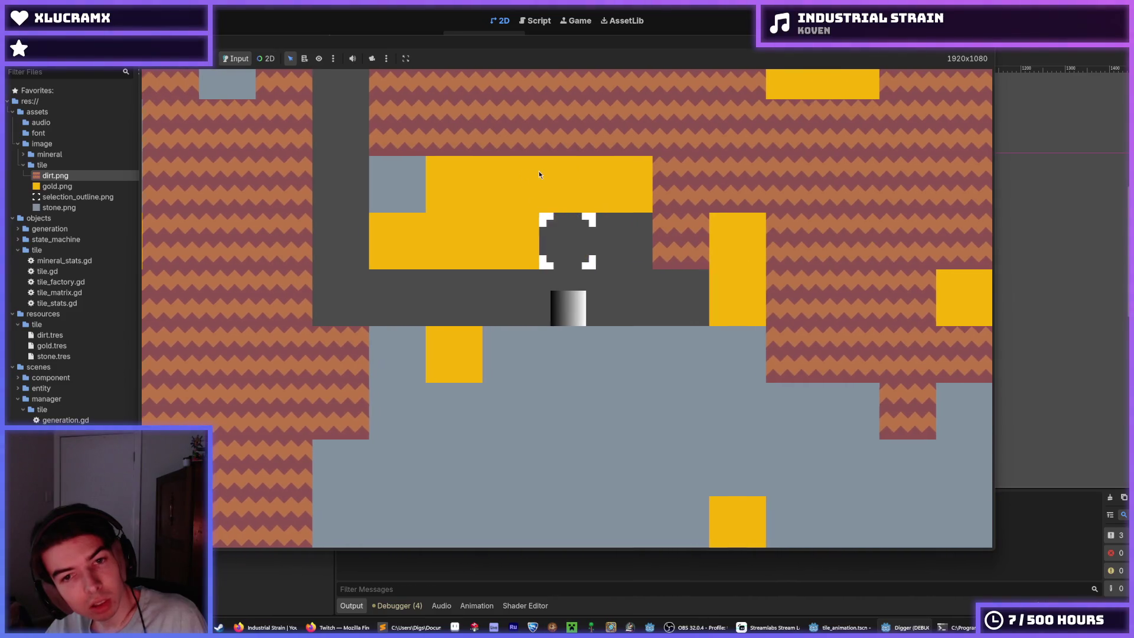
{"action": "key", "text": "d"}
{"action": "left_click", "coordinate": [632, 176]}
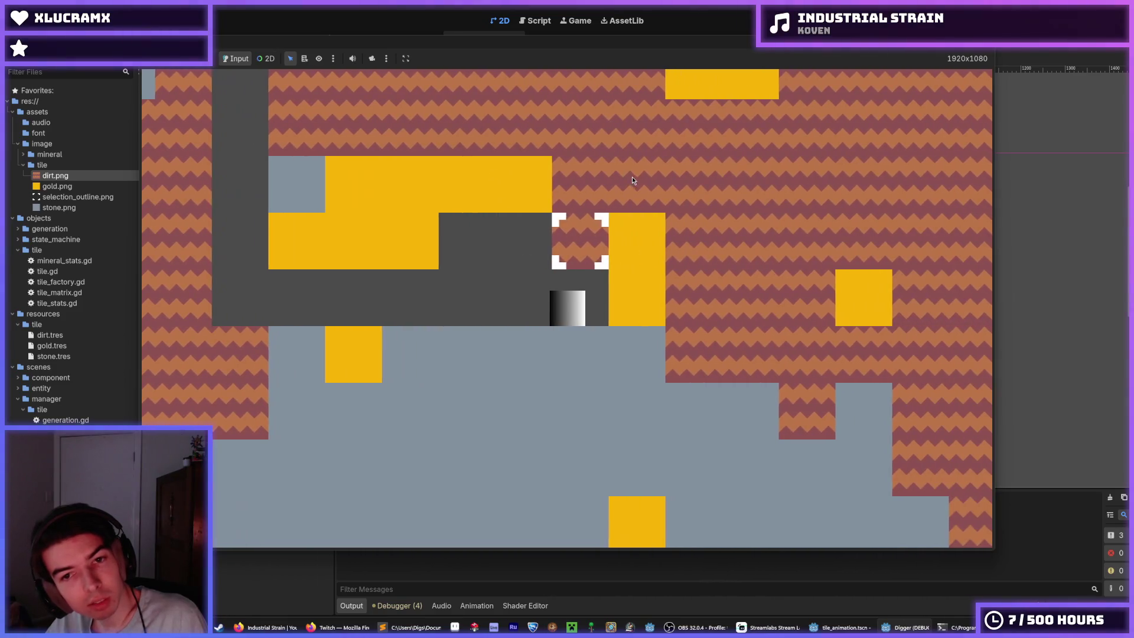
{"action": "key", "text": "a"}
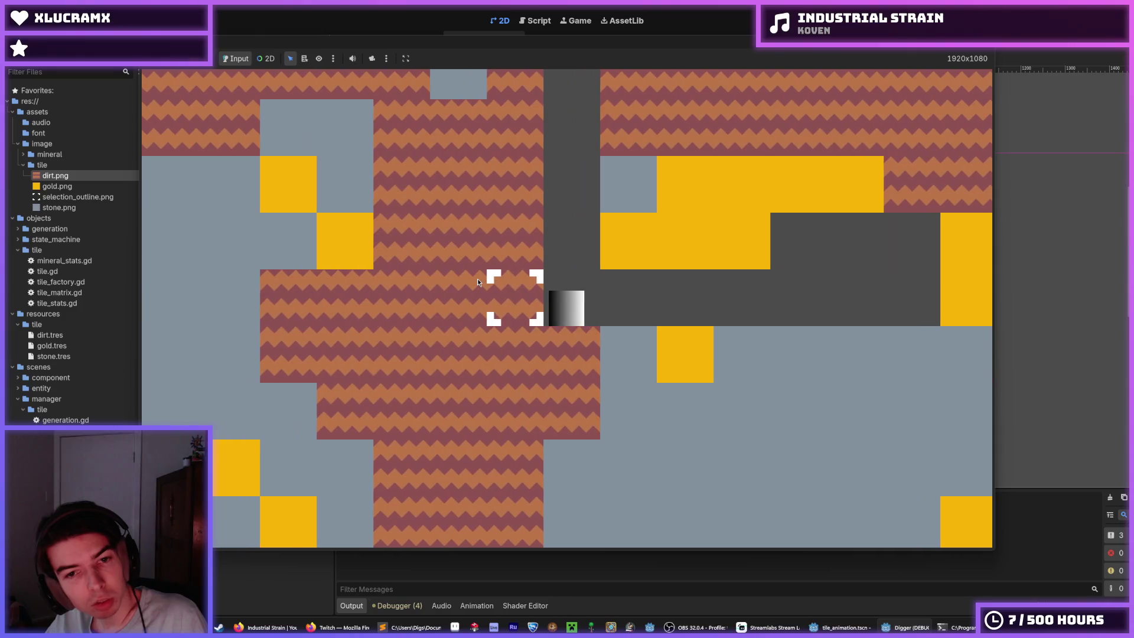
{"action": "key", "text": "F8"}
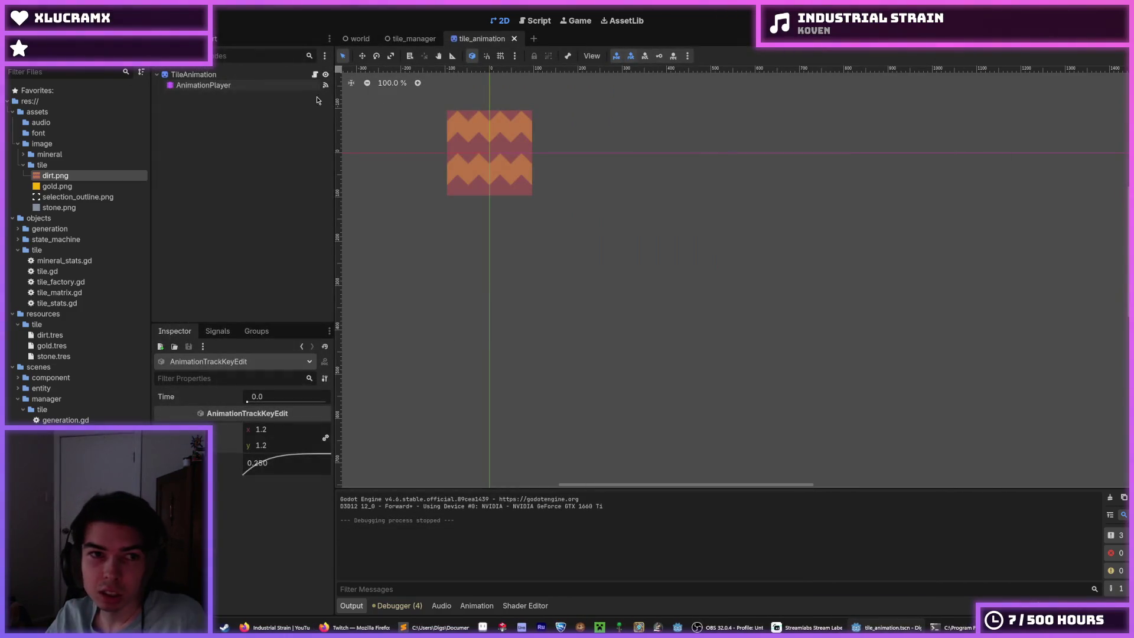
Open tile_animation.gd from the TileAnimation node's script icon and place the cursor on its last line.
{"action": "left_click", "coordinate": [306, 77]}
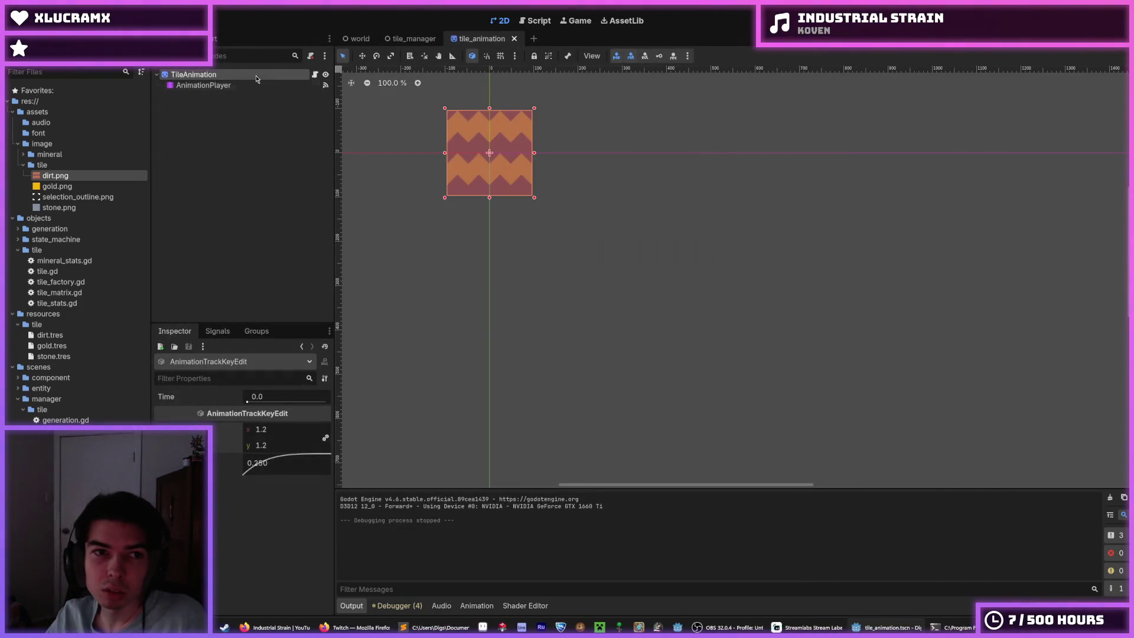
{"action": "left_click", "coordinate": [316, 75]}
{"action": "left_click", "coordinate": [706, 420]}
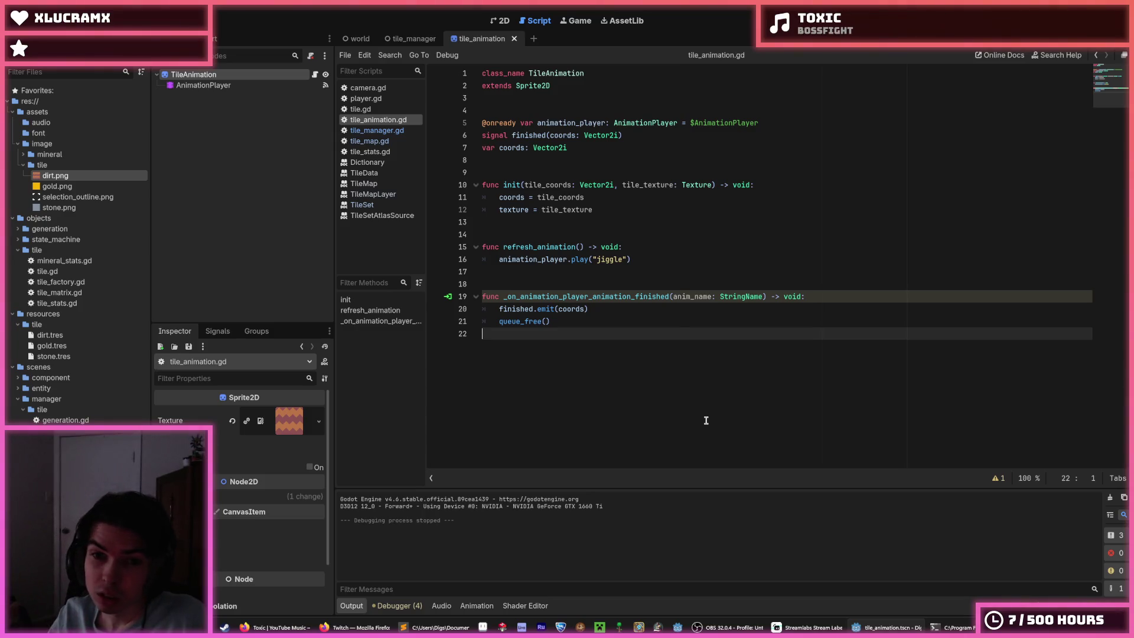
Save the scene and script, then insert a blank line after init's texture assignment.
{"action": "key", "text": "ctrl+s"}
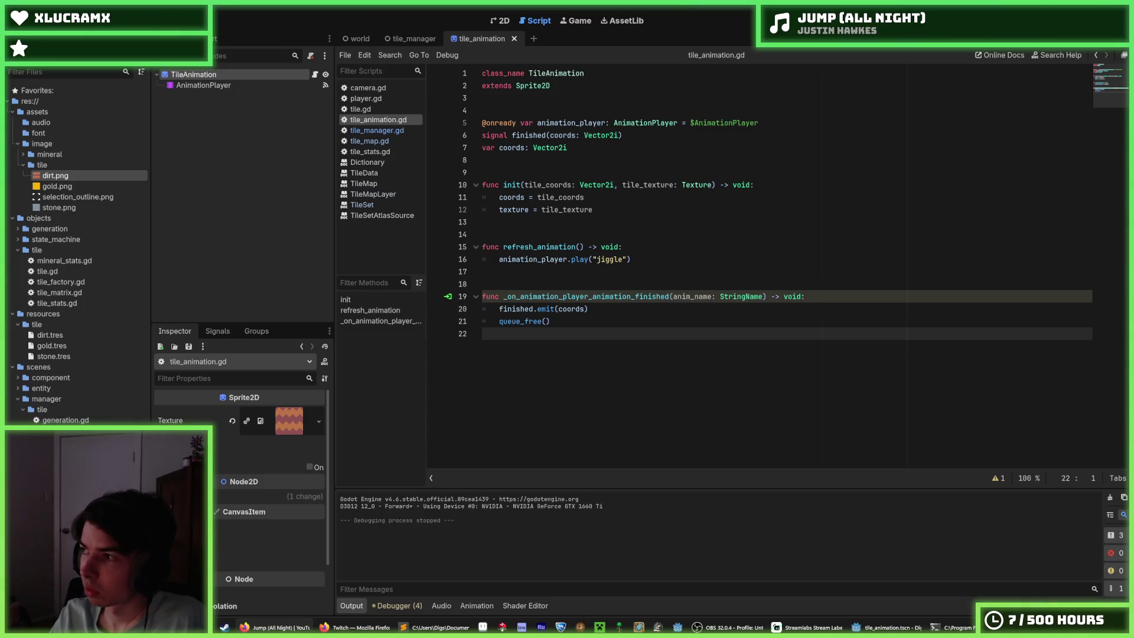
{"action": "left_click", "coordinate": [583, 322]}
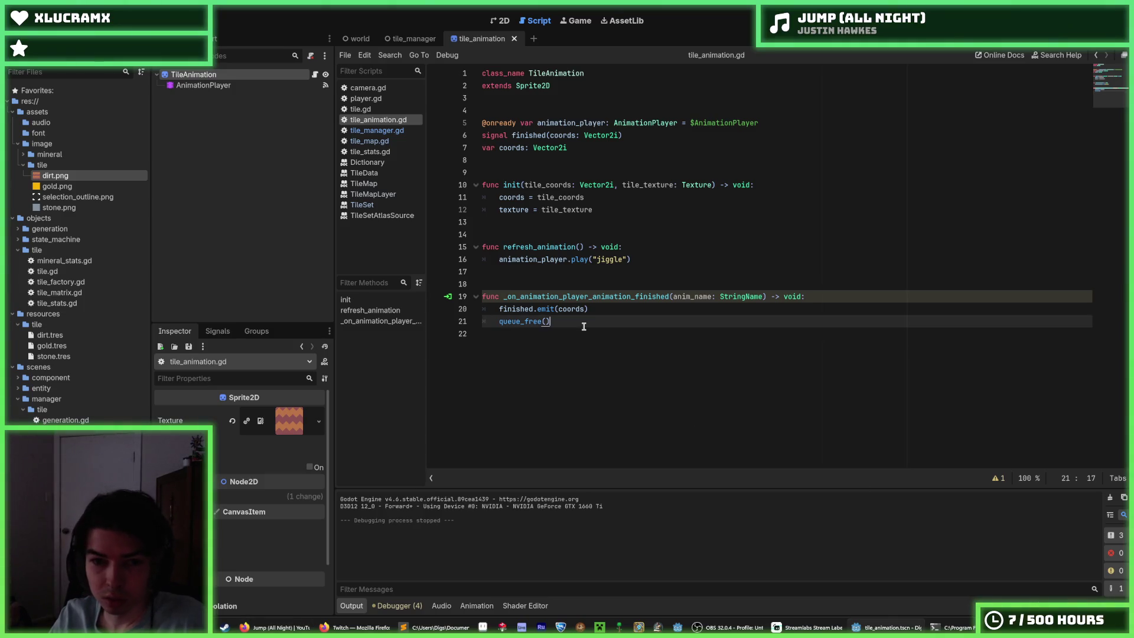
{"action": "key", "text": "ctrl+s"}
{"action": "left_click", "coordinate": [587, 339]}
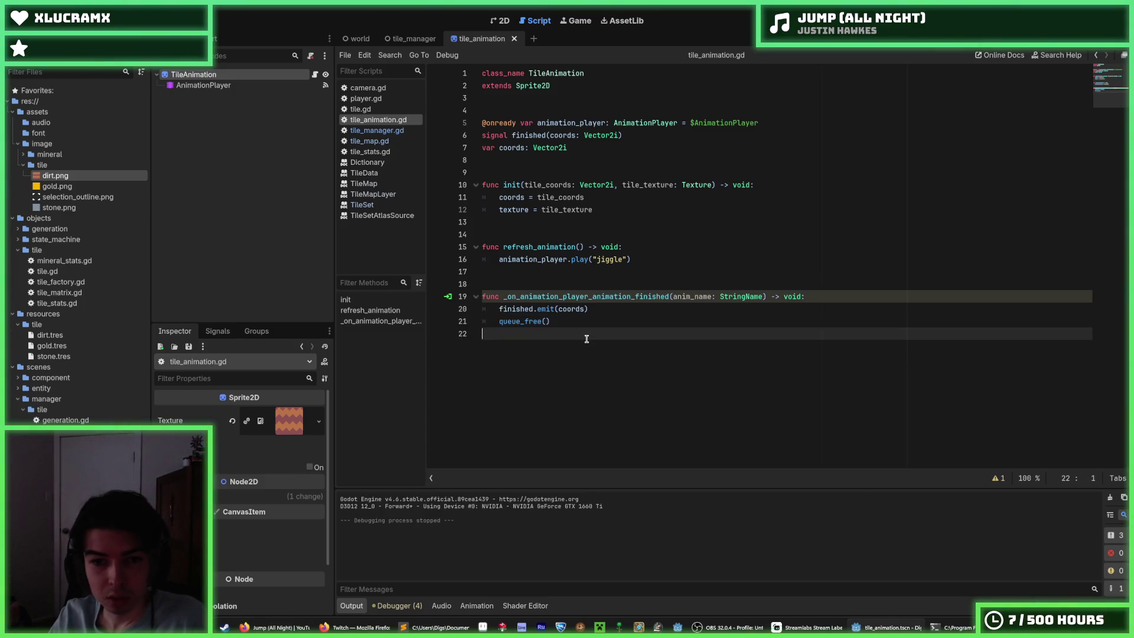
{"action": "left_click", "coordinate": [601, 208]}
{"action": "key", "text": "Return"}
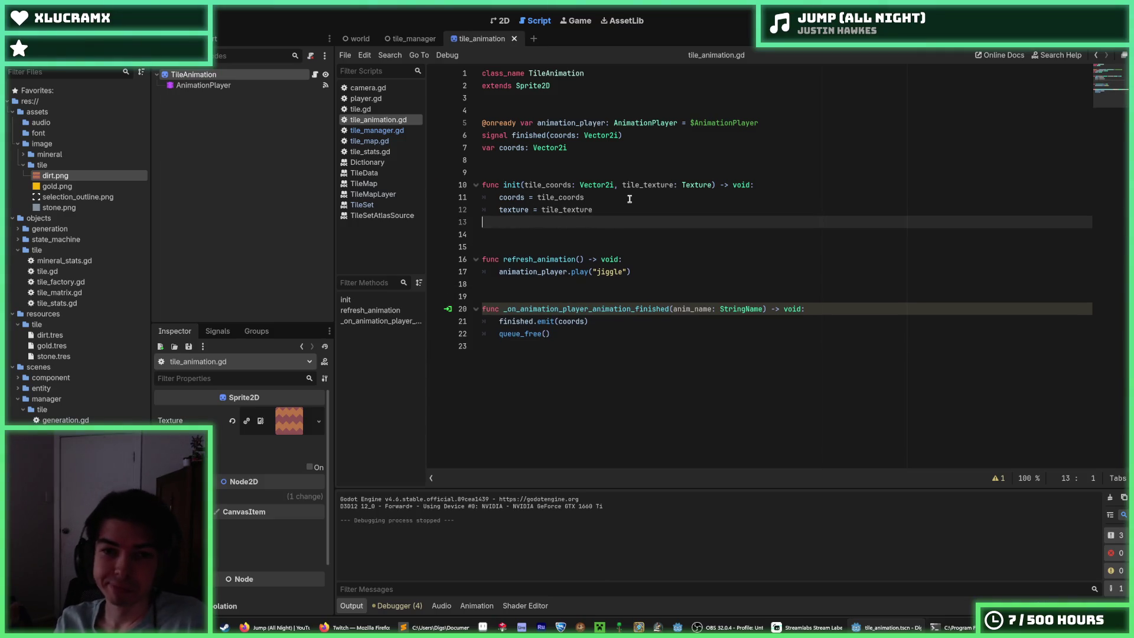
Write a _process(delta: float) function via autocomplete with an unfinished offset = line.
{"action": "key", "text": "Return"}
{"action": "key", "text": "Return"}
{"action": "type", "text": "func"}
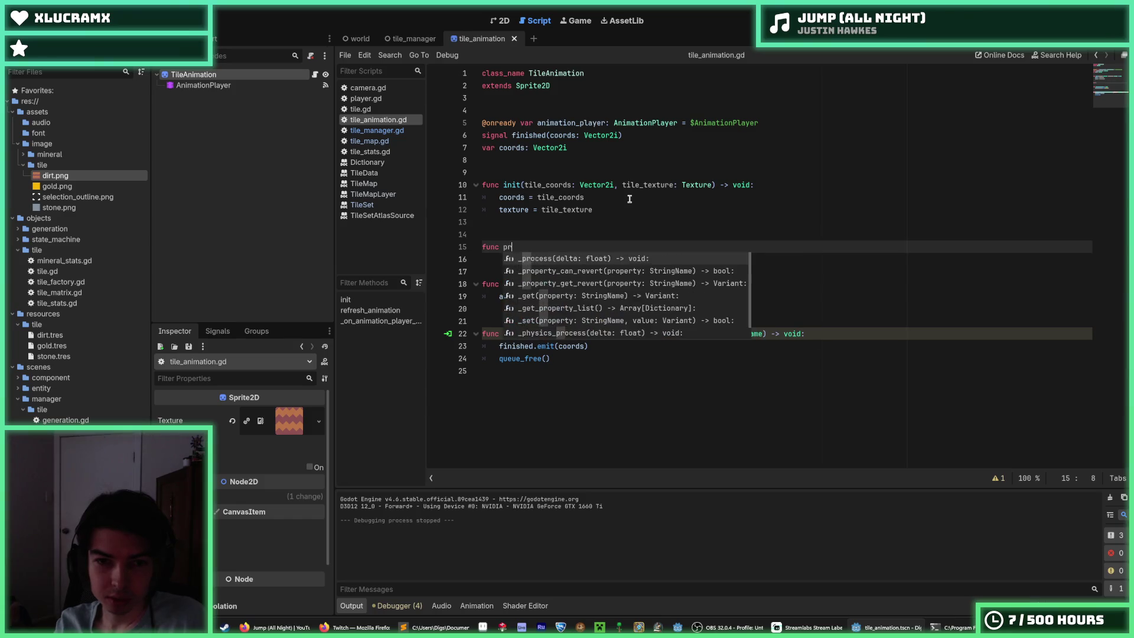
{"action": "type", "text": "proces"}
{"action": "key", "text": "Return"}
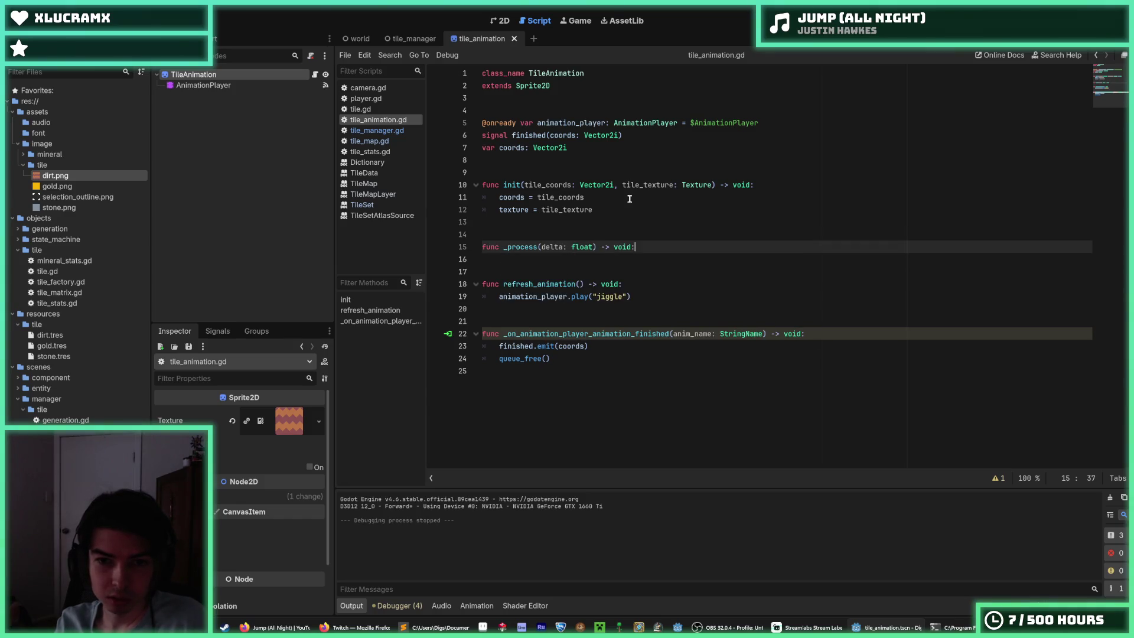
{"action": "key", "text": "Return"}
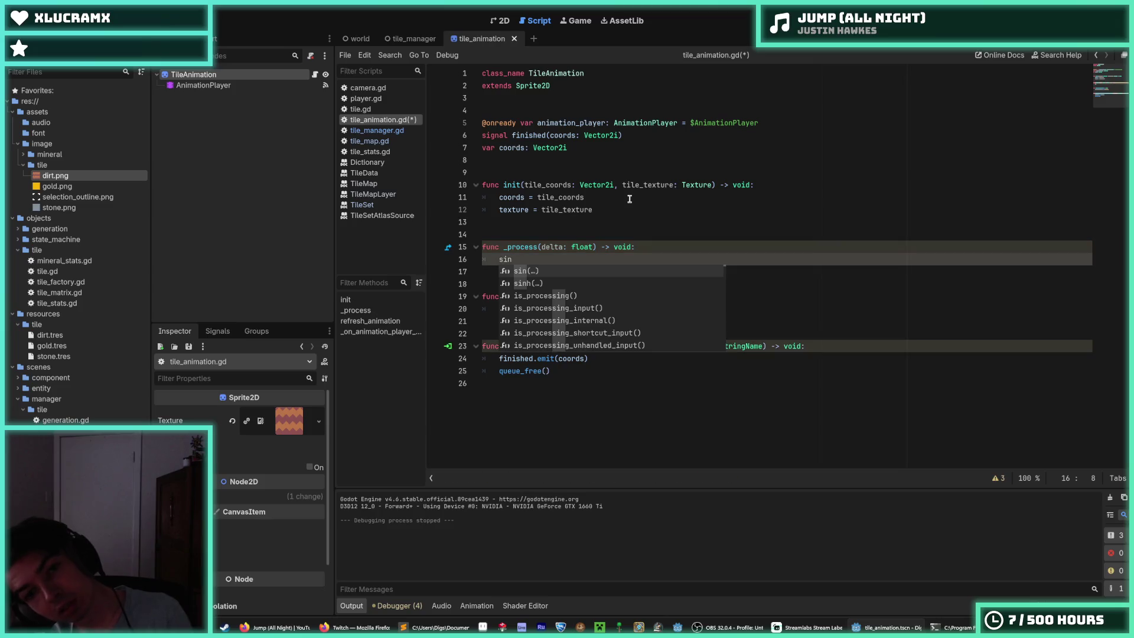
{"action": "key", "text": "BackSpace"}
{"action": "key", "text": "BackSpace"}
{"action": "key", "text": "BackSpace"}
{"action": "type", "text": "offset ="}
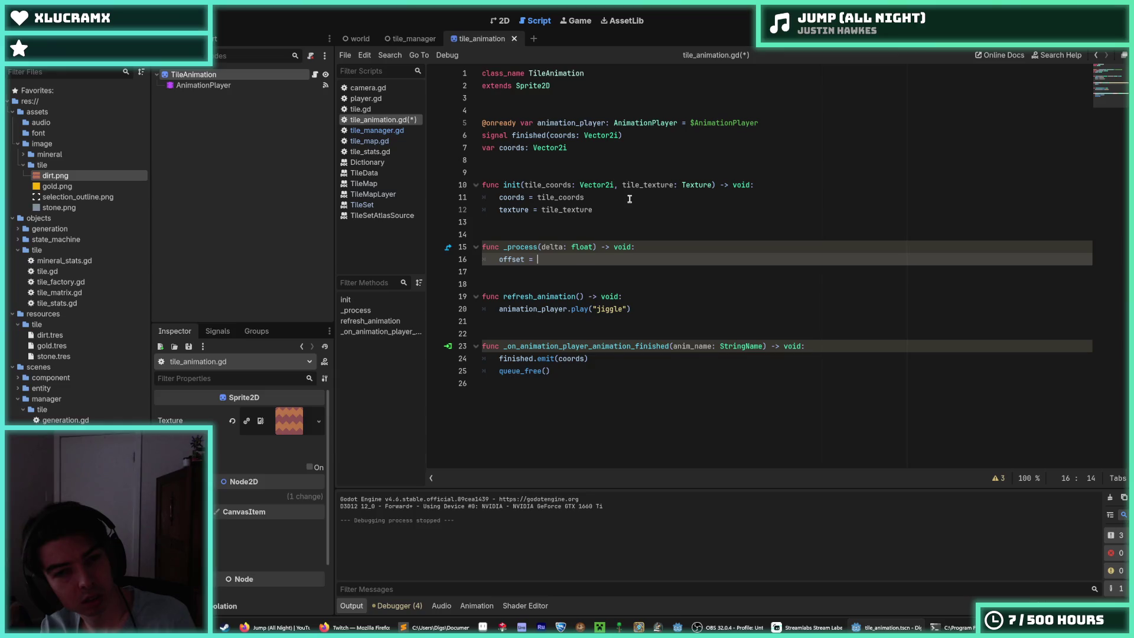
{"action": "type", "text": " si"}
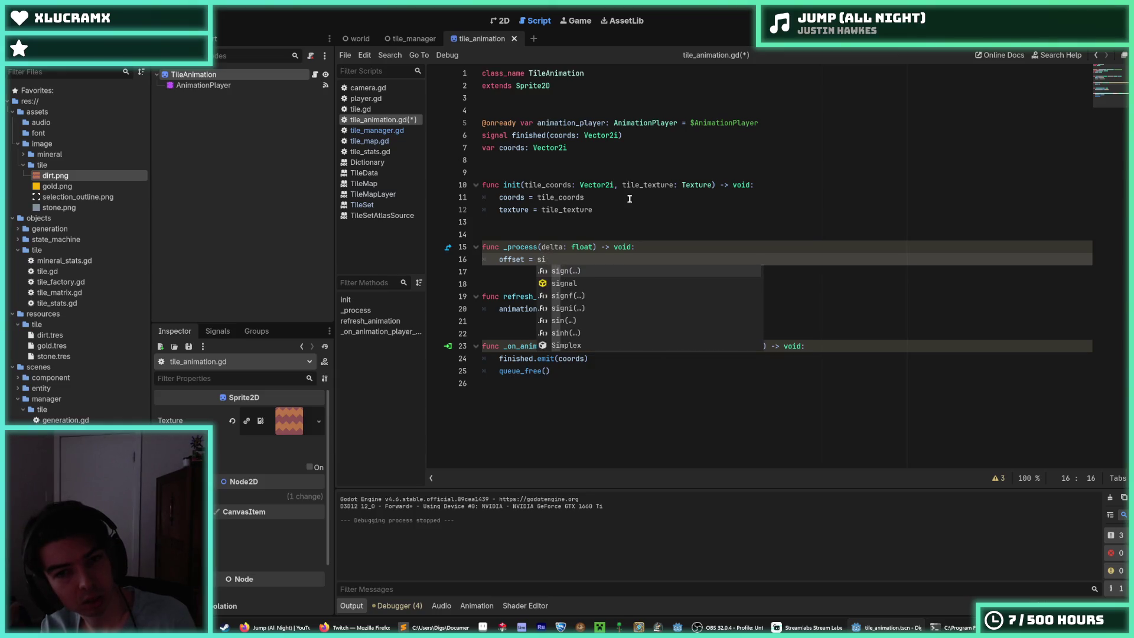
{"action": "key", "text": "BackSpace"}
{"action": "key", "text": "BackSpace"}
{"action": "key", "text": "ctrl+s"}
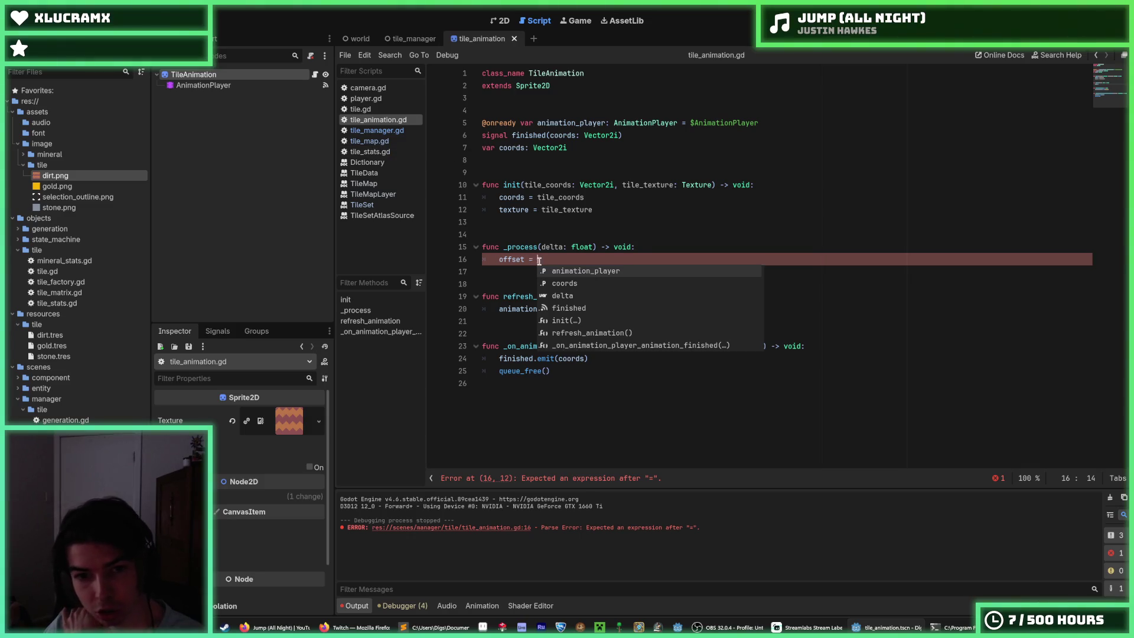
Comment out both _process lines with Ctrl+K and save the script.
{"action": "left_click_drag", "start_coordinate": [539, 261], "coordinate": [530, 247]}
{"action": "key", "text": "ctrl+k"}
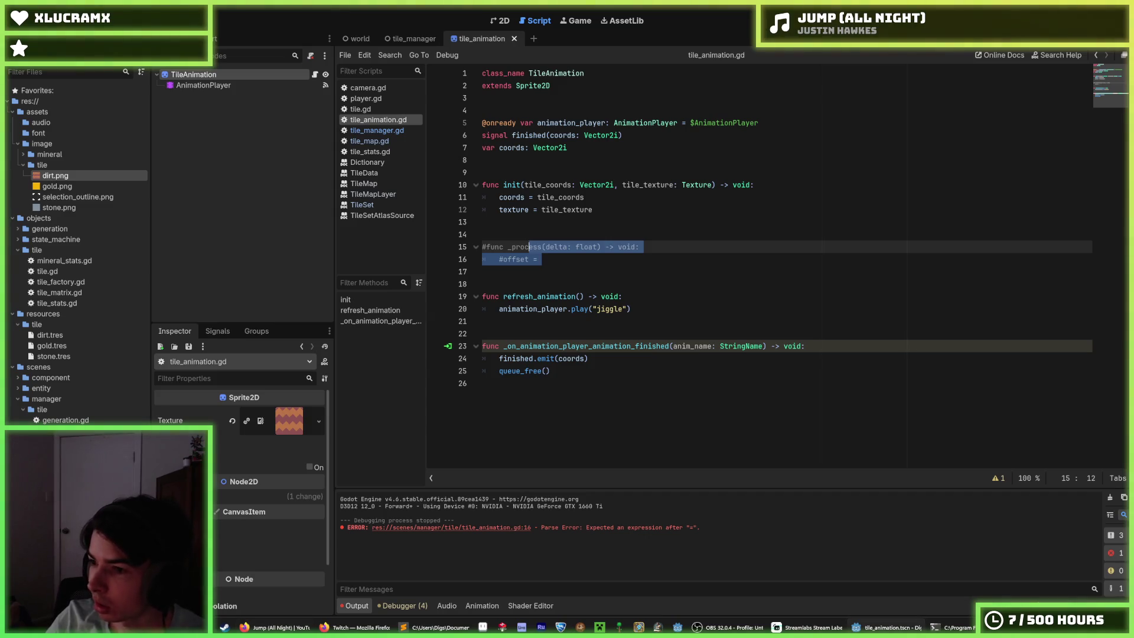
{"action": "left_click", "coordinate": [750, 271]}
{"action": "key", "text": "ctrl+s"}
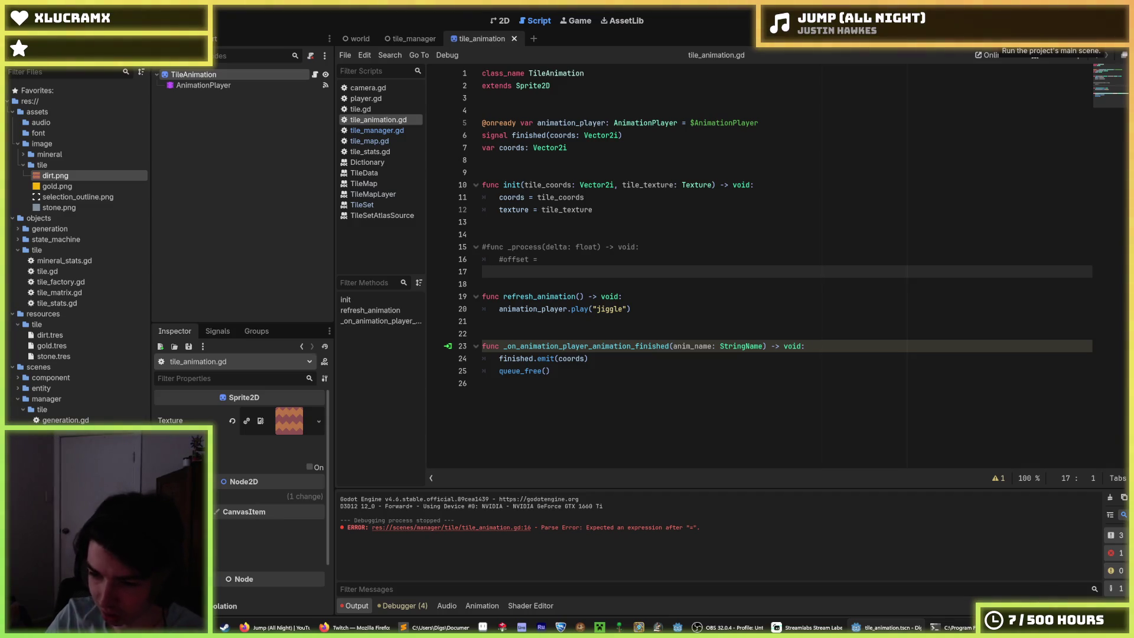
Launch the game and dig dirt tiles below, left, right and above the character.
{"action": "left_click", "coordinate": [998, 21]}
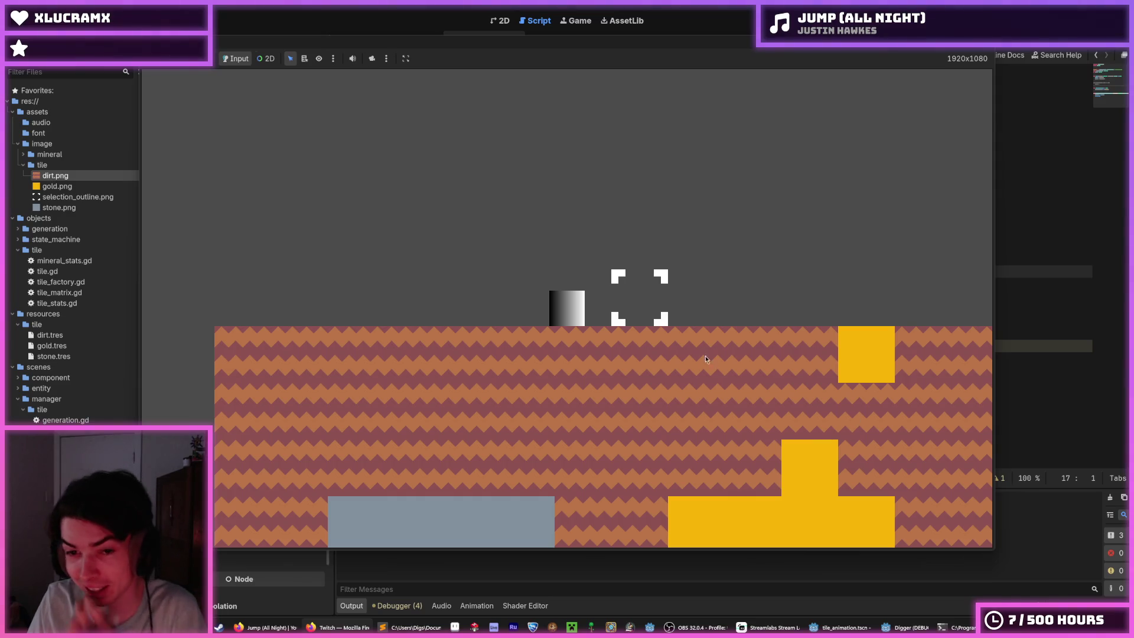
{"action": "key", "text": "d"}
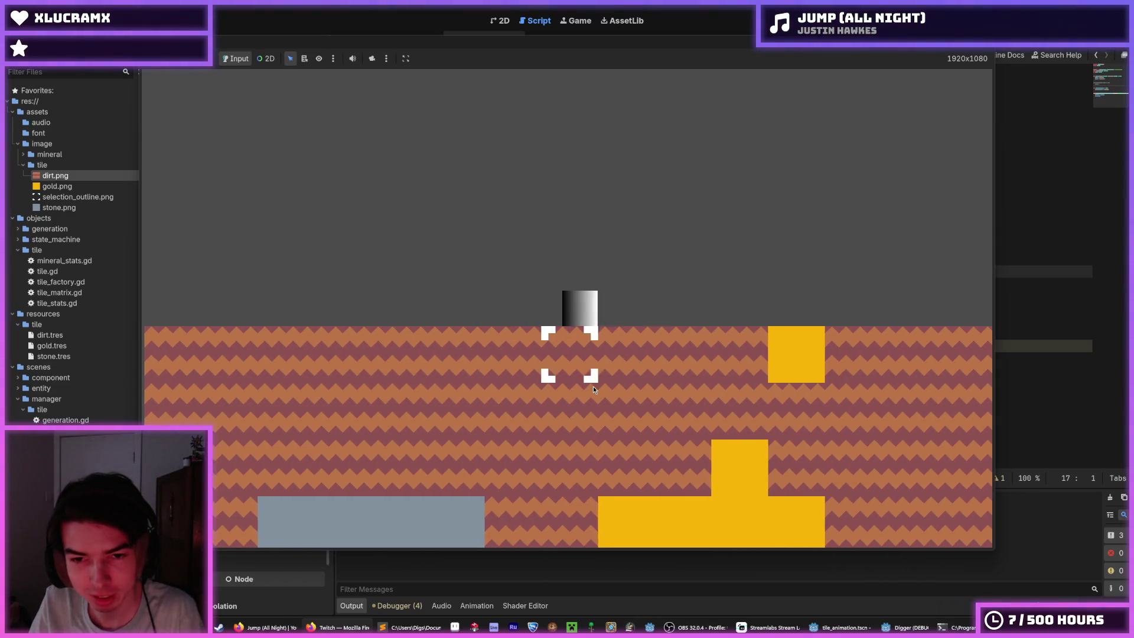
{"action": "key", "text": "a"}
{"action": "left_click", "coordinate": [561, 406]}
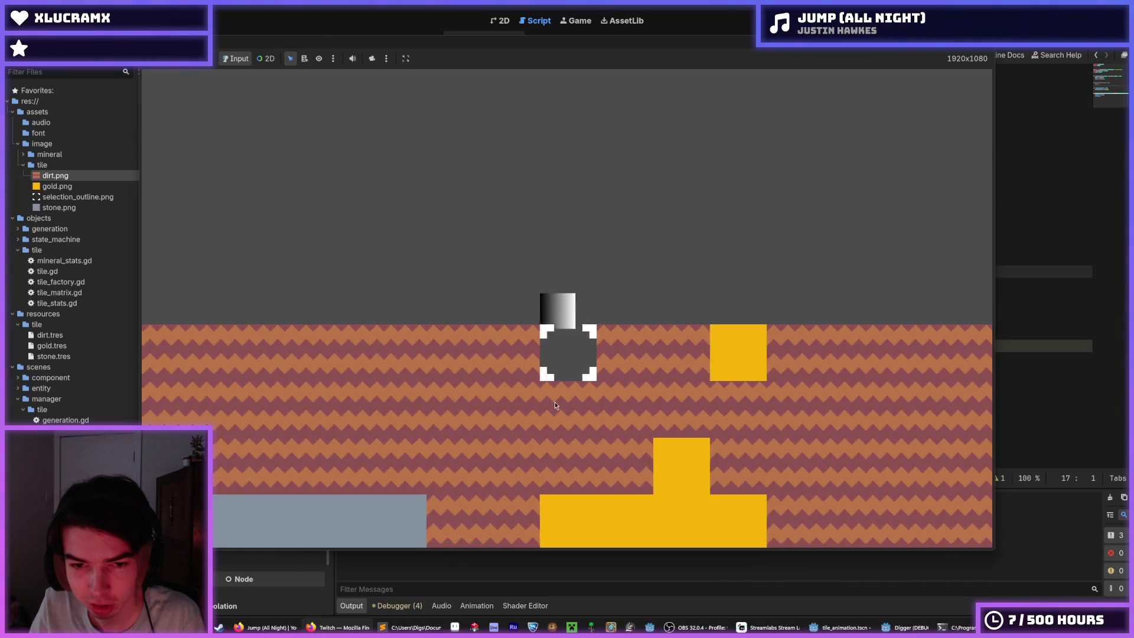
{"action": "left_click", "coordinate": [554, 402]}
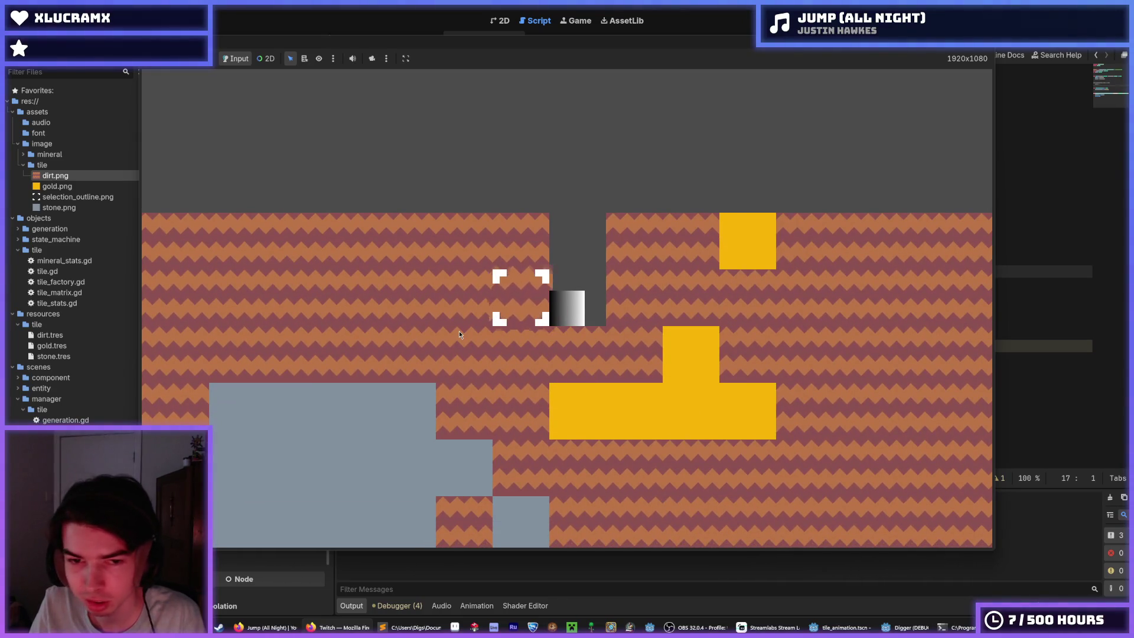
{"action": "left_click", "coordinate": [459, 331]}
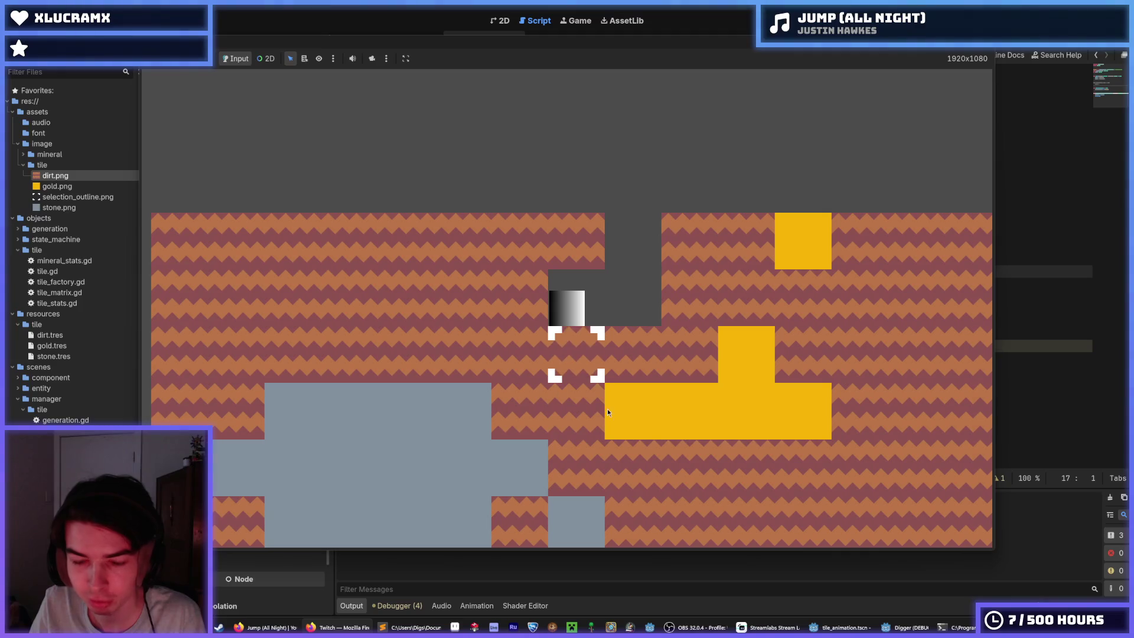
{"action": "left_click", "coordinate": [585, 403]}
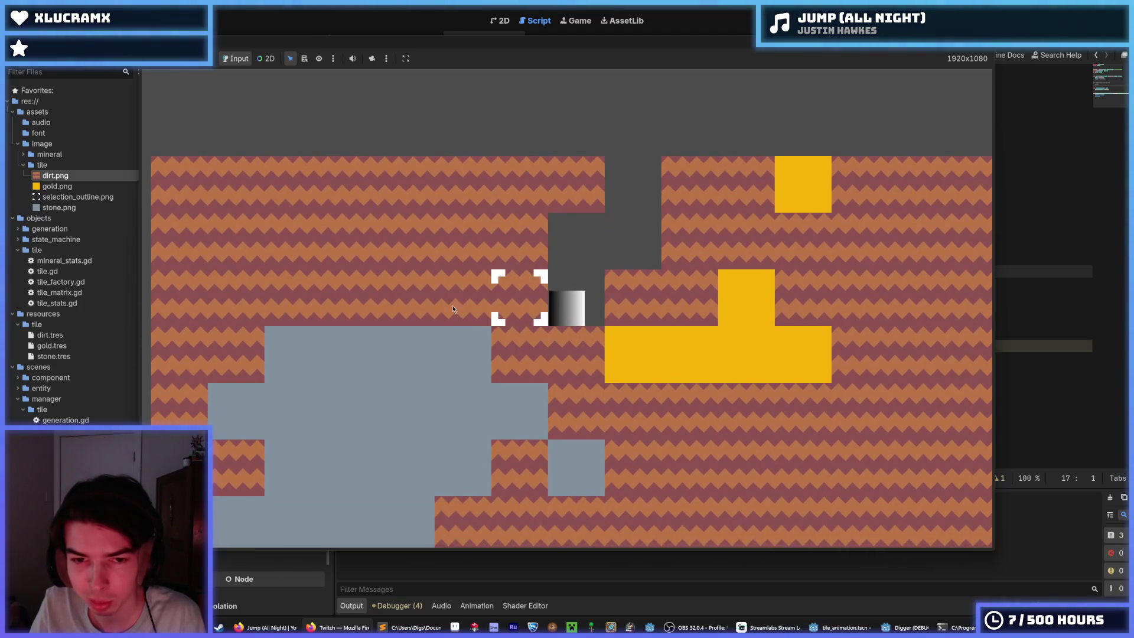
{"action": "left_click", "coordinate": [447, 299]}
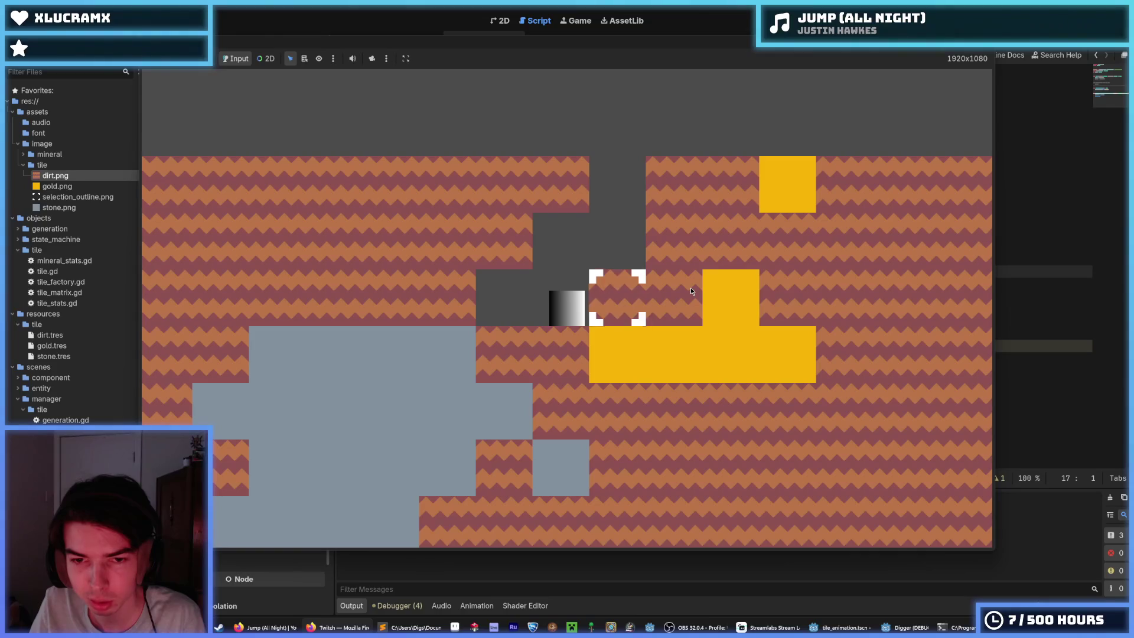
{"action": "left_click", "coordinate": [690, 287]}
{"action": "left_click", "coordinate": [691, 287]}
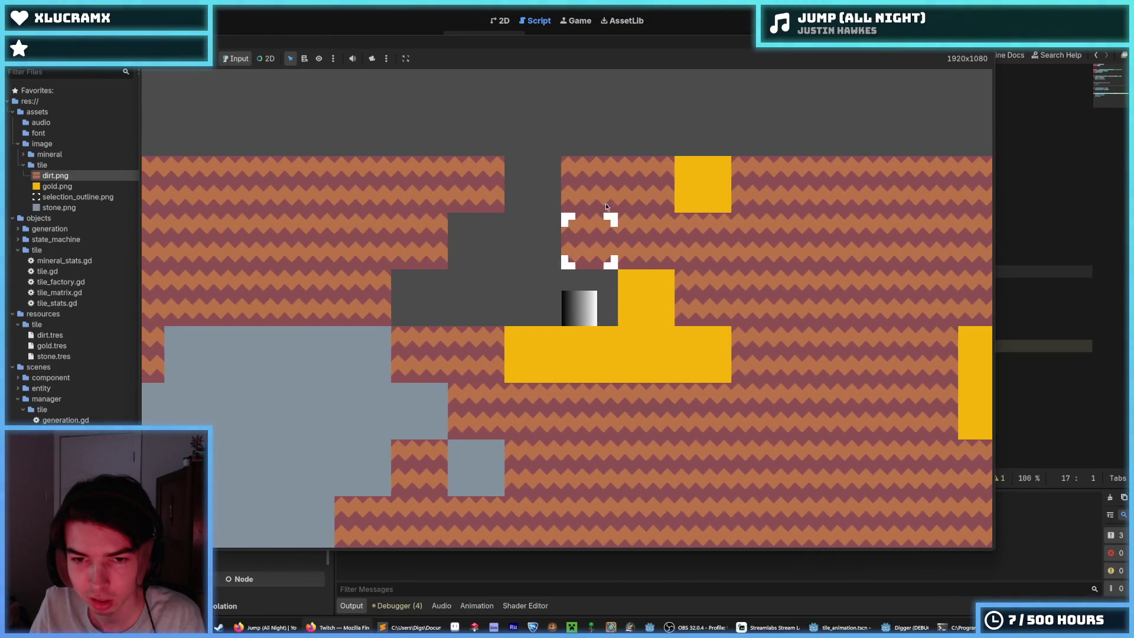
{"action": "left_click", "coordinate": [596, 198]}
Walk left then right, digging through surrounding dirt and a gold tile below.
{"action": "key", "text": "a"}
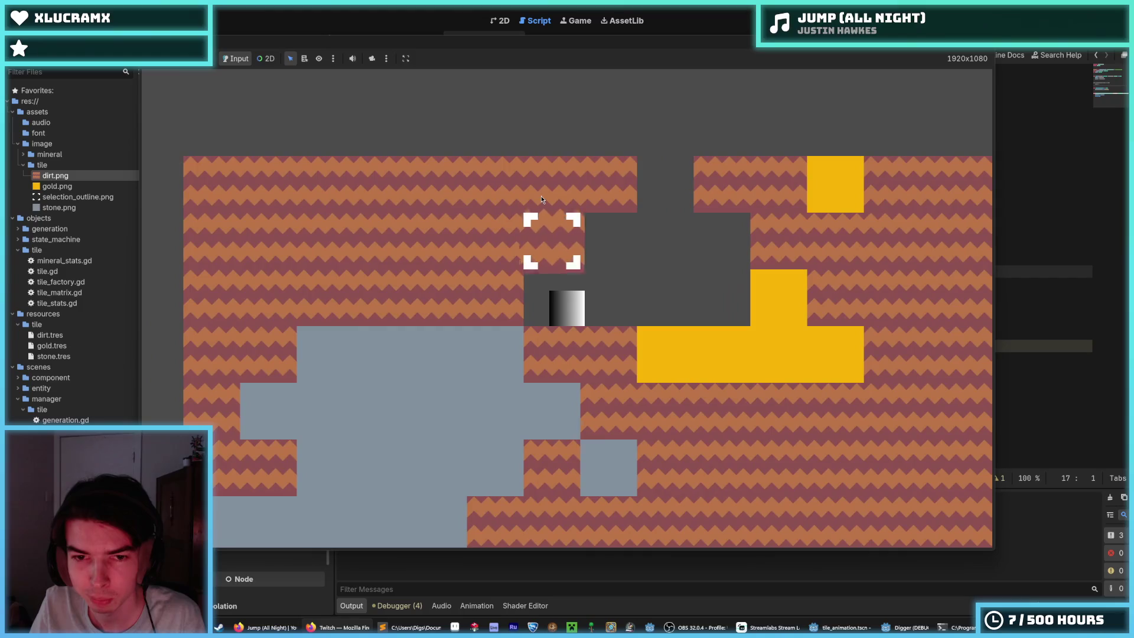
{"action": "left_click", "coordinate": [542, 200]}
{"action": "key", "text": "a"}
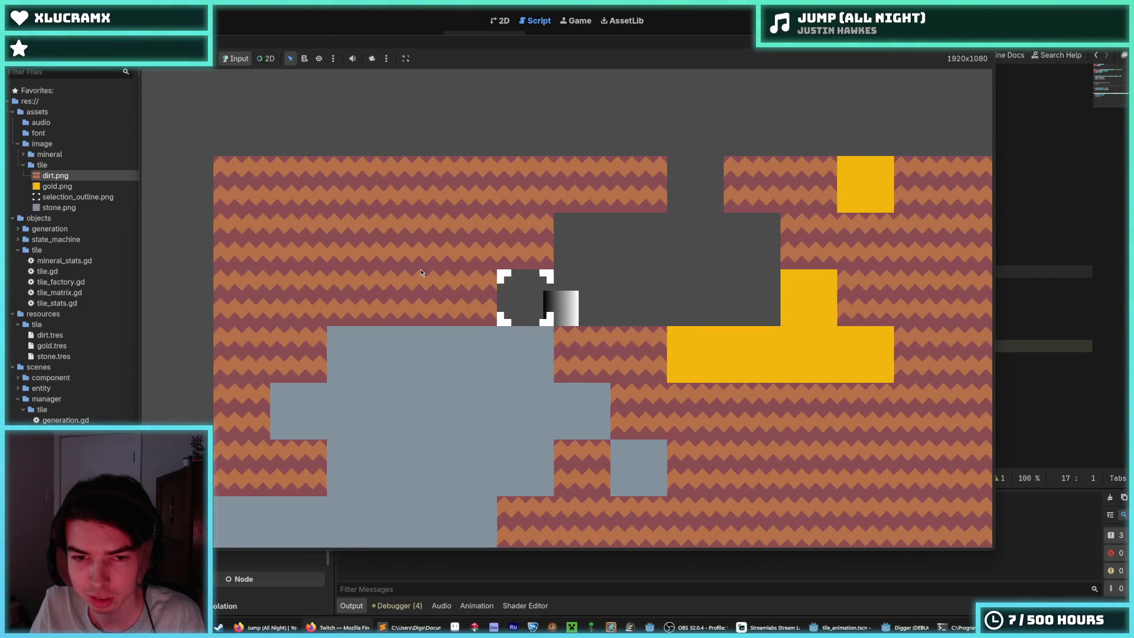
{"action": "key", "text": "a"}
{"action": "left_click", "coordinate": [420, 270]}
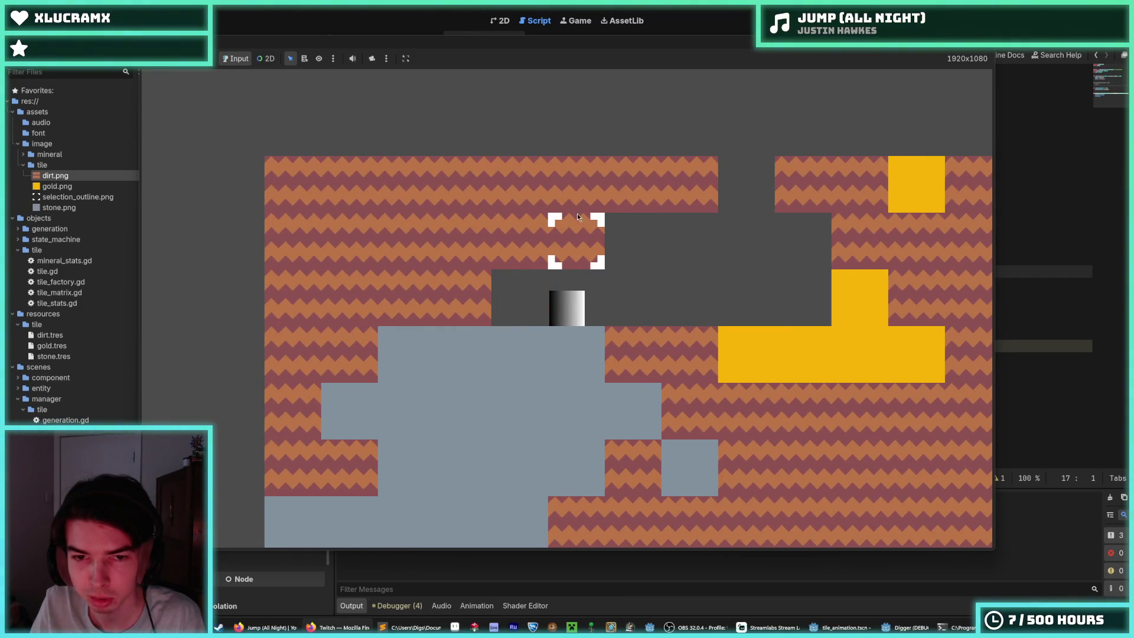
{"action": "left_click", "coordinate": [586, 209]}
{"action": "key", "text": "a"}
{"action": "left_click", "coordinate": [550, 206]}
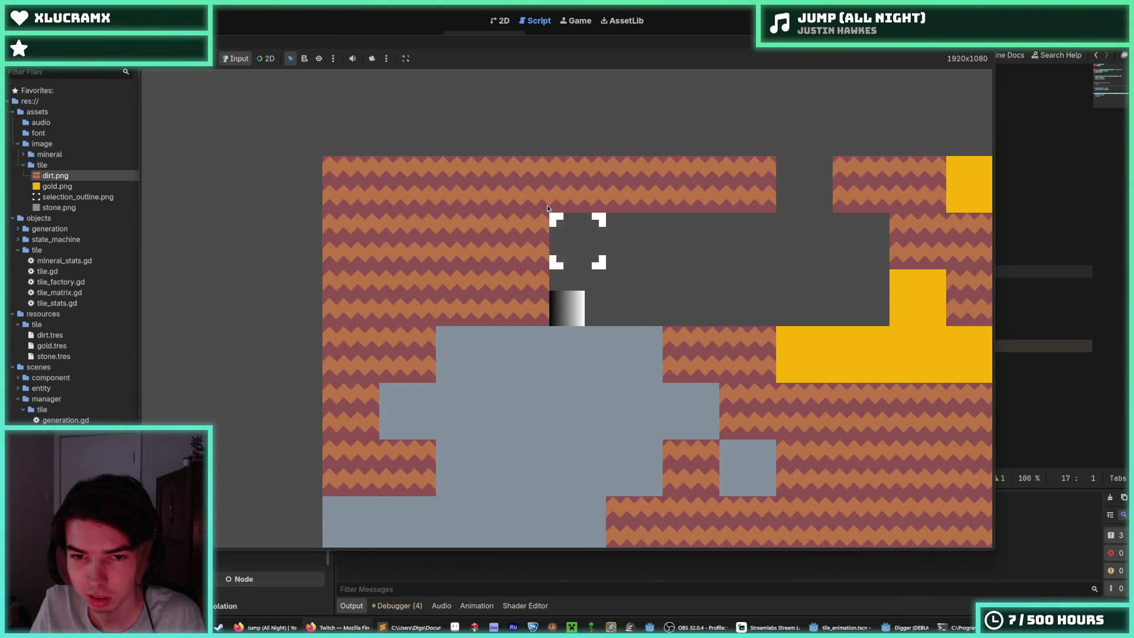
{"action": "key", "text": "d"}
{"action": "key", "text": "d"}
{"action": "left_click", "coordinate": [626, 448]}
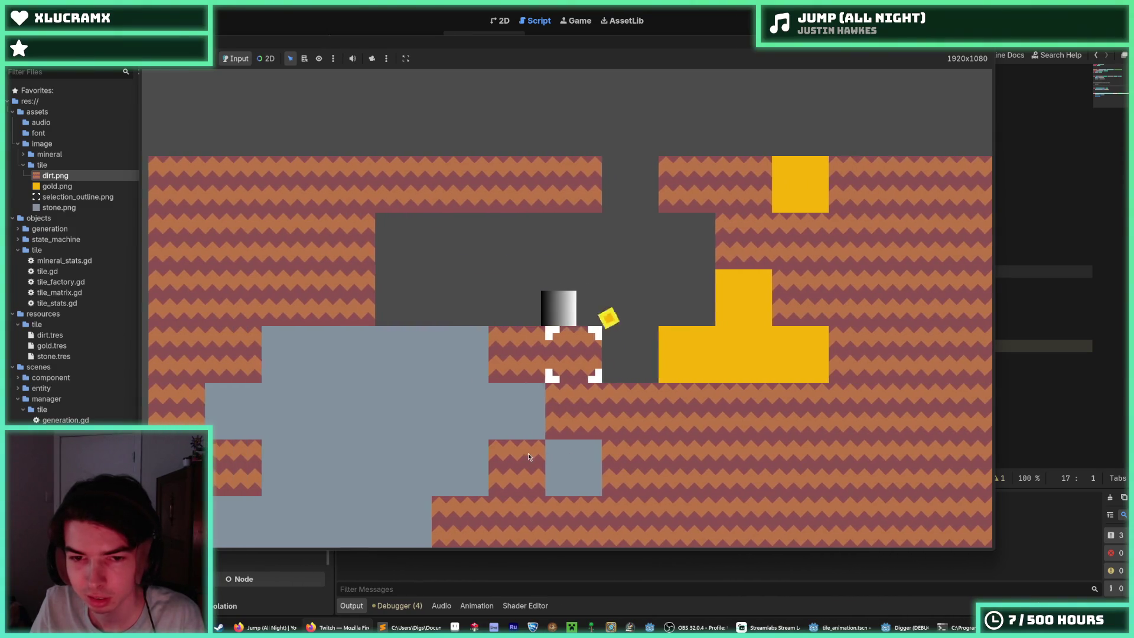
{"action": "left_click", "coordinate": [531, 453]}
{"action": "left_click", "coordinate": [559, 449]}
{"action": "key", "text": "d"}
{"action": "left_click", "coordinate": [565, 447]}
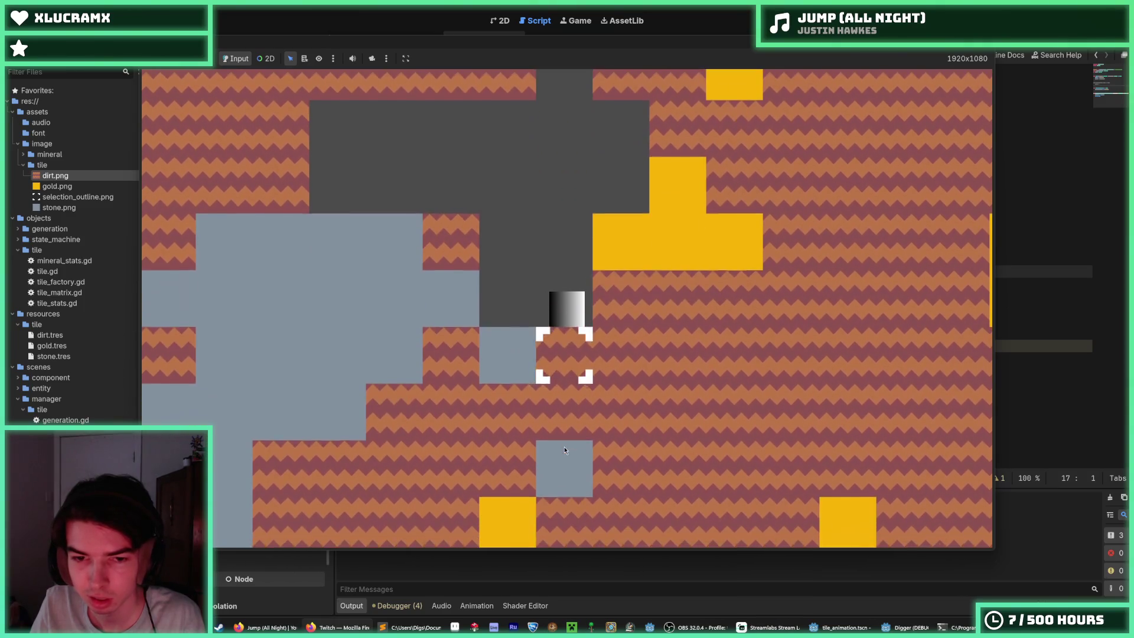
{"action": "left_click", "coordinate": [564, 447]}
{"action": "left_click", "coordinate": [548, 439]}
Tunnel rightward through dirt tiles, clearing the tiles above and beside the character.
{"action": "left_click", "coordinate": [651, 313]}
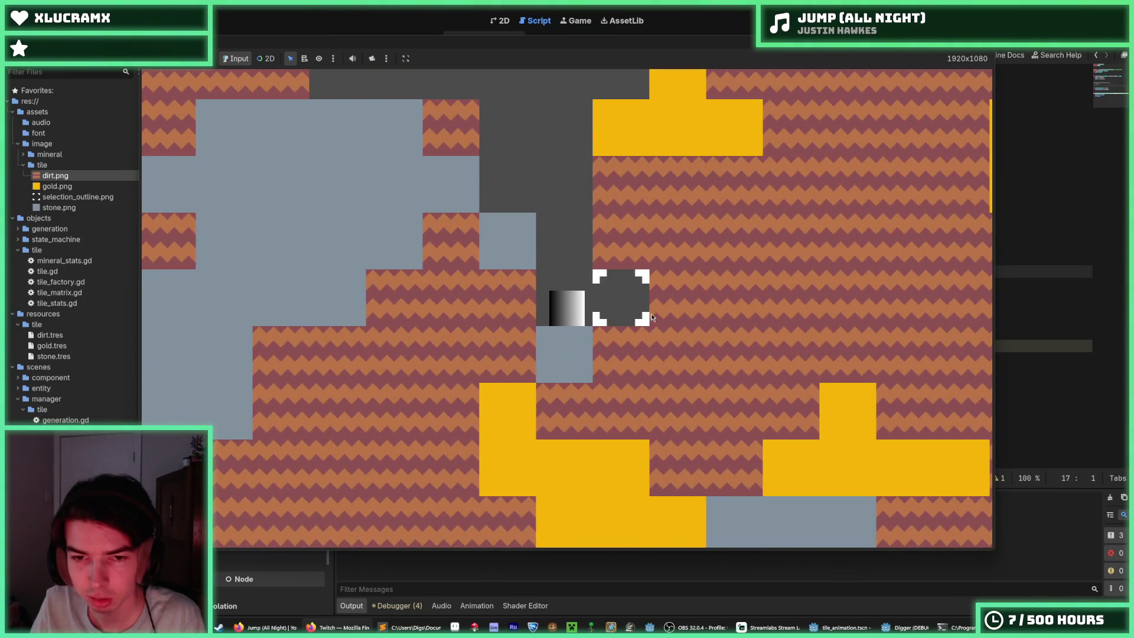
{"action": "key", "text": "d"}
{"action": "left_click", "coordinate": [658, 310]}
{"action": "left_click", "coordinate": [568, 379]}
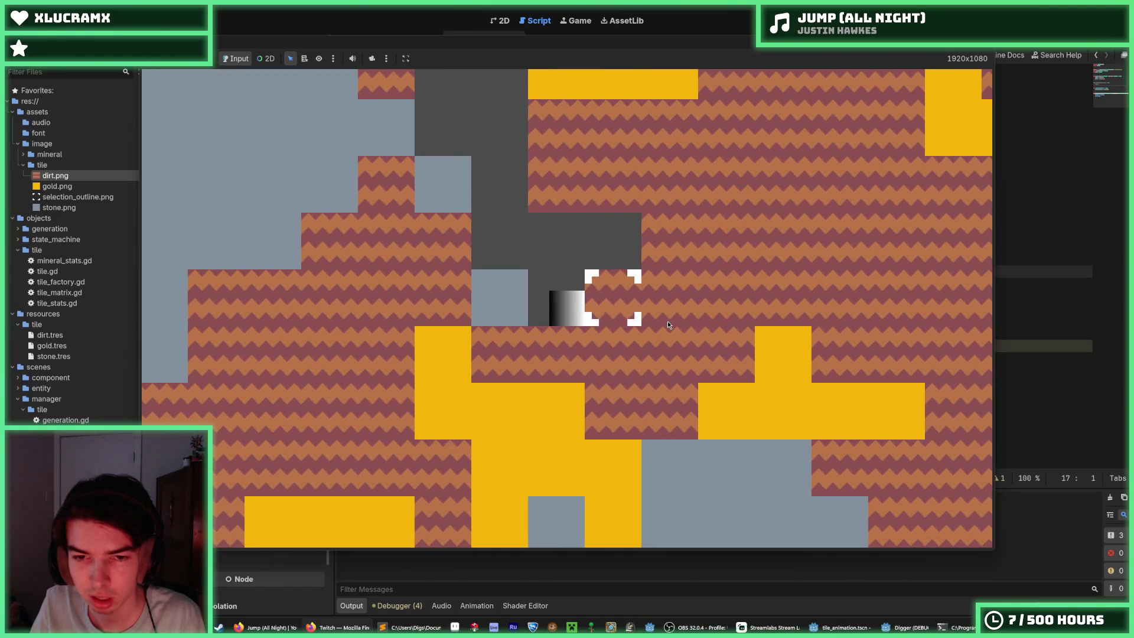
{"action": "left_click", "coordinate": [662, 331]}
{"action": "key", "text": "d"}
{"action": "left_click", "coordinate": [665, 325]}
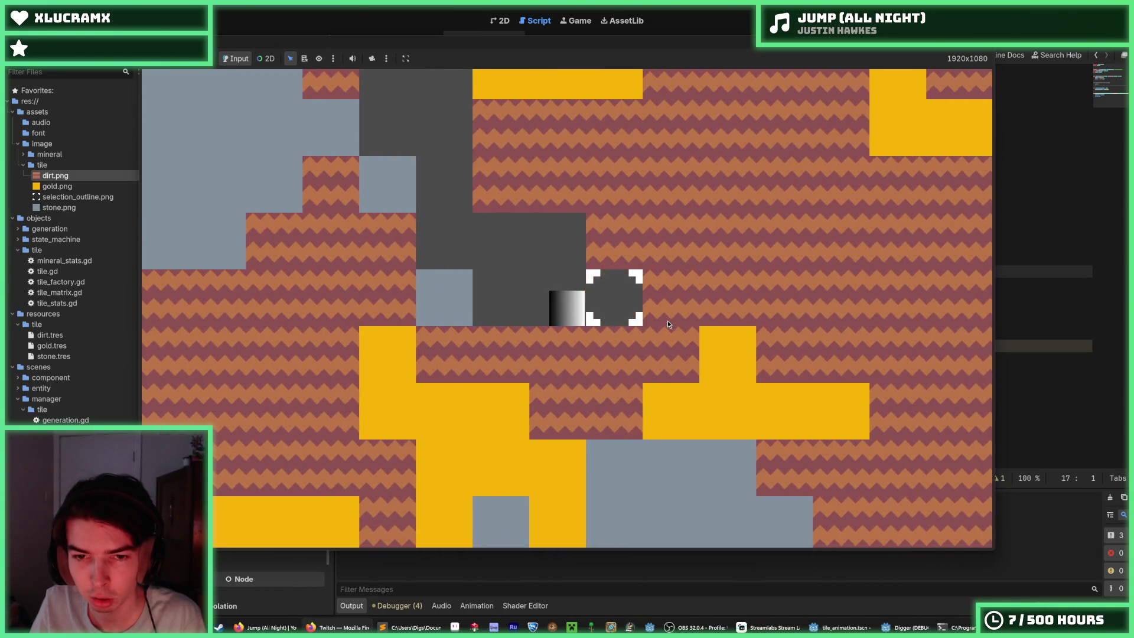
{"action": "key", "text": "d"}
{"action": "left_click", "coordinate": [599, 222]}
{"action": "left_click", "coordinate": [676, 270]}
{"action": "key", "text": "d"}
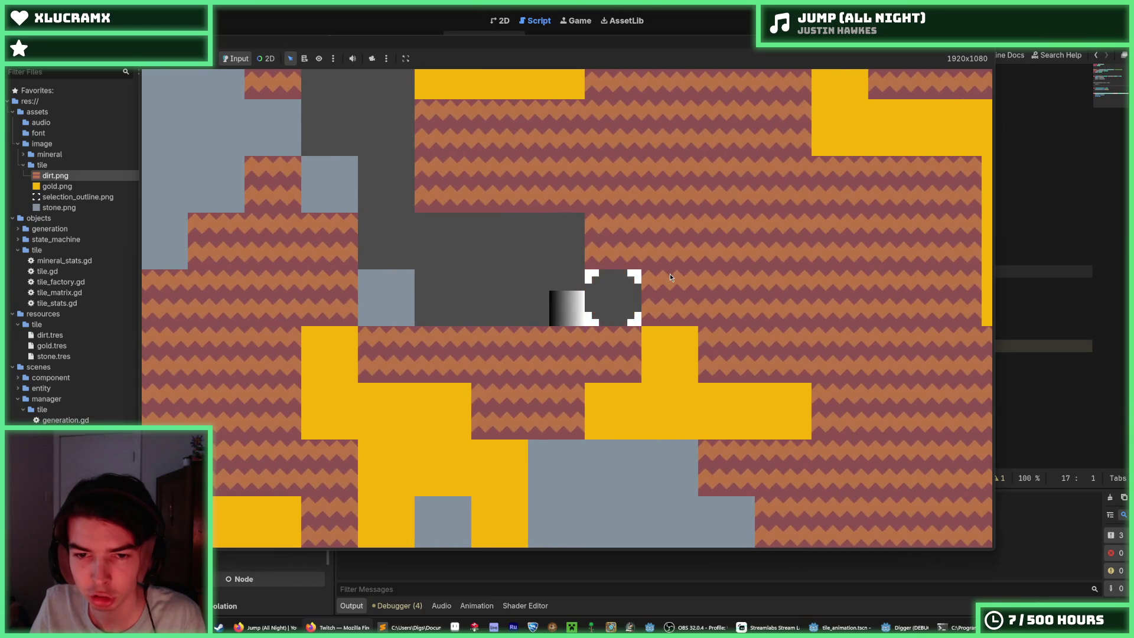
{"action": "left_click", "coordinate": [603, 218]}
{"action": "left_click", "coordinate": [649, 278]}
{"action": "key", "text": "d"}
{"action": "left_click", "coordinate": [595, 211]}
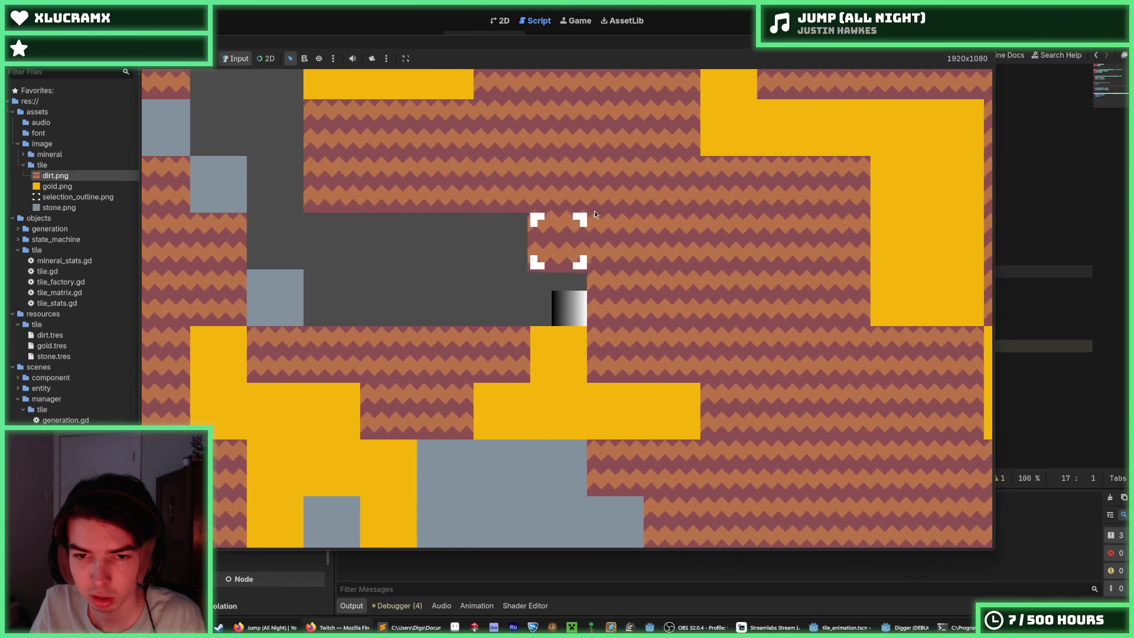
{"action": "left_click", "coordinate": [660, 257]}
{"action": "key", "text": "d"}
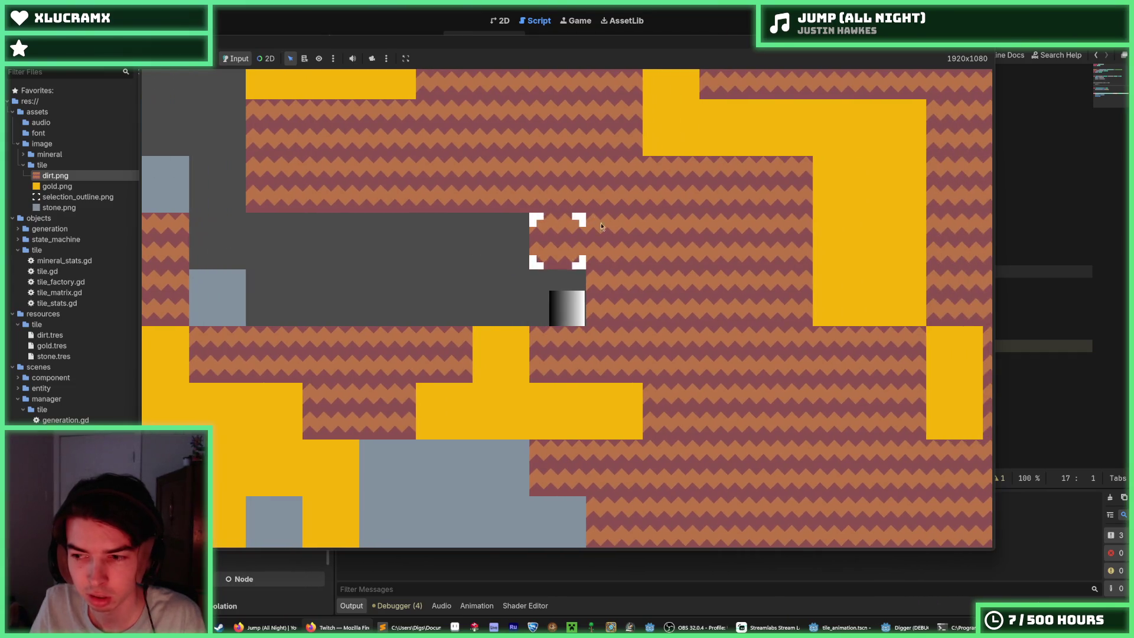
{"action": "left_click", "coordinate": [708, 300]}
Dig down through gold and stone, then jump up and collect a gold gem.
{"action": "key", "text": "a"}
{"action": "left_click", "coordinate": [569, 379]}
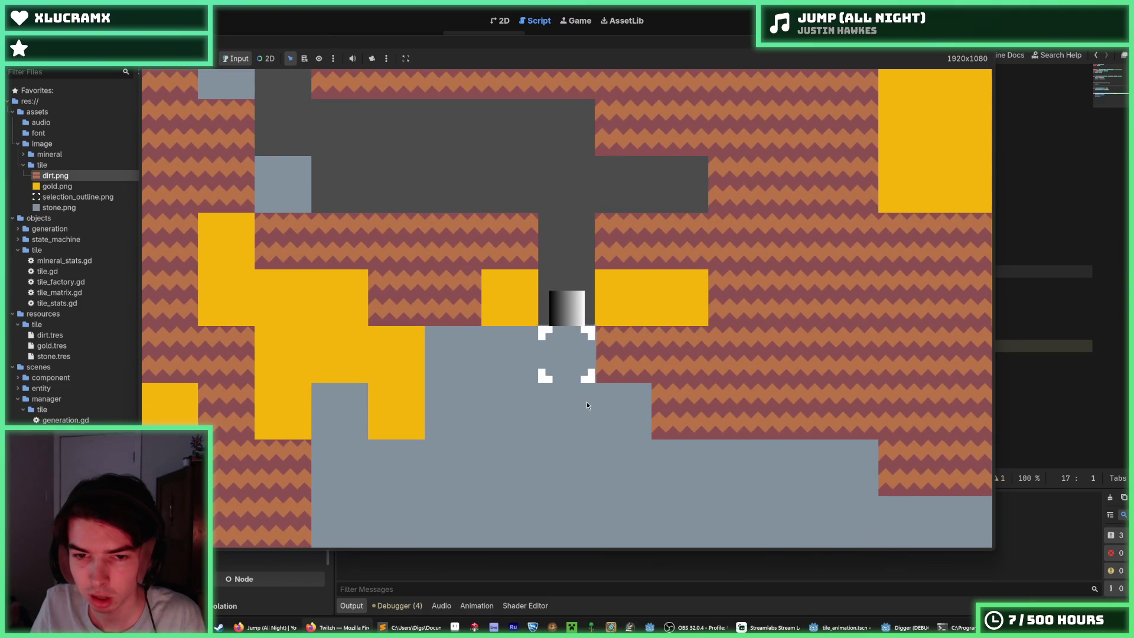
{"action": "left_click", "coordinate": [587, 404]}
{"action": "left_click", "coordinate": [626, 254]}
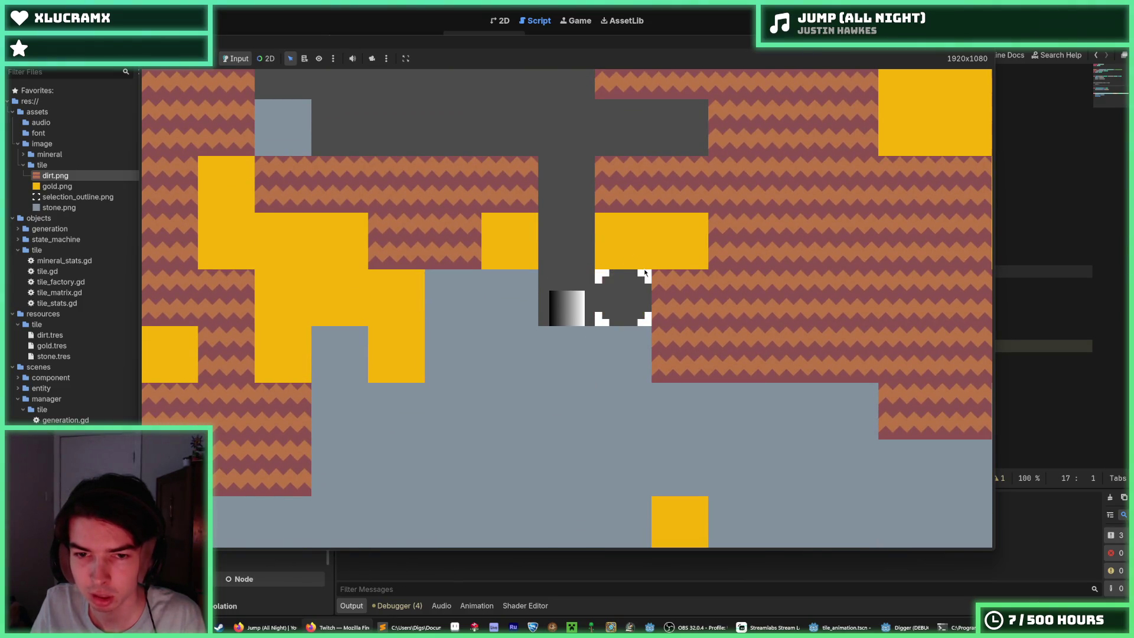
{"action": "key", "text": "d"}
{"action": "left_click", "coordinate": [594, 220]}
{"action": "key", "text": "w"}
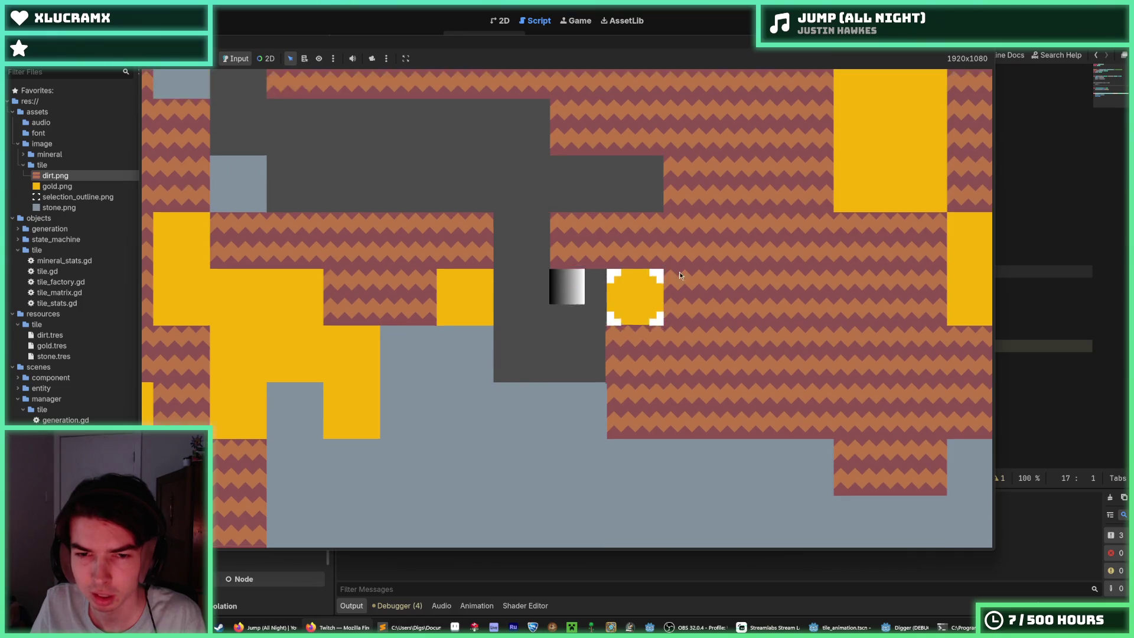
{"action": "left_click", "coordinate": [668, 296]}
{"action": "left_click", "coordinate": [662, 277]}
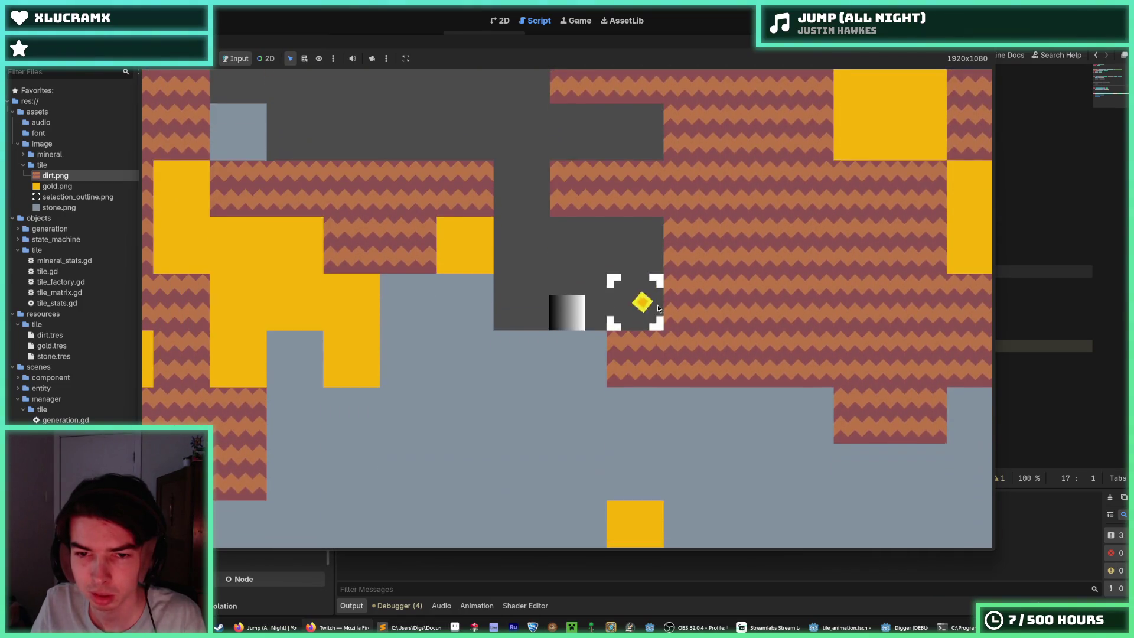
{"action": "key", "text": "d"}
{"action": "left_click", "coordinate": [661, 310]}
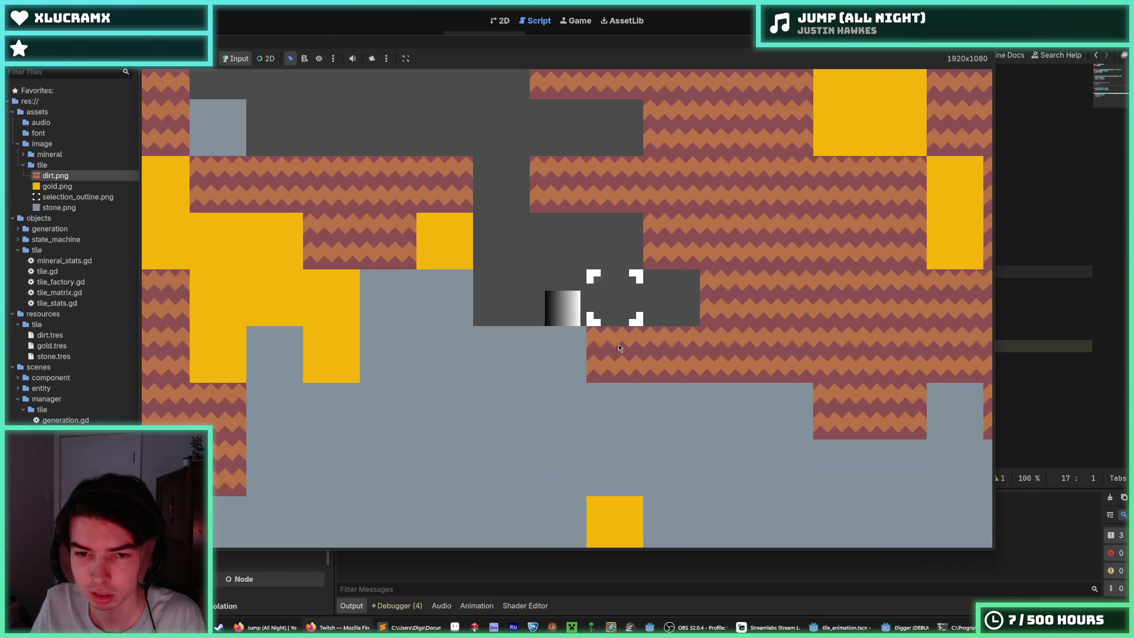
{"action": "left_click", "coordinate": [597, 380]}
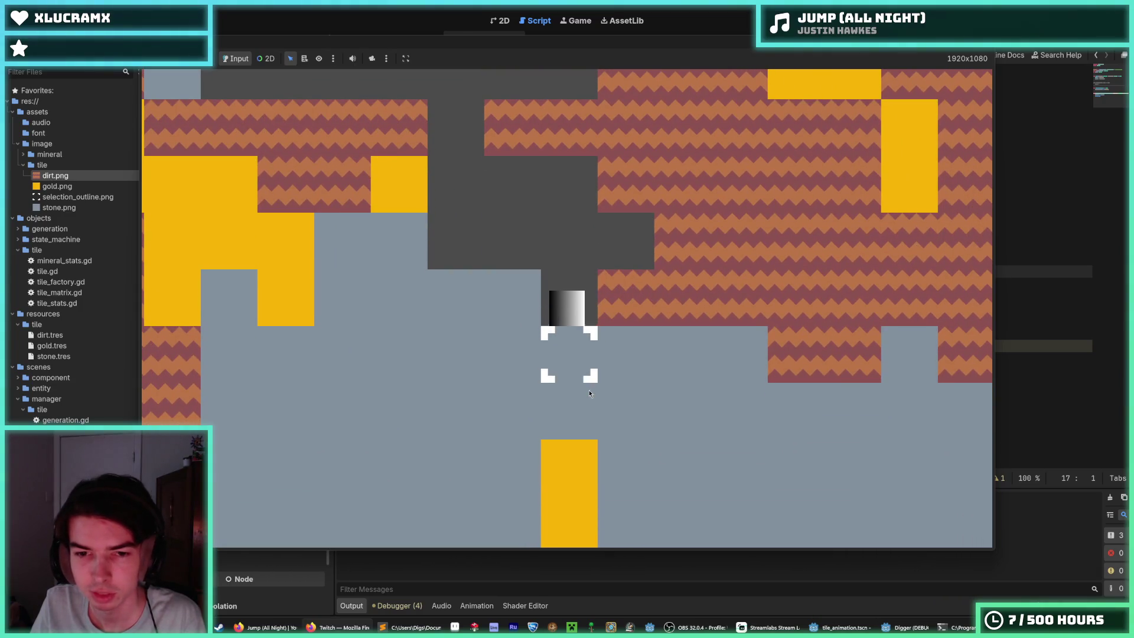
{"action": "left_click", "coordinate": [589, 392]}
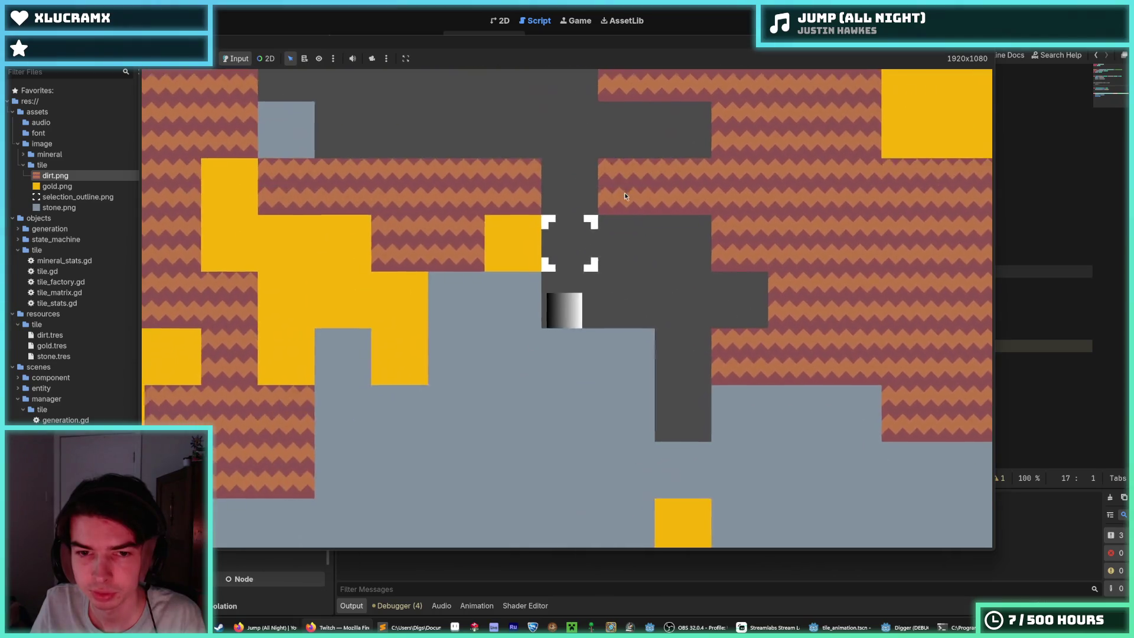
Stop the game and uncomment the _process function in tile_animation.gd.
{"action": "key", "text": "F8"}
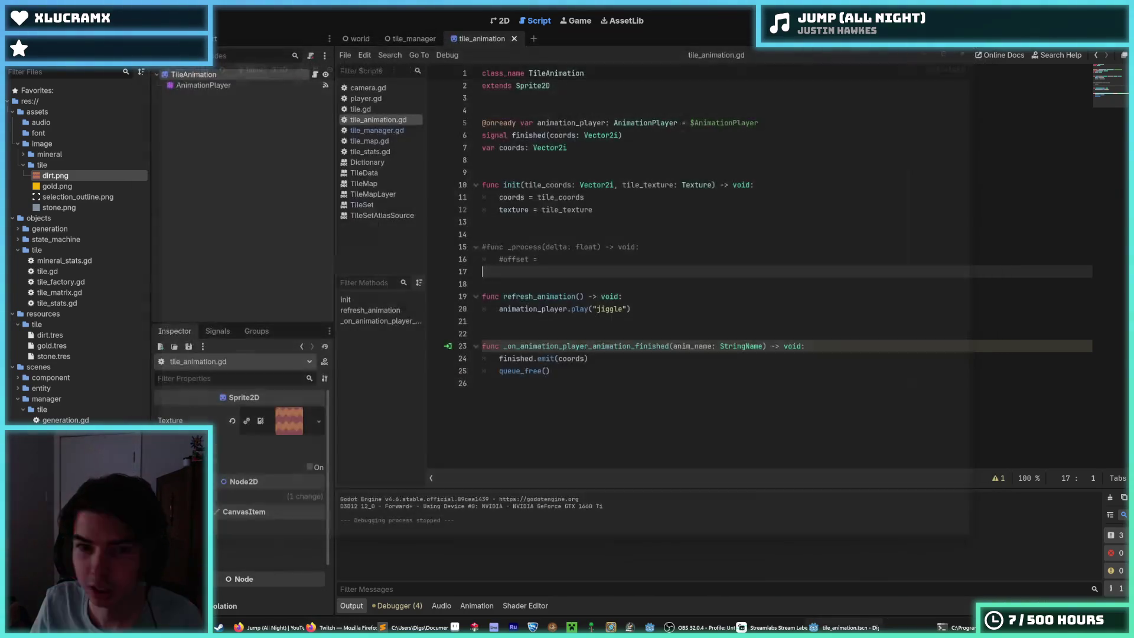
{"action": "left_click_drag", "start_coordinate": [596, 259], "coordinate": [566, 248]}
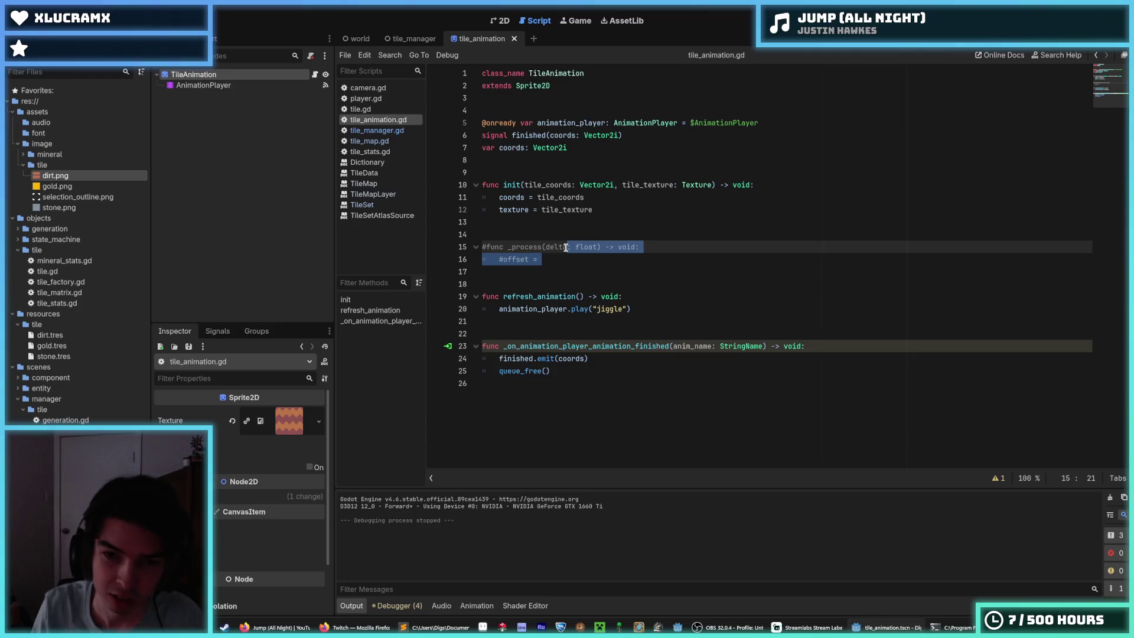
{"action": "key", "text": "ctrl+k"}
Move the cursor around the script, ending on the unfinished offset line 16.
{"action": "left_click", "coordinate": [538, 260]}
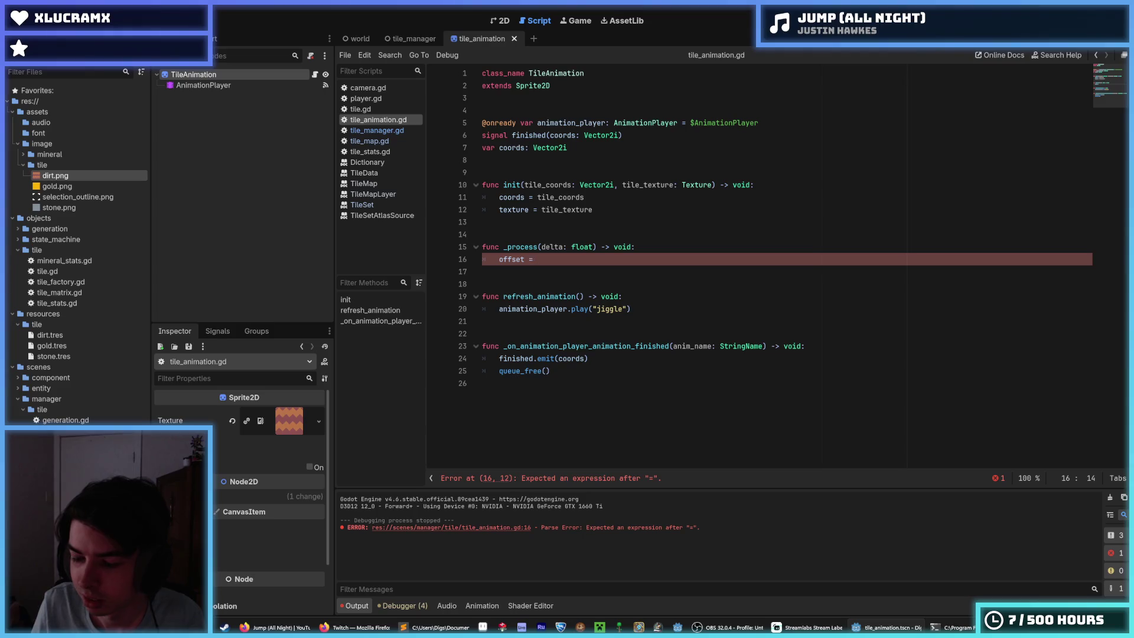
{"action": "left_click", "coordinate": [863, 397]}
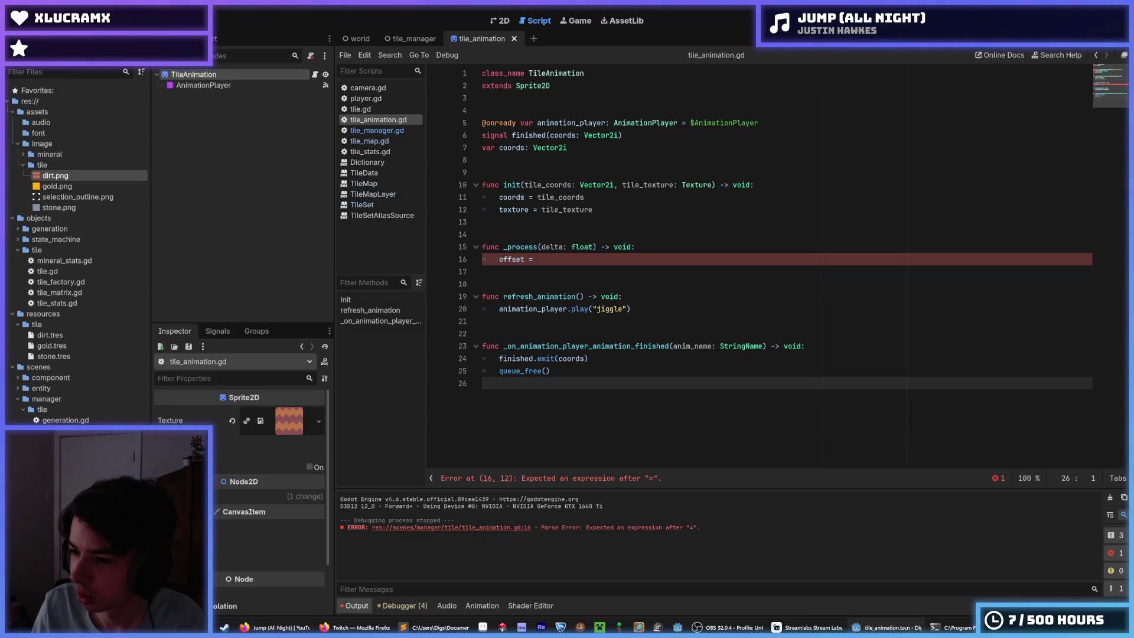
{"action": "left_click", "coordinate": [773, 306]}
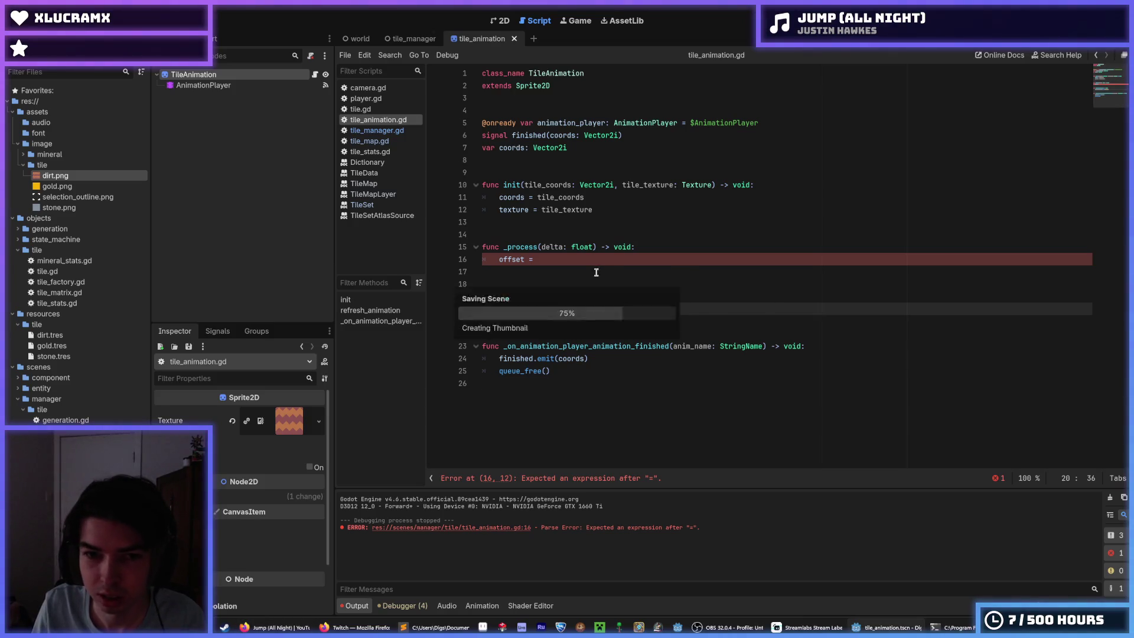
{"action": "left_click", "coordinate": [572, 258]}
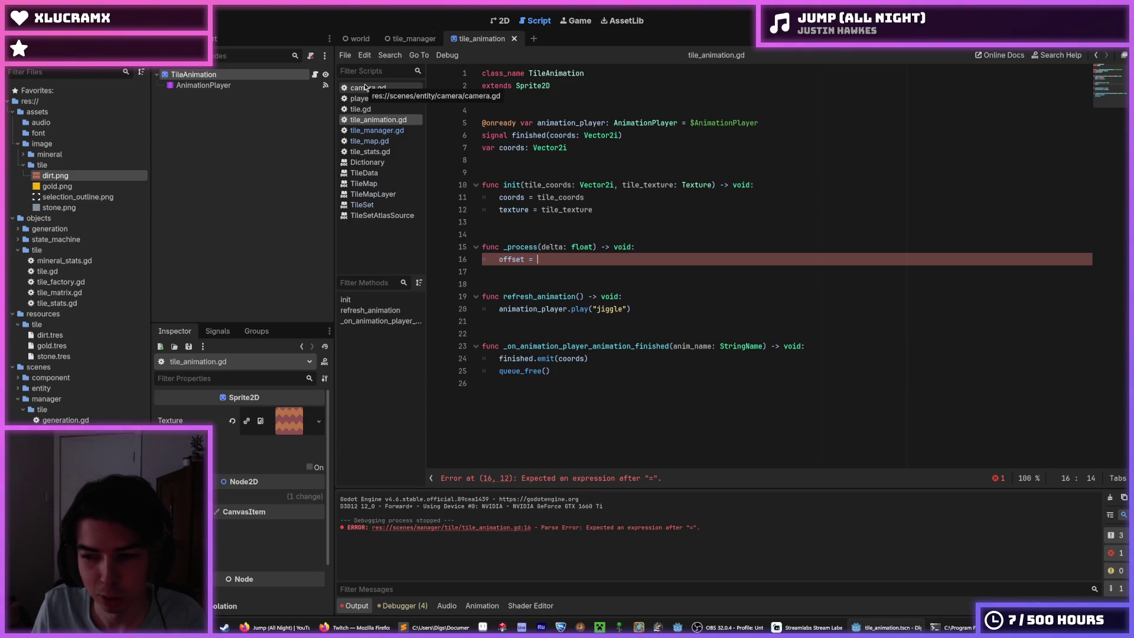
Flip between player.gd and camera.gd in the Scripts list, ending on camera.gd.
{"action": "left_click", "coordinate": [375, 98]}
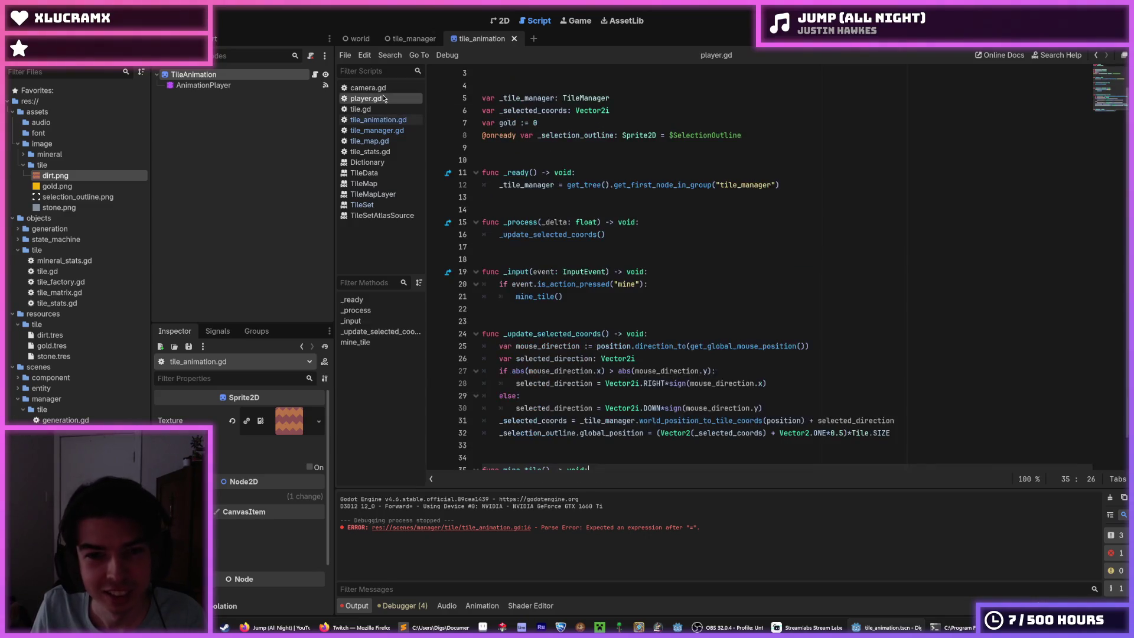
{"action": "left_click", "coordinate": [373, 88]}
{"action": "left_click", "coordinate": [362, 109]}
{"action": "left_click", "coordinate": [366, 98]}
{"action": "left_click", "coordinate": [371, 89]}
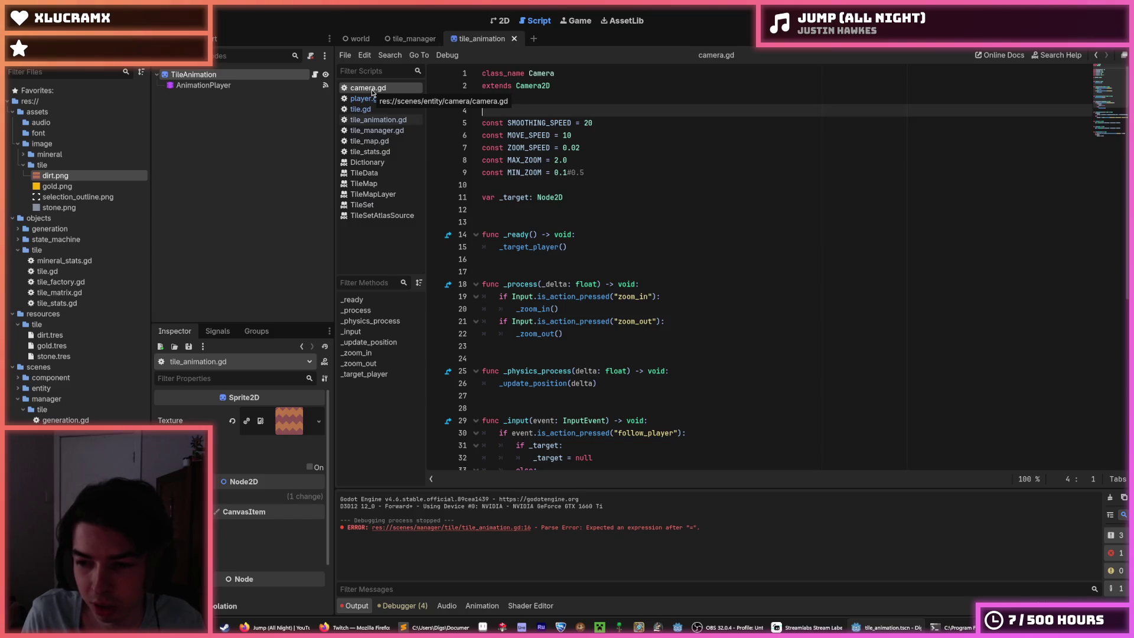
{"action": "left_click", "coordinate": [374, 94]}
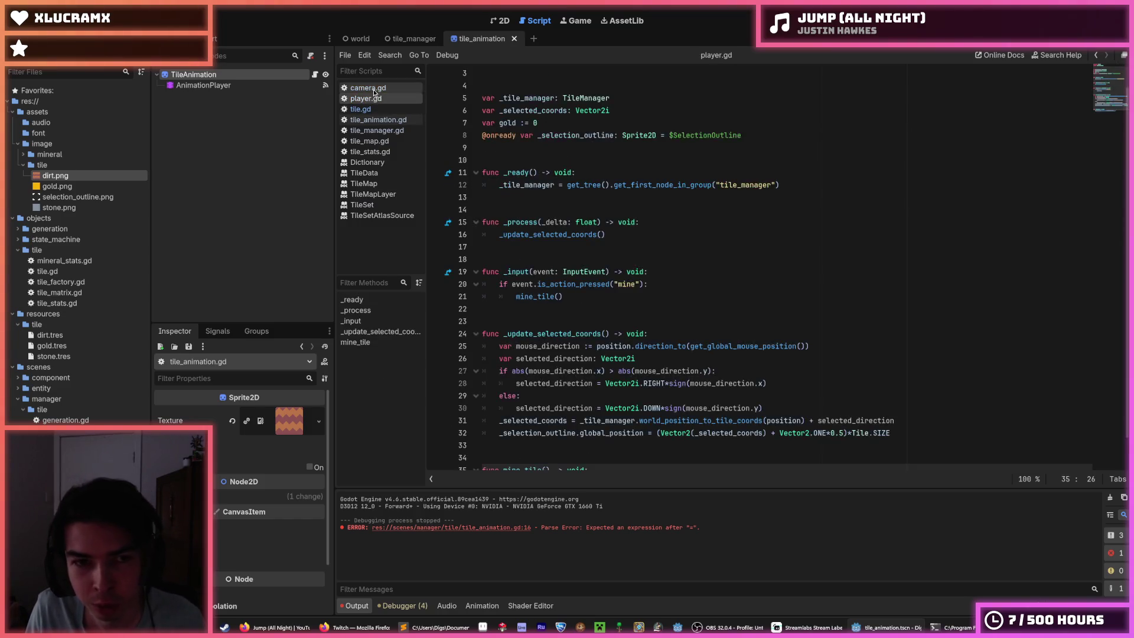
{"action": "key", "text": "Up"}
{"action": "key", "text": "Down"}
{"action": "key", "text": "Down"}
{"action": "key", "text": "Up"}
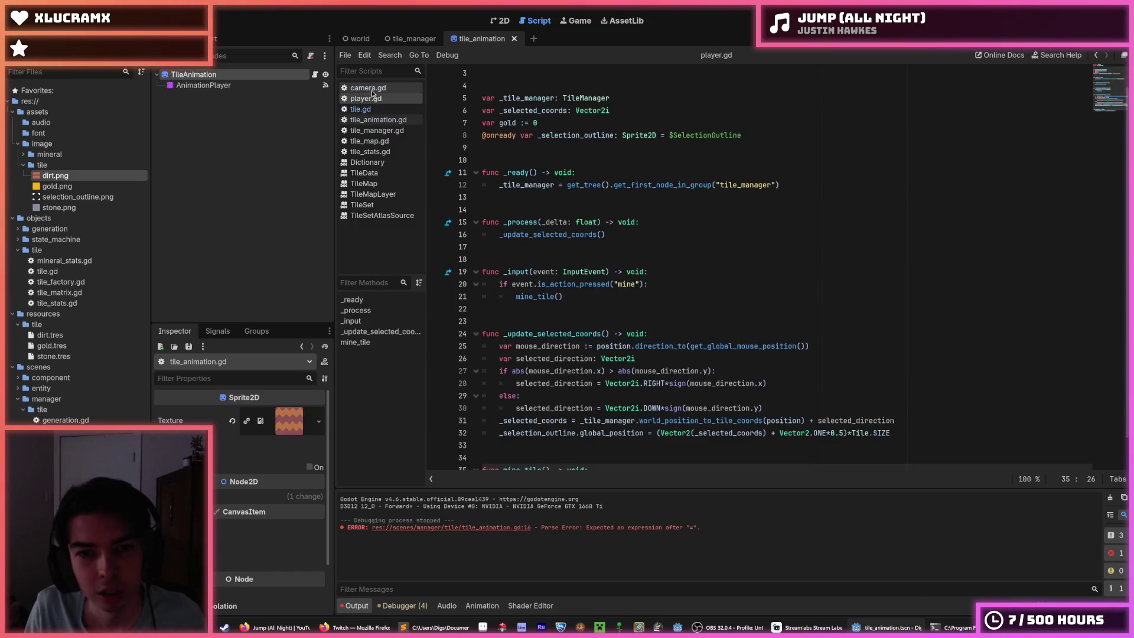
{"action": "key", "text": "Up"}
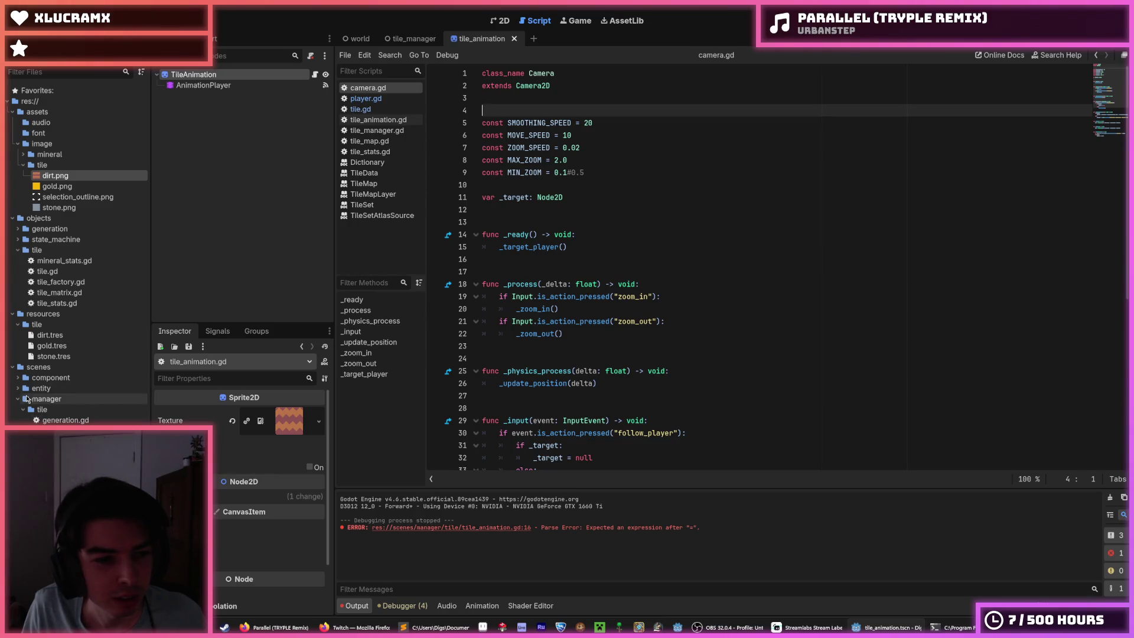
Open mineral_drop.gd from the scenes/entity/mineral_drop folder in FileSystem.
{"action": "left_click", "coordinate": [18, 398]}
{"action": "left_click", "coordinate": [19, 388]}
{"action": "left_click", "coordinate": [24, 409]}
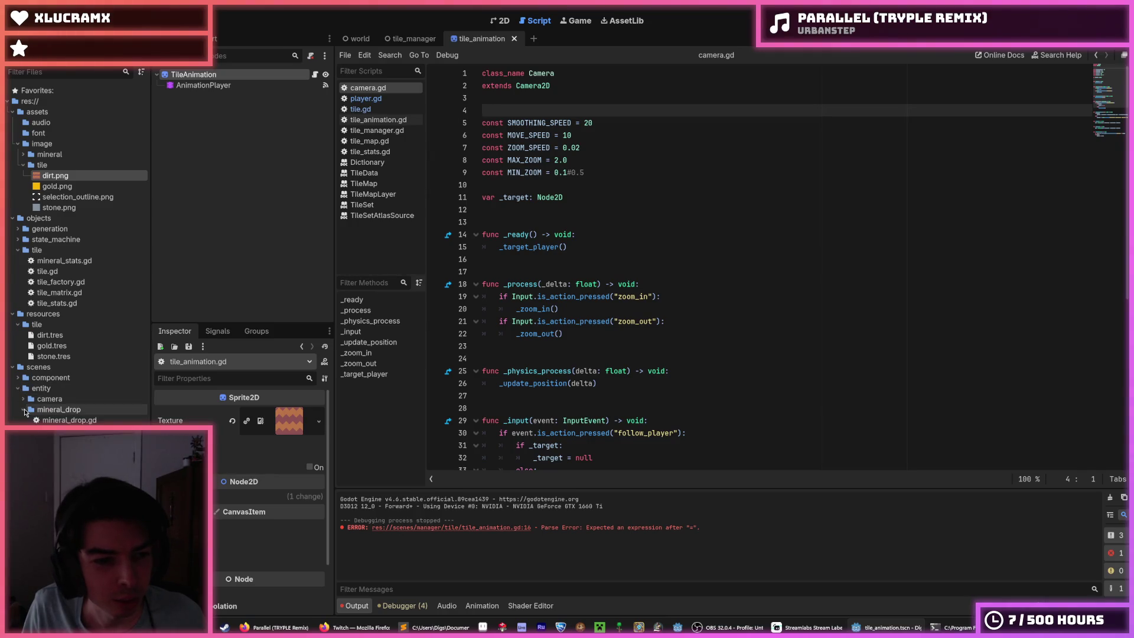
{"action": "double_click", "coordinate": [53, 420]}
Inspect the initialise_boost body, selecting lines 32–40 of mineral_drop.gd.
{"action": "scroll", "coordinate": [664, 338], "scroll_direction": "down", "scroll_amount": 8}
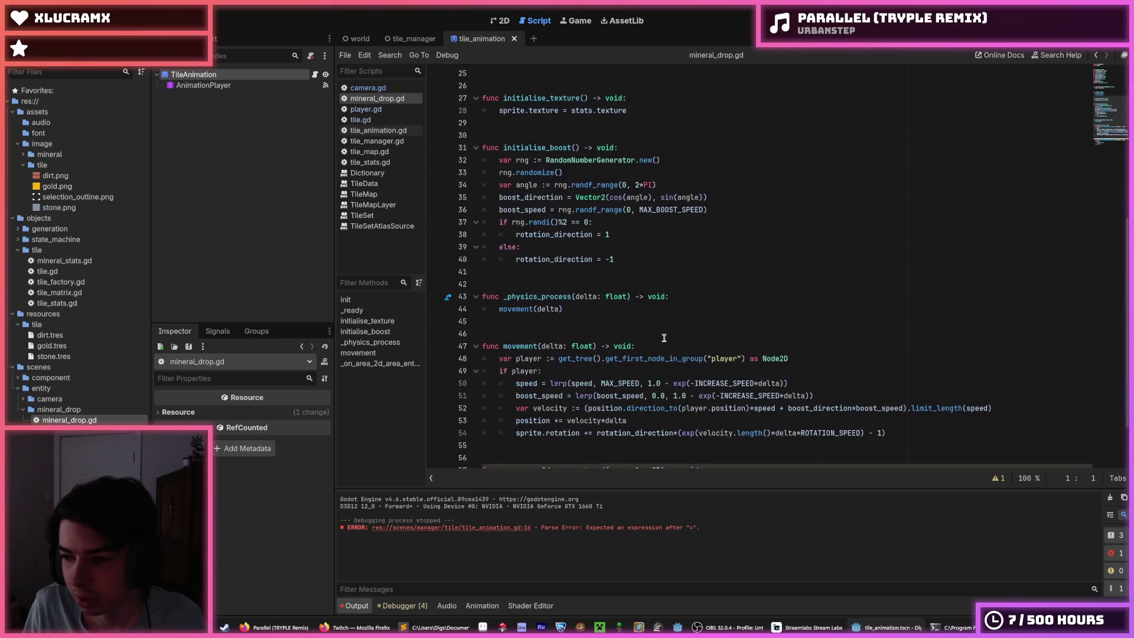
{"action": "left_click", "coordinate": [711, 273]}
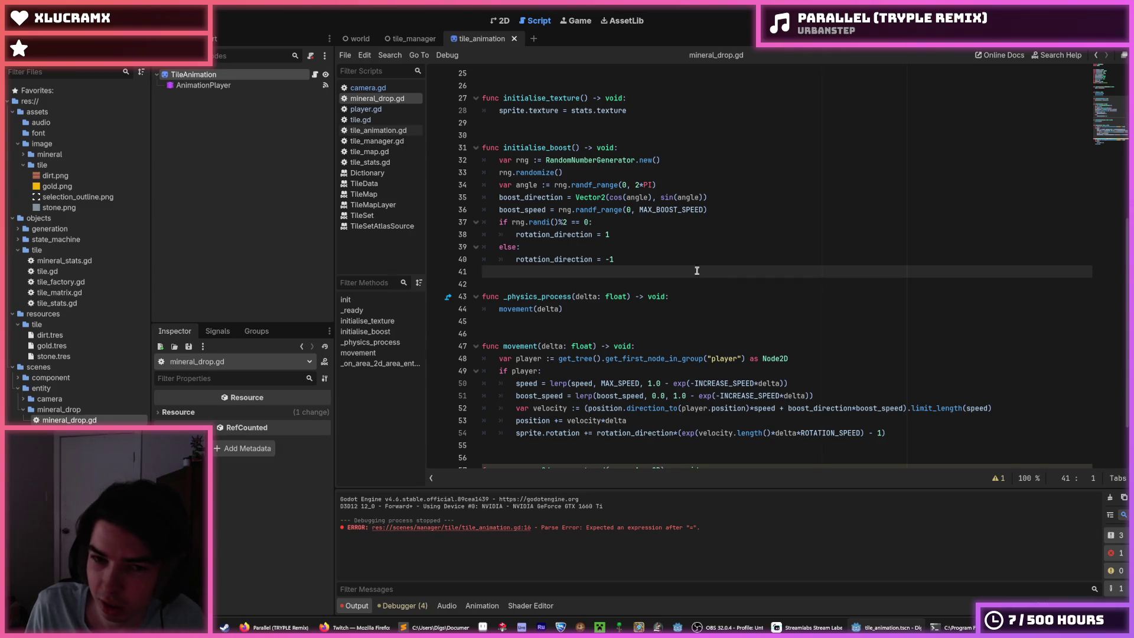
{"action": "left_click", "coordinate": [658, 261]}
{"action": "mouse_move", "coordinate": [659, 260]}
{"action": "left_mouse_down"}
{"action": "mouse_move", "coordinate": [590, 247]}
{"action": "mouse_move", "coordinate": [532, 163]}
{"action": "mouse_move", "coordinate": [496, 155]}
{"action": "mouse_move", "coordinate": [532, 247]}
{"action": "mouse_move", "coordinate": [615, 260]}
{"action": "mouse_move", "coordinate": [490, 259]}
{"action": "mouse_move", "coordinate": [501, 163]}
{"action": "mouse_move", "coordinate": [650, 260]}
{"action": "mouse_move", "coordinate": [493, 161]}
{"action": "mouse_move", "coordinate": [591, 248]}
{"action": "mouse_move", "coordinate": [643, 260]}
{"action": "mouse_move", "coordinate": [495, 160]}
{"action": "mouse_move", "coordinate": [650, 248]}
{"action": "mouse_move", "coordinate": [644, 260]}
{"action": "mouse_move", "coordinate": [499, 177]}
{"action": "mouse_move", "coordinate": [496, 160]}
{"action": "left_mouse_up"}
{"action": "left_click", "coordinate": [496, 155]}
{"action": "left_click", "coordinate": [492, 161]}
{"action": "left_click", "coordinate": [649, 260]}
{"action": "left_click", "coordinate": [493, 160]}
{"action": "left_click", "coordinate": [643, 260]}
{"action": "left_click", "coordinate": [495, 160]}
{"action": "left_click", "coordinate": [644, 260]}
{"action": "left_click", "coordinate": [496, 160]}
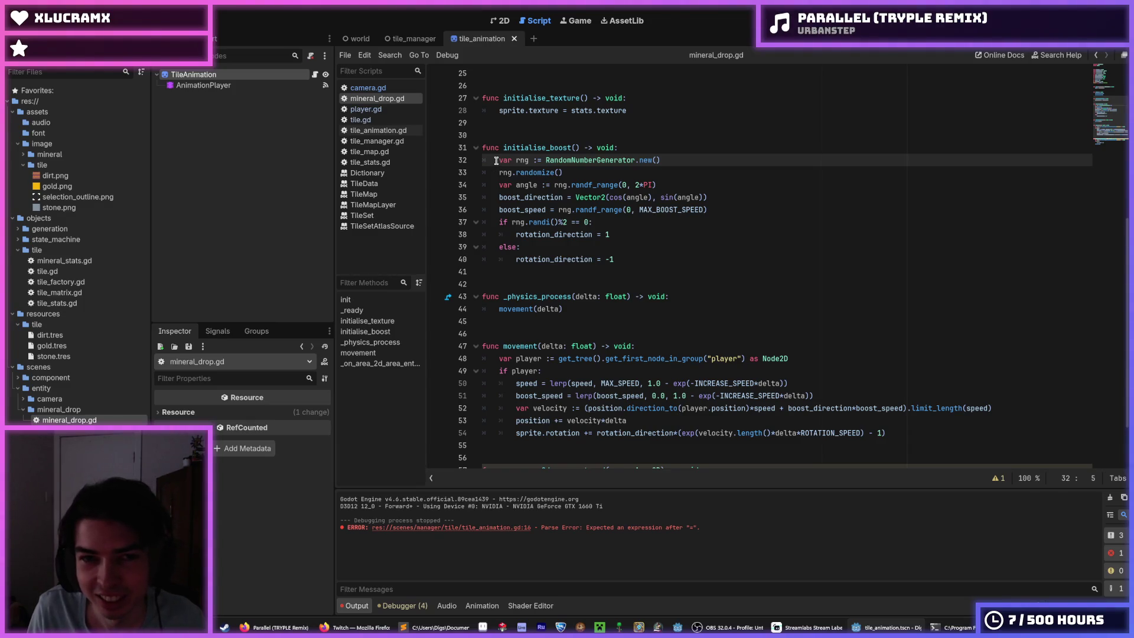
Select the rng, angle and boost_direction lines 32–35 for copying.
{"action": "left_click_drag", "start_coordinate": [563, 172], "coordinate": [500, 160]}
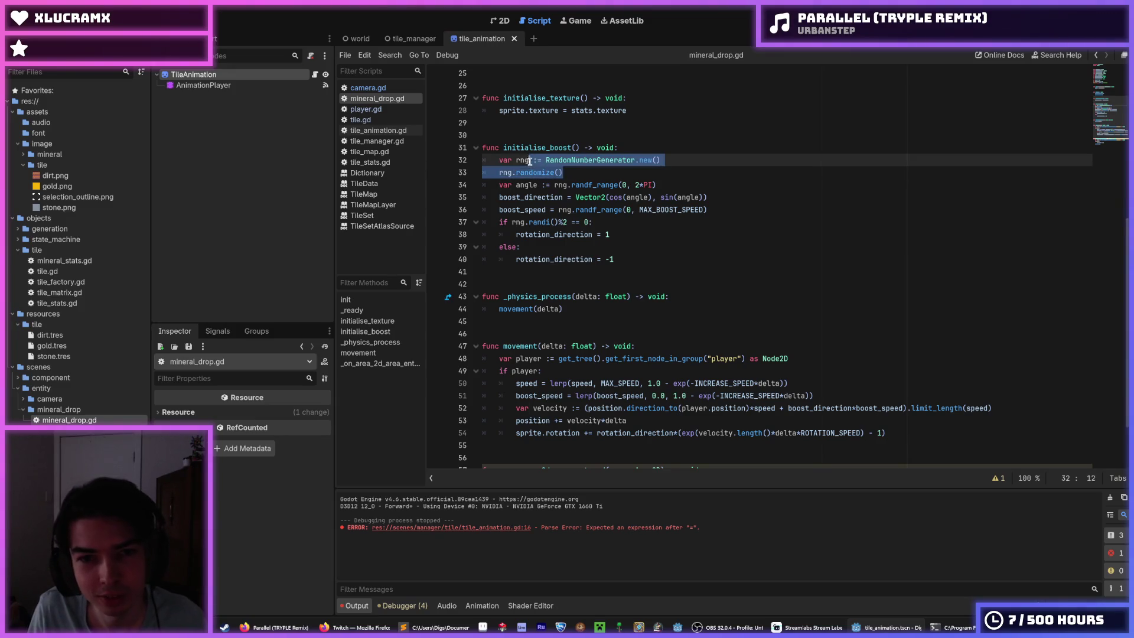
{"action": "left_click", "coordinate": [501, 159]}
{"action": "left_click", "coordinate": [586, 170]}
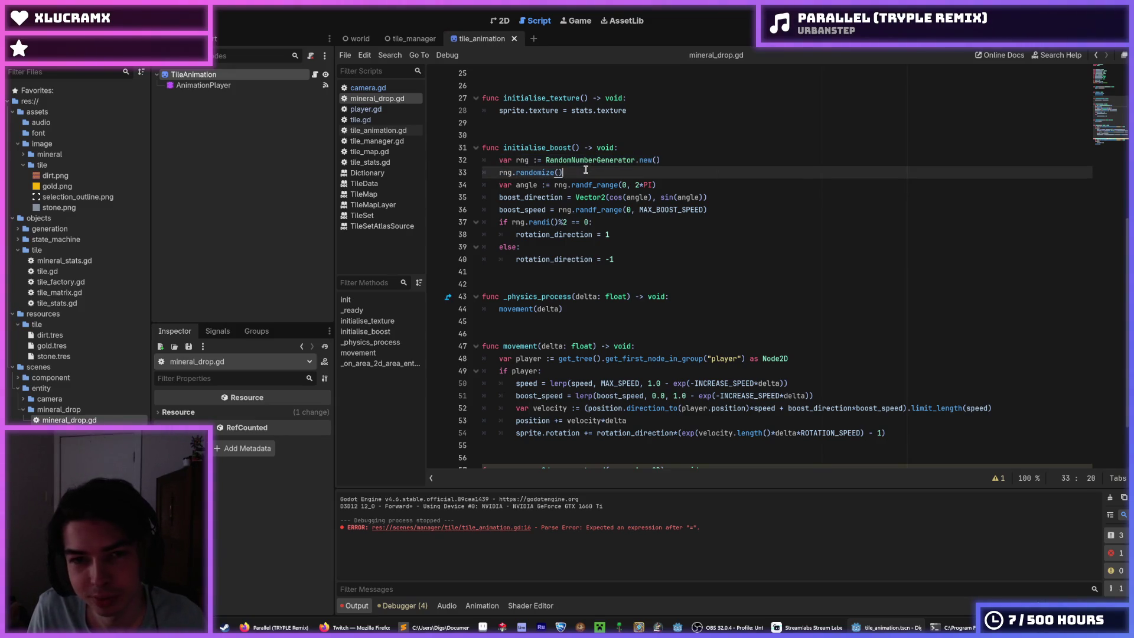
{"action": "left_click", "coordinate": [593, 159]}
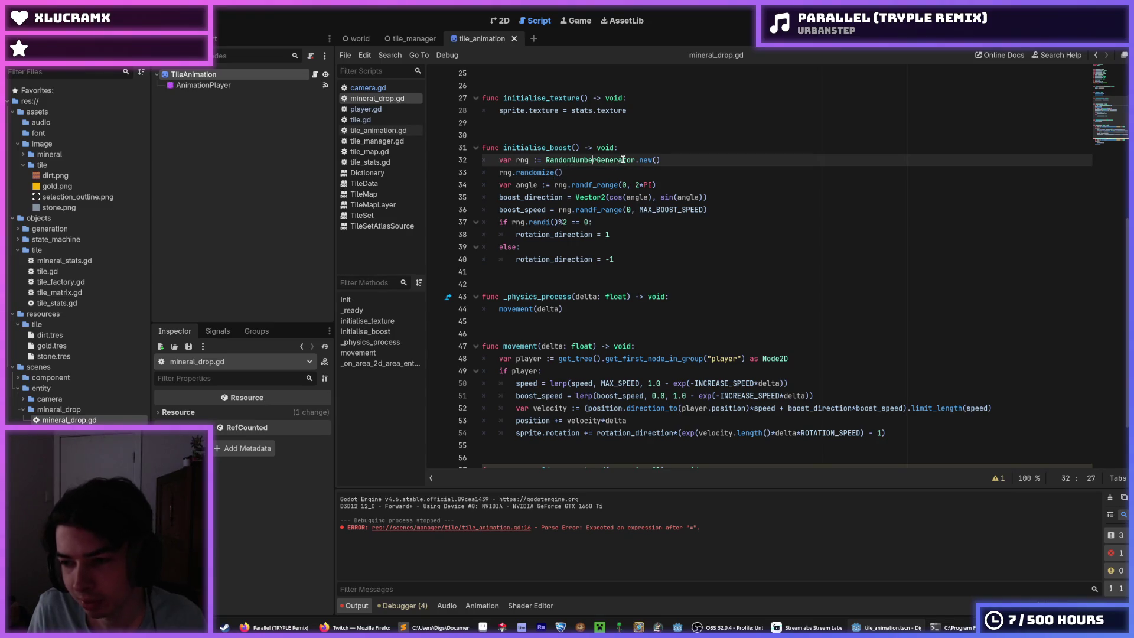
{"action": "left_click", "coordinate": [595, 169]}
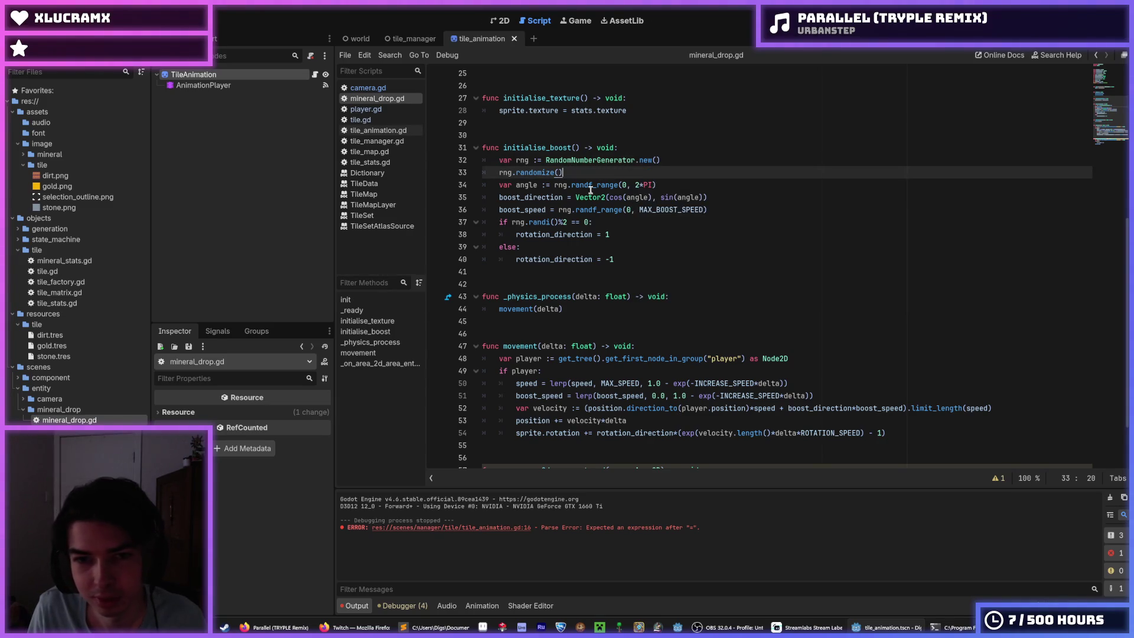
{"action": "left_click", "coordinate": [497, 197]}
{"action": "mouse_move", "coordinate": [733, 195]}
{"action": "left_mouse_down"}
{"action": "mouse_move", "coordinate": [532, 185]}
{"action": "mouse_move", "coordinate": [493, 178]}
{"action": "mouse_move", "coordinate": [498, 162]}
{"action": "left_mouse_up"}
{"action": "key", "text": "ctrl+c"}
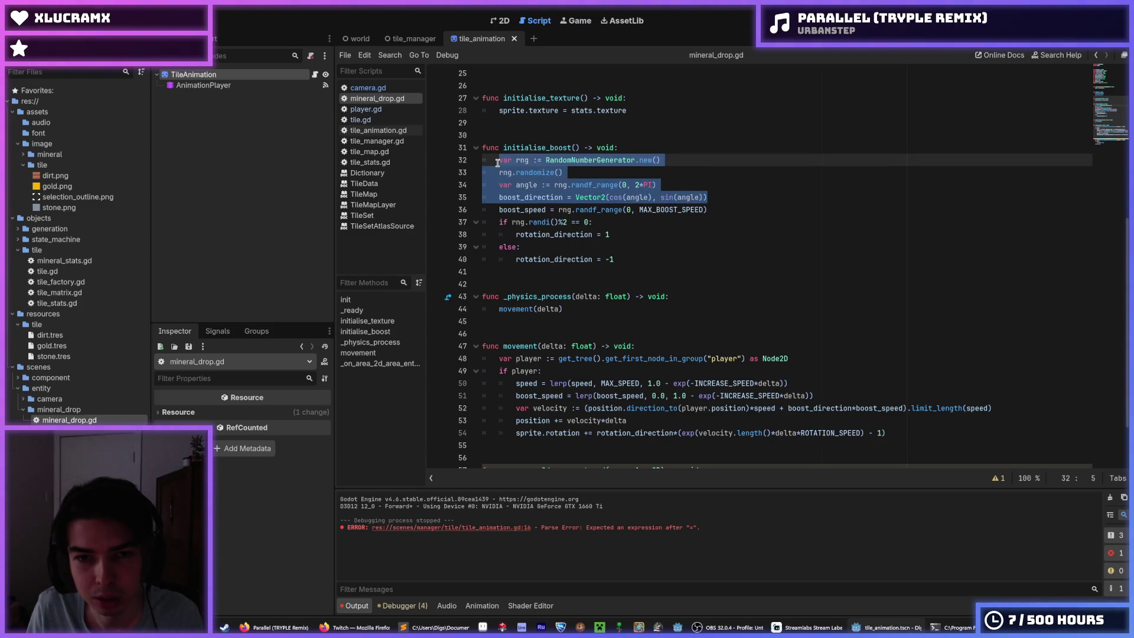
Switch through player.gd, tile.gd and tile_manager.gd back to tile_animation.gd.
{"action": "left_click", "coordinate": [378, 110]}
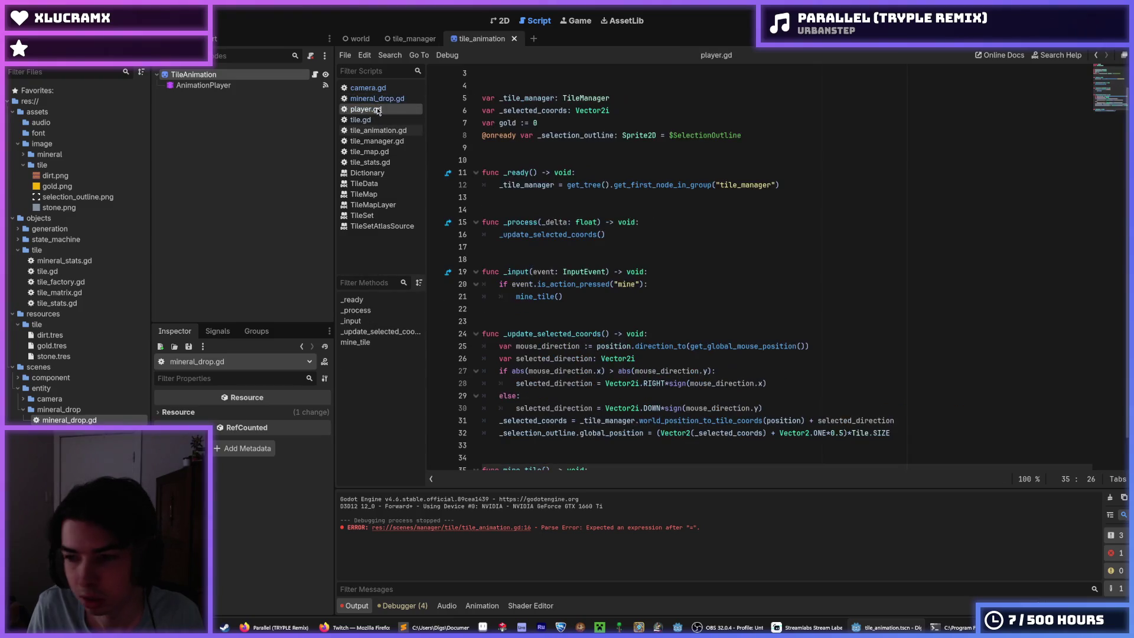
{"action": "left_click", "coordinate": [380, 123]}
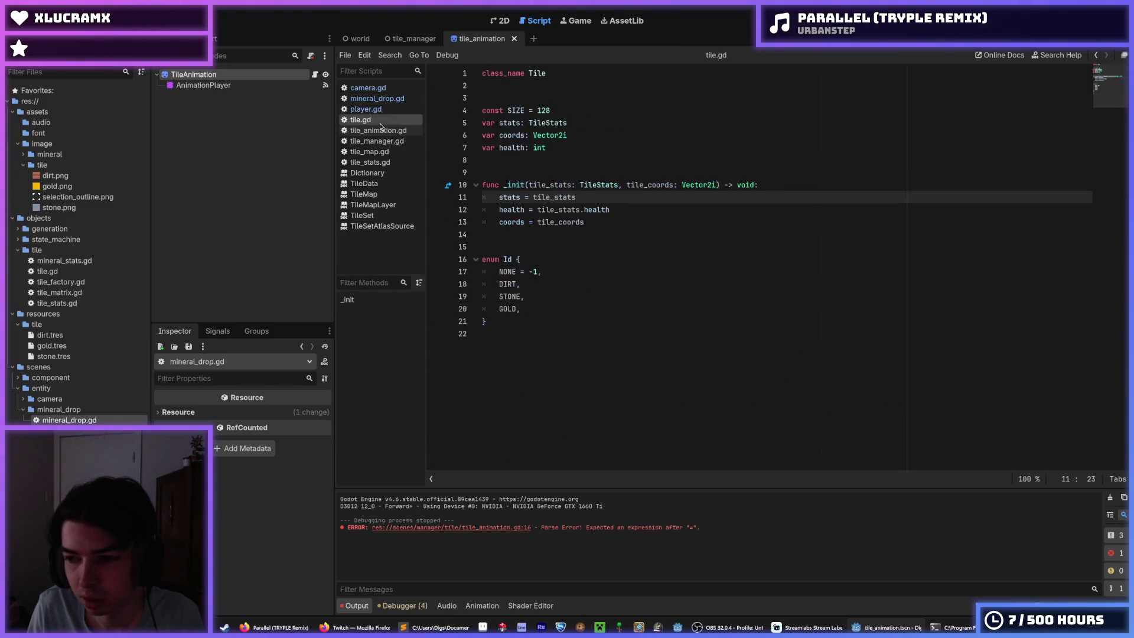
{"action": "left_click", "coordinate": [366, 109]}
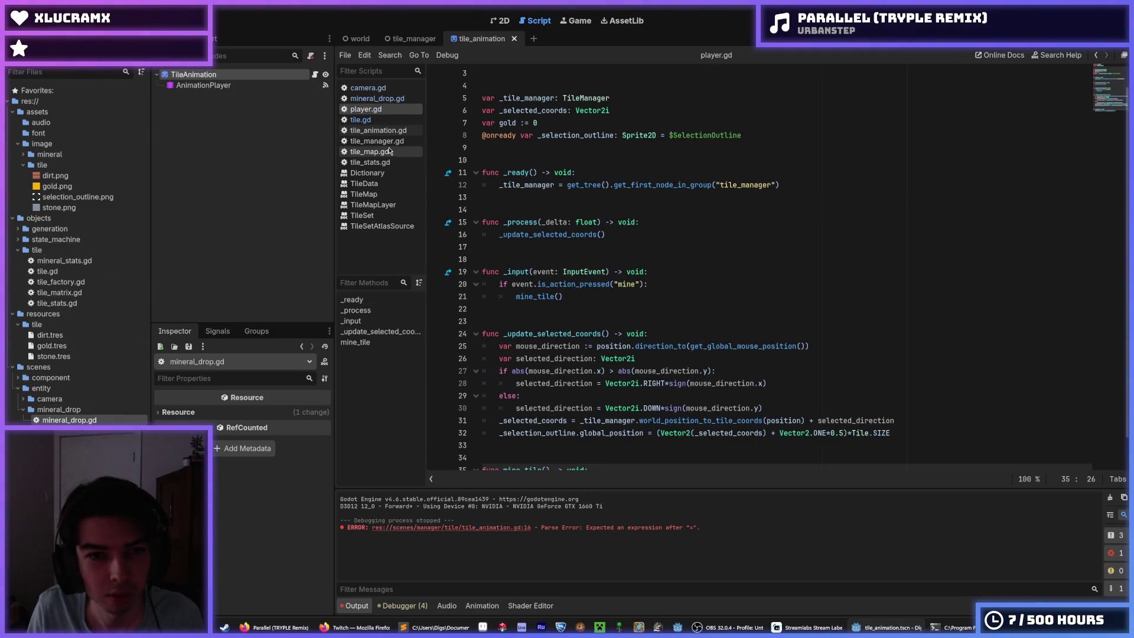
{"action": "left_click", "coordinate": [377, 141]}
{"action": "left_click", "coordinate": [378, 131]}
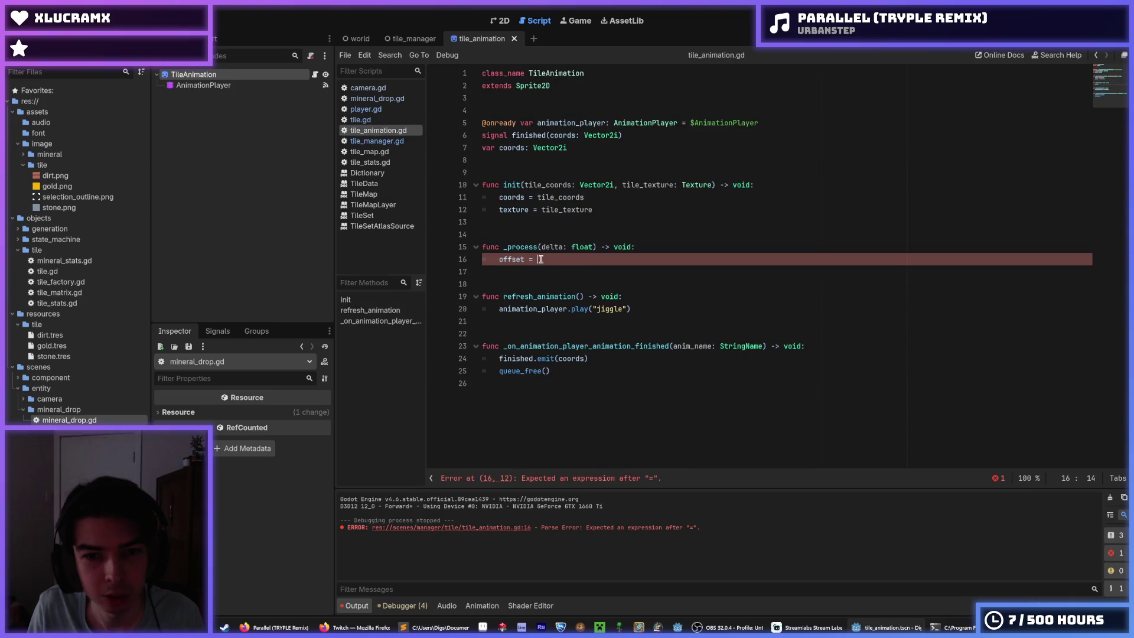
Paste the random-direction code into _process, renaming it to offset = 32*Vector2.
{"action": "key", "text": "BackSpace"}
{"action": "key", "text": "BackSpace"}
{"action": "key", "text": "BackSpace"}
{"action": "key", "text": "ctrl+v"}
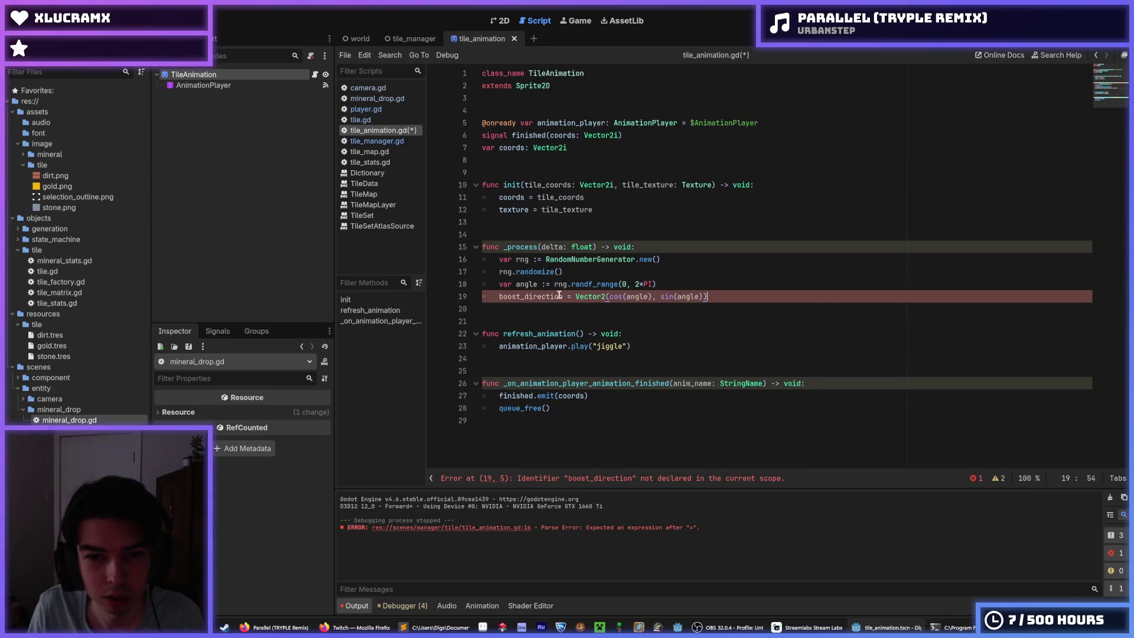
{"action": "double_click", "coordinate": [559, 296]}
{"action": "type", "text": "offs"}
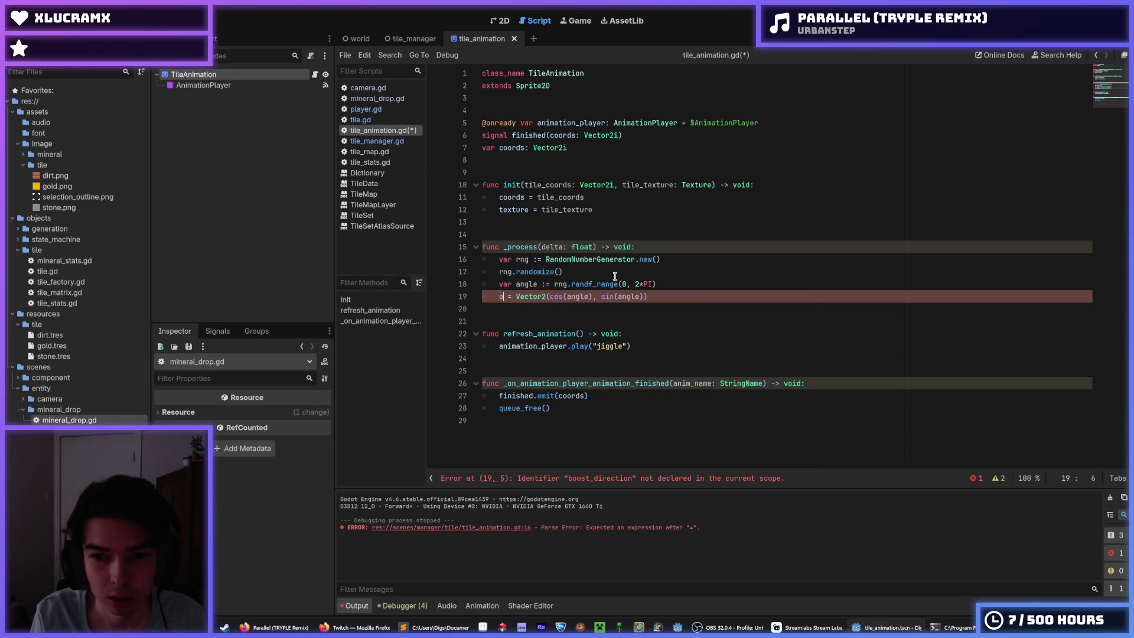
{"action": "type", "text": "et"}
{"action": "key", "text": "Delete"}
{"action": "key", "text": "Delete"}
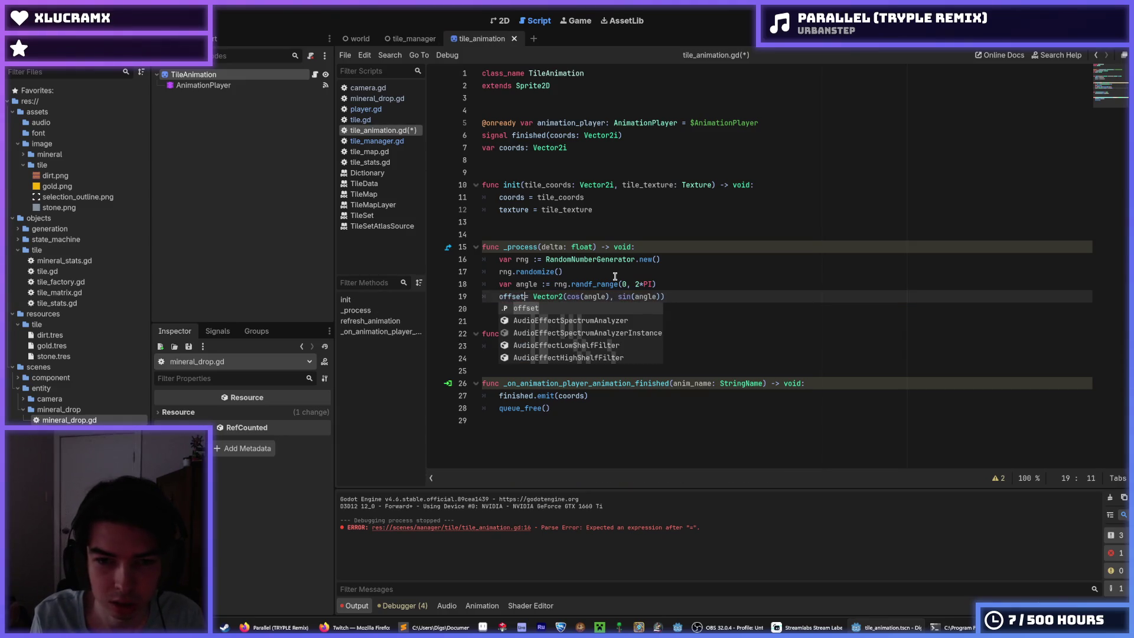
{"action": "type", "text": "="}
{"action": "key", "text": "BackSpace"}
{"action": "type", "text": "= 1"}
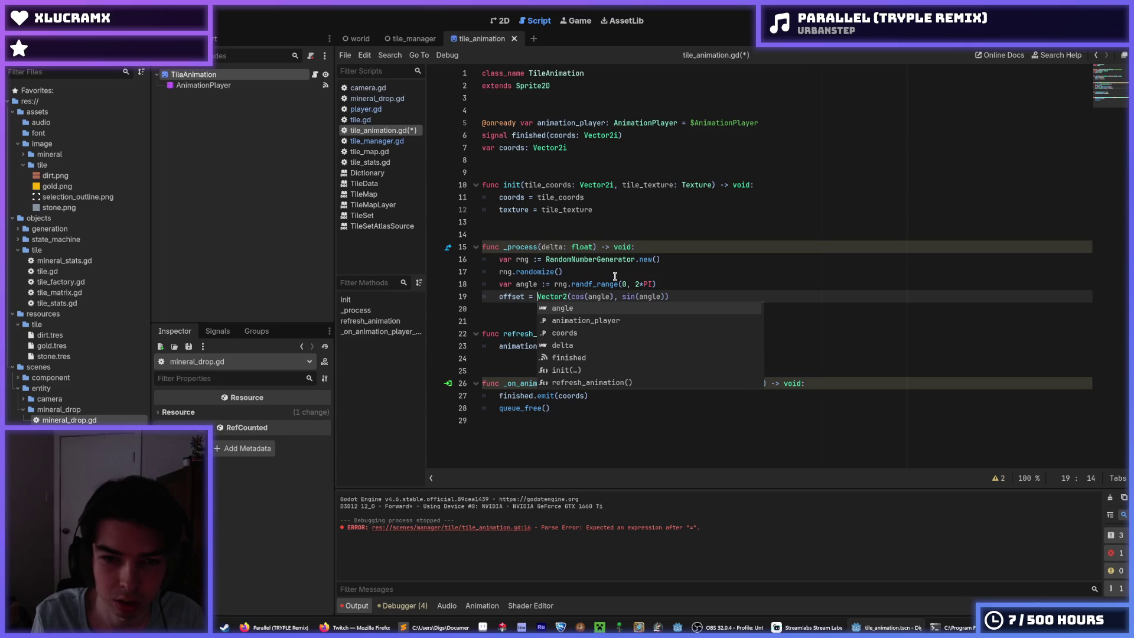
{"action": "key", "text": "Delete"}
{"action": "key", "text": "BackSpace"}
{"action": "type", "text": "32"}
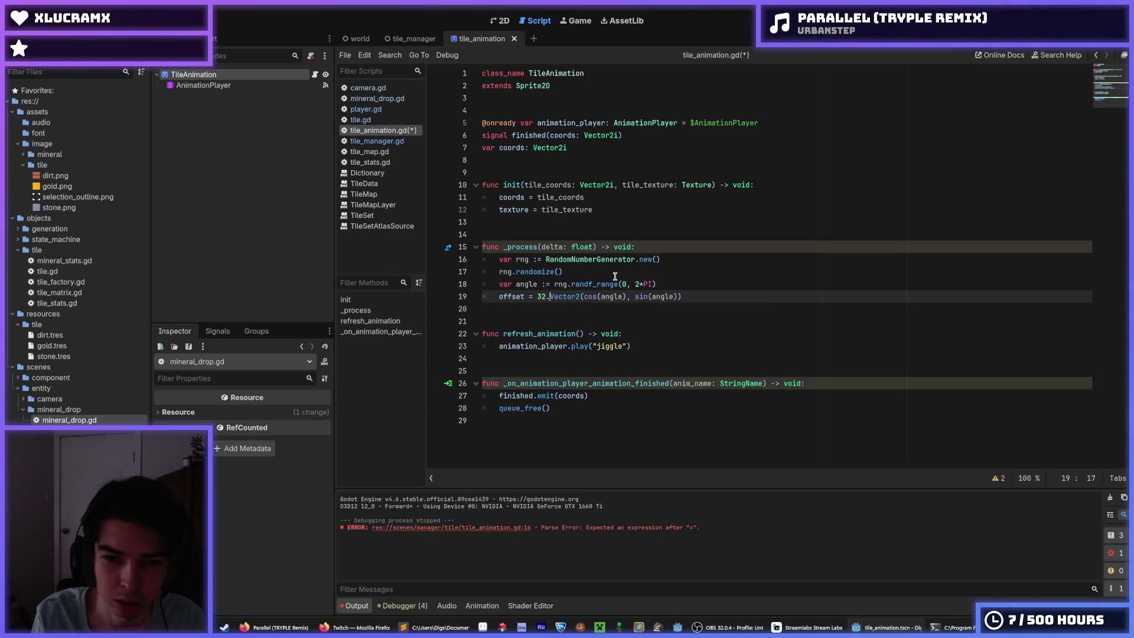
{"action": "type", "text": "*"}
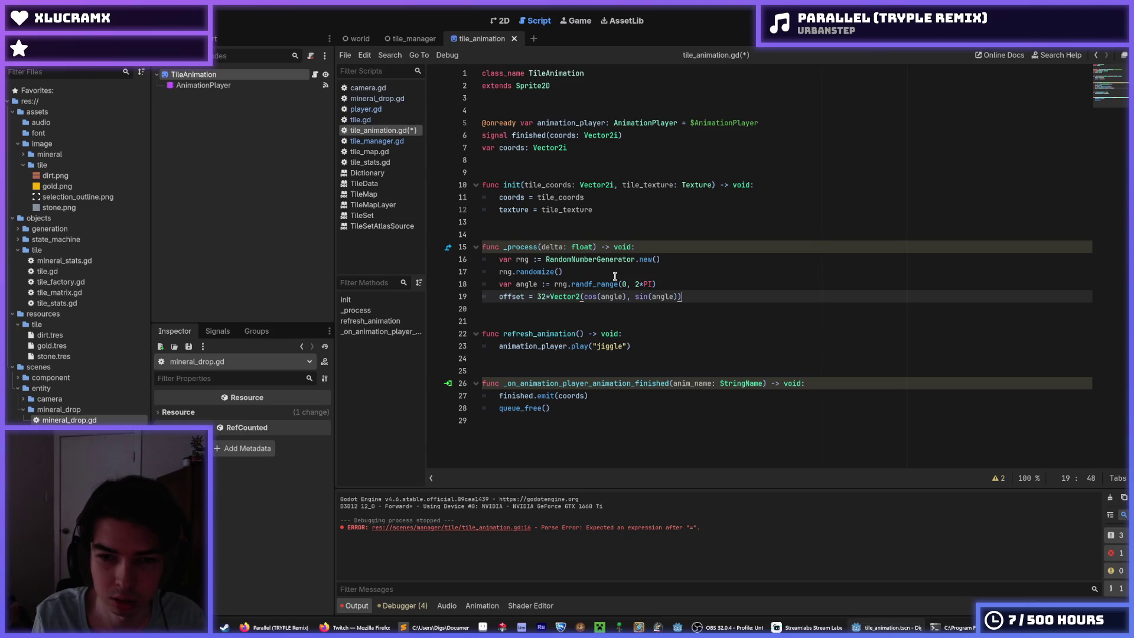
Declare a new amp := 32.0 variable below the coords declaration.
{"action": "key", "text": "Up"}
{"action": "key", "text": "Down"}
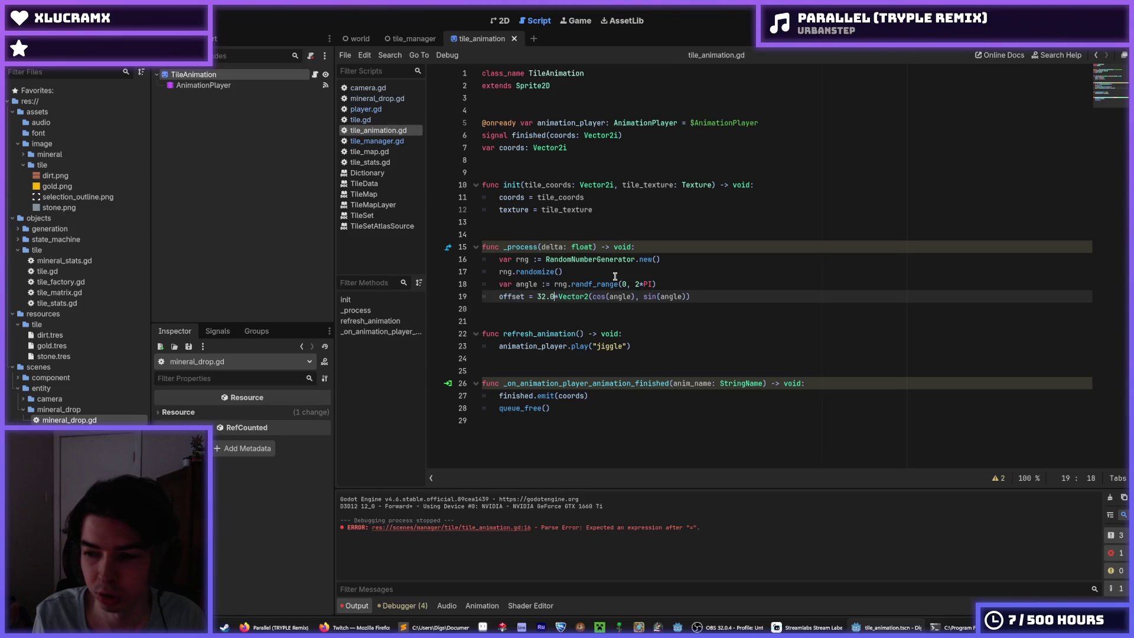
{"action": "key", "text": "Up"}
{"action": "key", "text": "Up"}
{"action": "key", "text": "Up"}
{"action": "key", "text": "Up"}
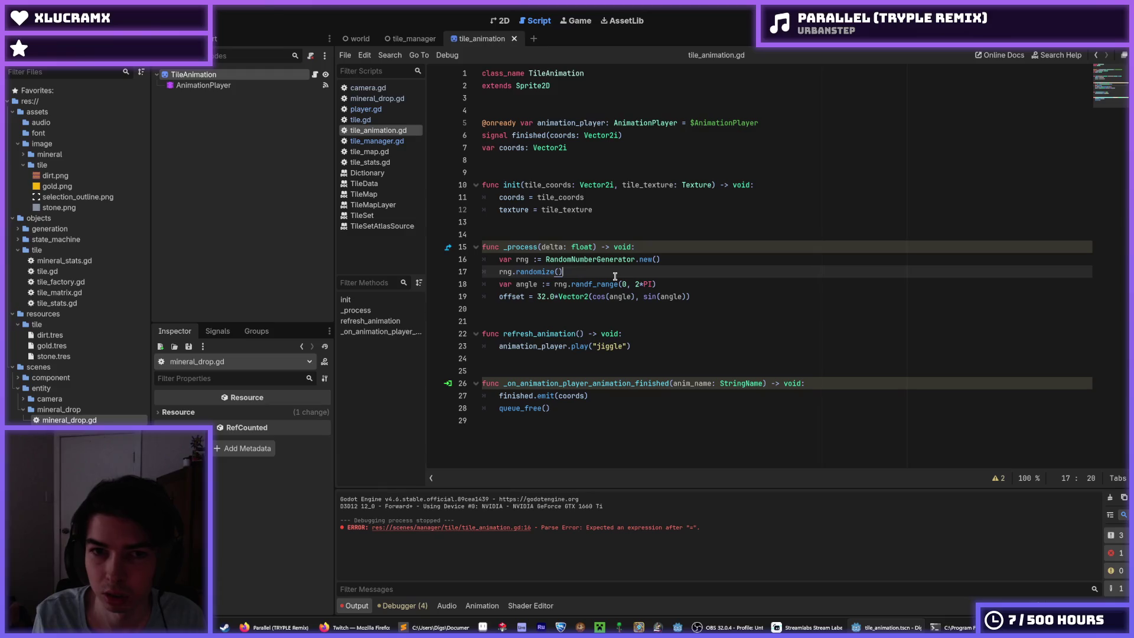
{"action": "key", "text": "Return"}
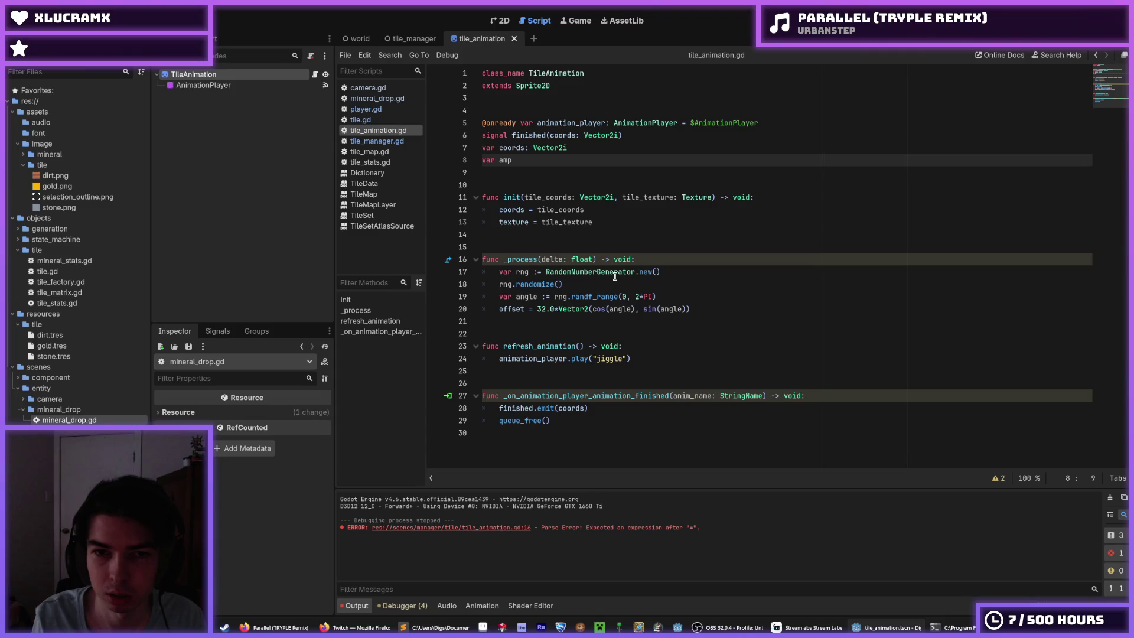
{"action": "key", "text": "ctrl+space"}
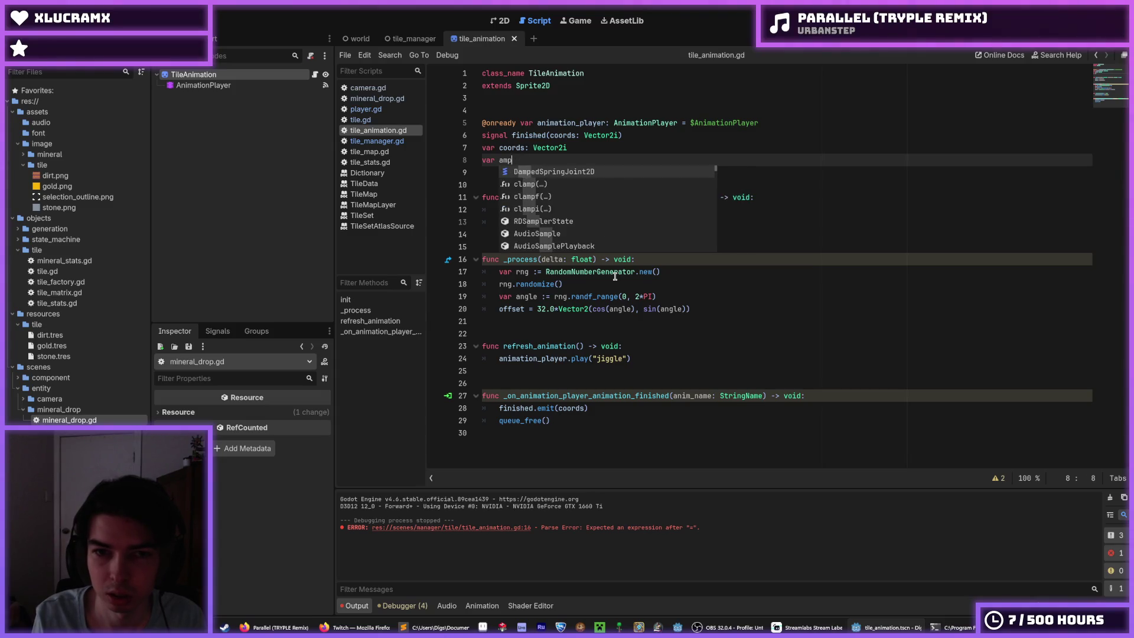
{"action": "key", "text": "BackSpace"}
{"action": "key", "text": "BackSpace"}
{"action": "type", "text": ":= "}
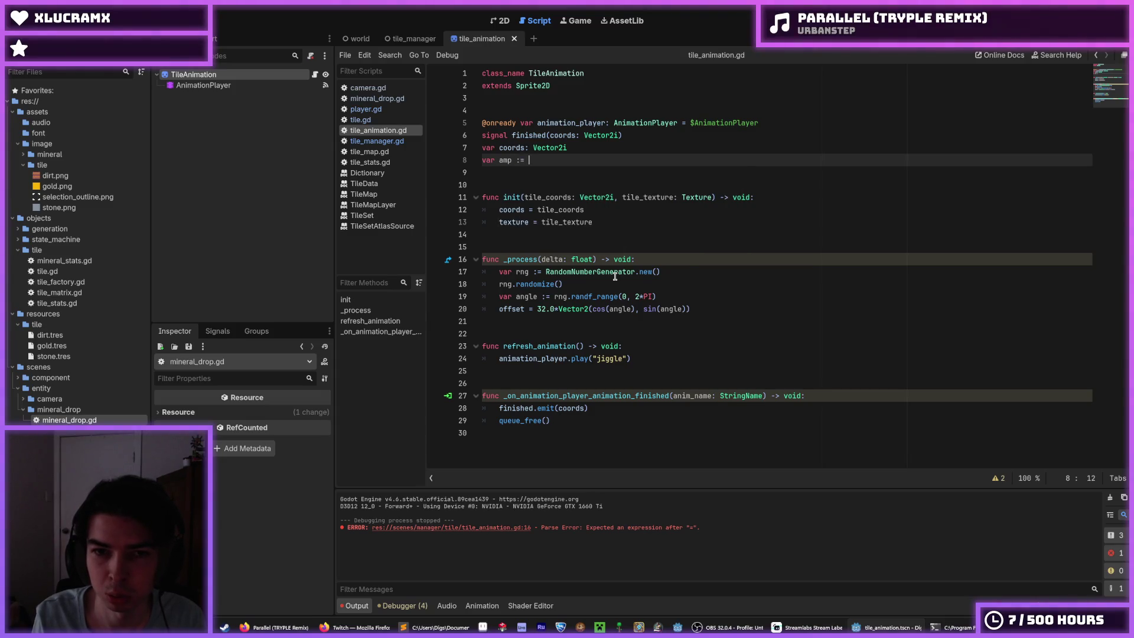
{"action": "type", "text": "3"}
Add amp -= delta at the top of _process and multiply offset by amp.
{"action": "key", "text": "Down"}
{"action": "key", "text": "Down"}
{"action": "key", "text": "Down"}
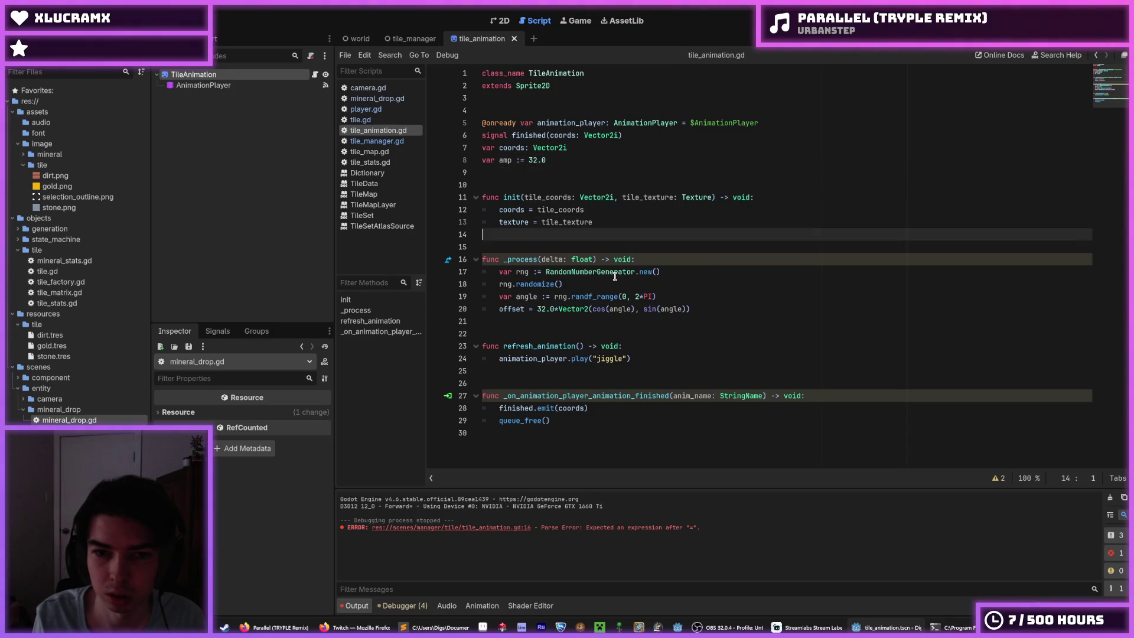
{"action": "key", "text": "End"}
{"action": "key", "text": "Return"}
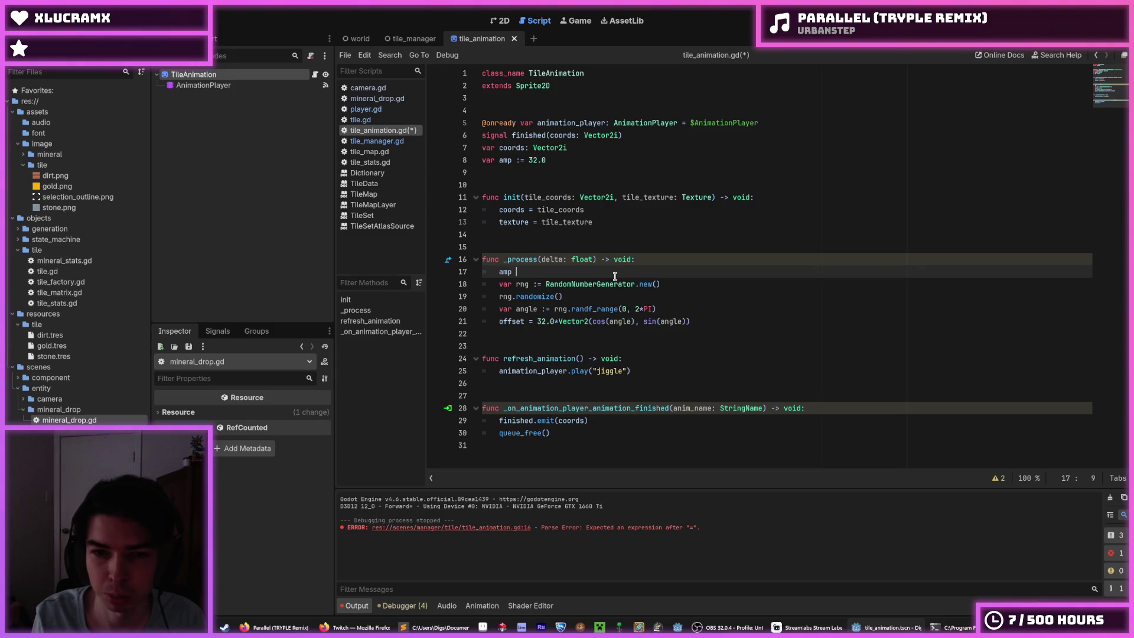
{"action": "type", "text": "delta"}
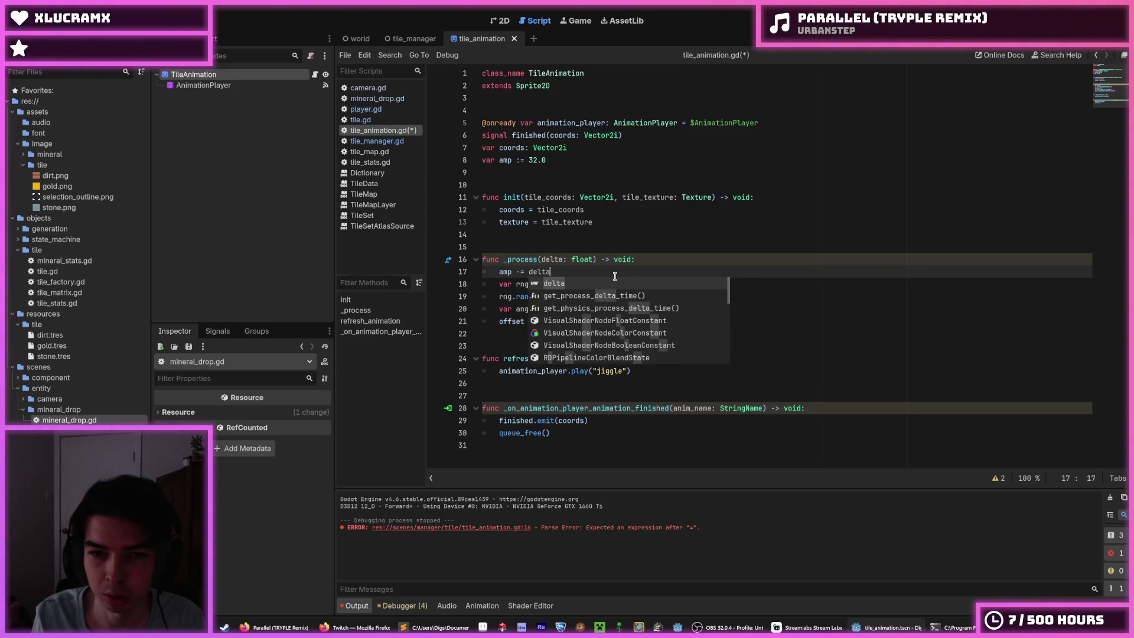
{"action": "key", "text": "Down"}
{"action": "key", "text": "Down"}
{"action": "key", "text": "Down"}
{"action": "key", "text": "Down"}
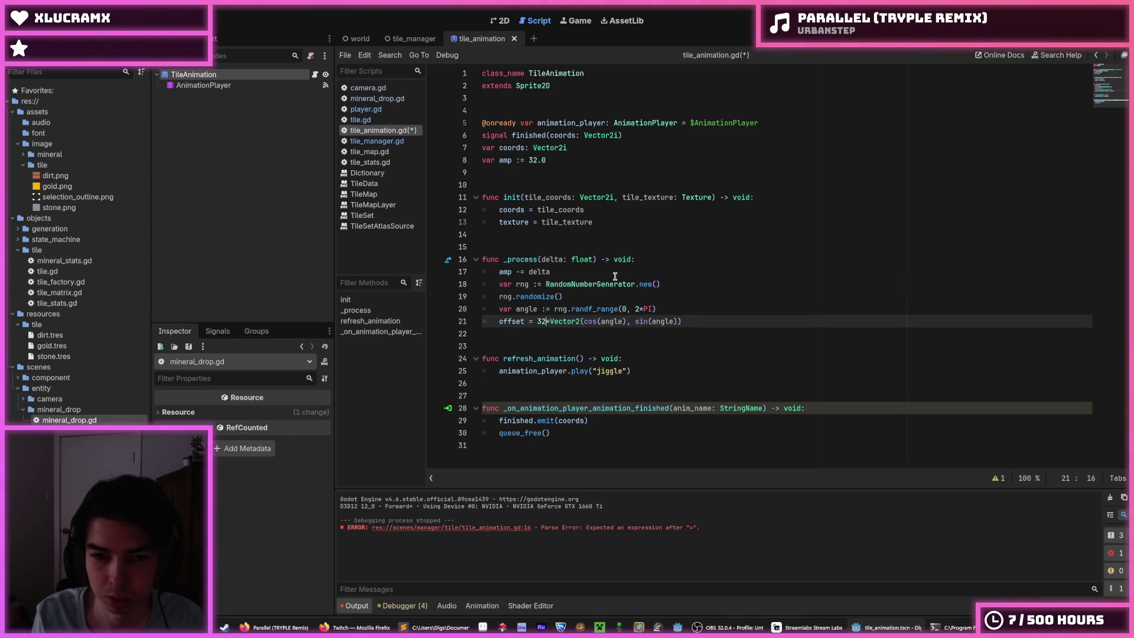
{"action": "type", "text": "p"}
{"action": "key", "text": "End"}
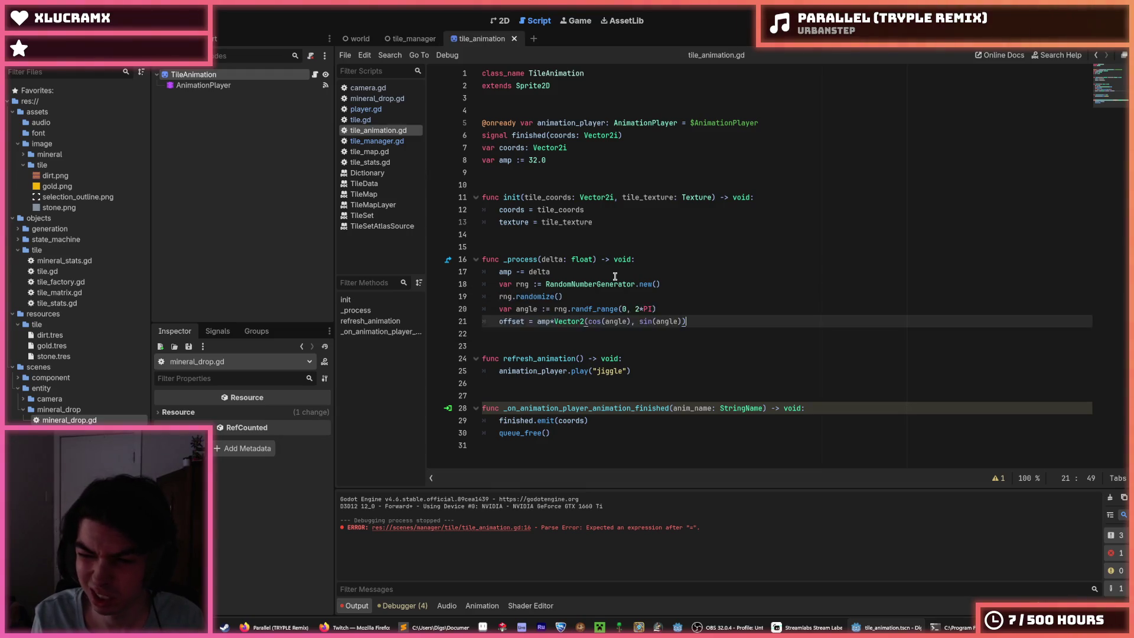
Play-test the tile shake by digging several dirt tiles, then stop the game.
{"action": "key", "text": "F5"}
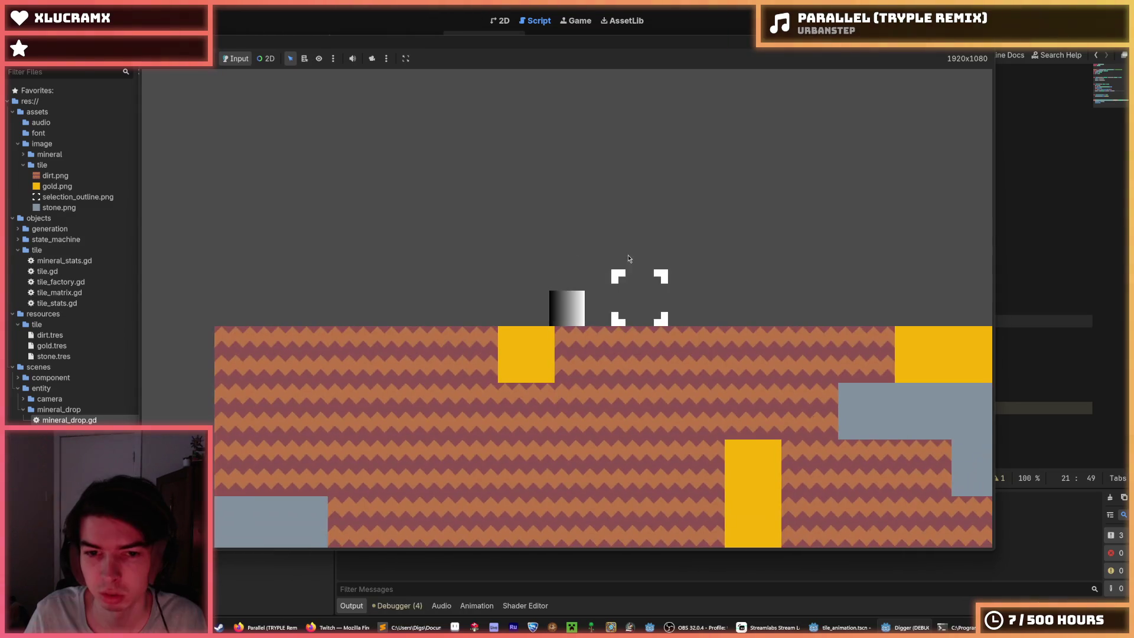
{"action": "left_click", "coordinate": [590, 374]}
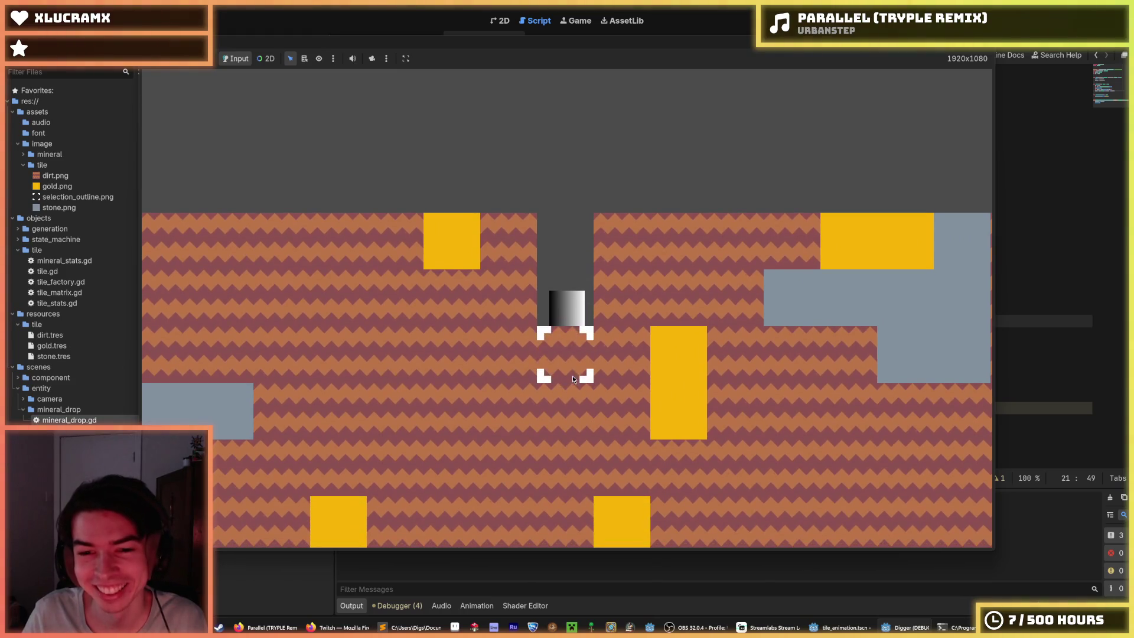
{"action": "left_click", "coordinate": [572, 376]}
{"action": "left_click", "coordinate": [572, 375]}
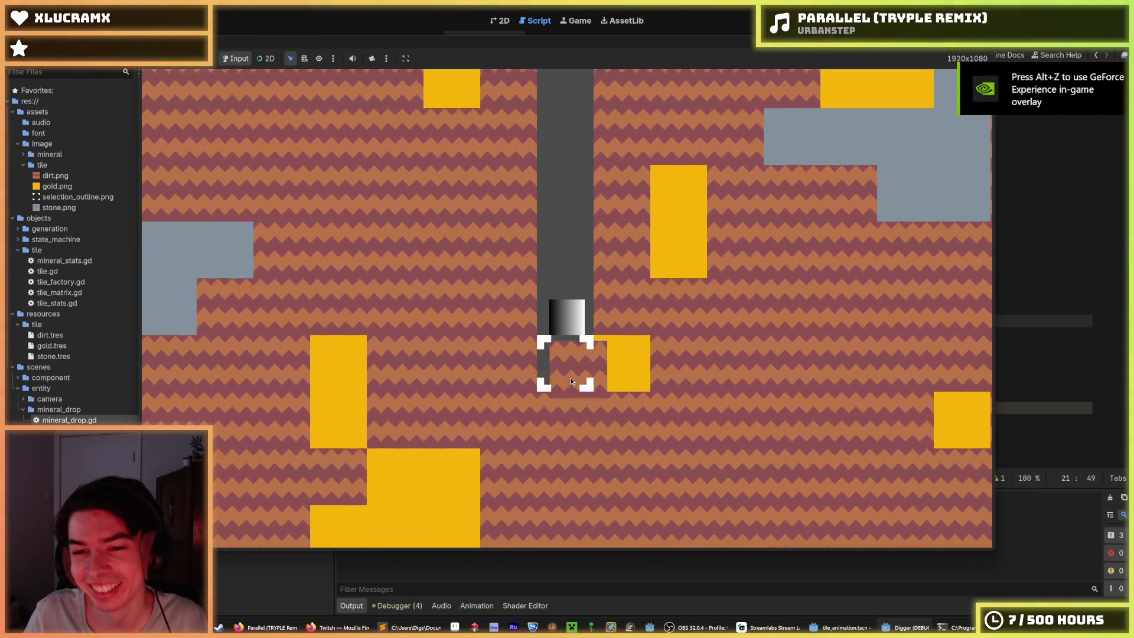
{"action": "left_click", "coordinate": [571, 378]}
{"action": "left_click", "coordinate": [570, 378]}
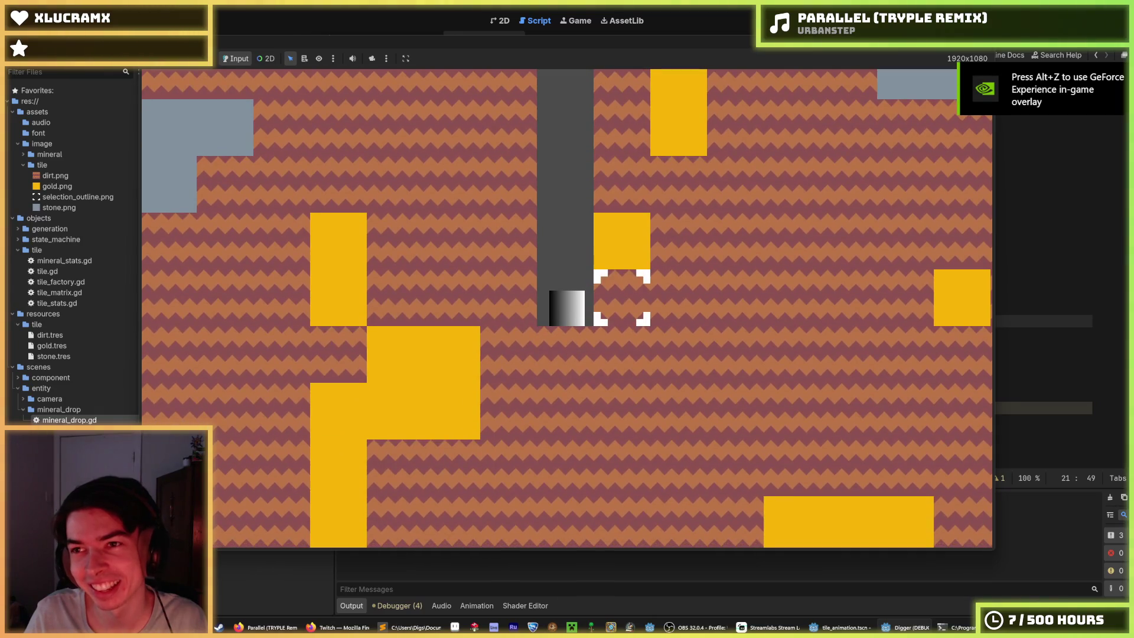
{"action": "key", "text": "alt+F4"}
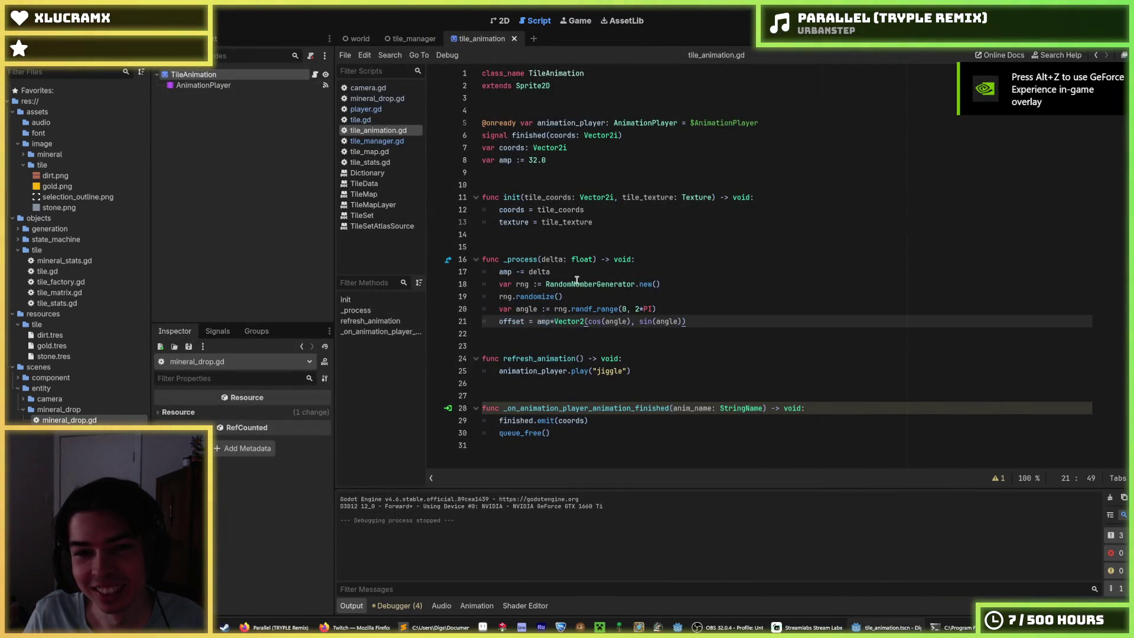
Lower amp's starting value to 8.0, relaunch, and dig tiles to test the smaller shake.
{"action": "left_click", "coordinate": [530, 160]}
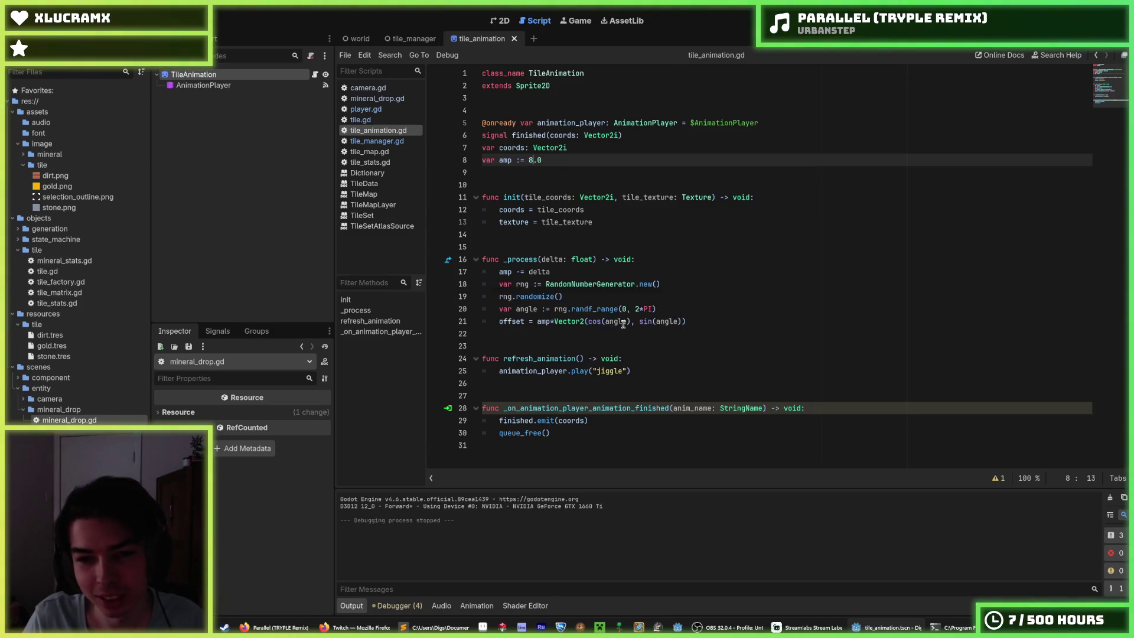
{"action": "left_click", "coordinate": [589, 321]}
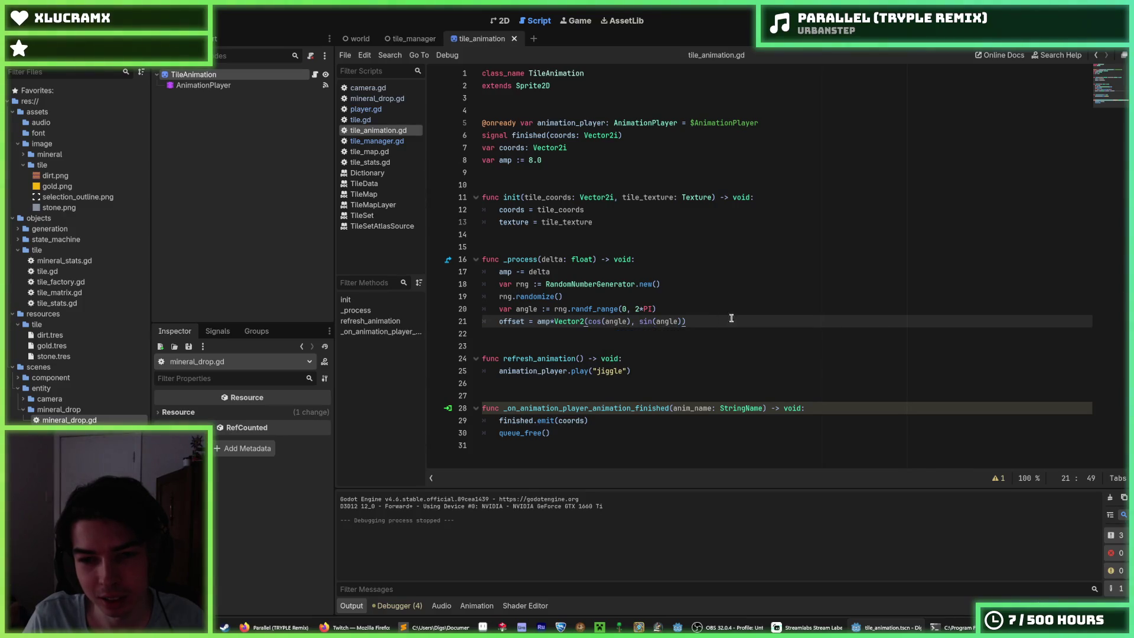
{"action": "key", "text": "F5"}
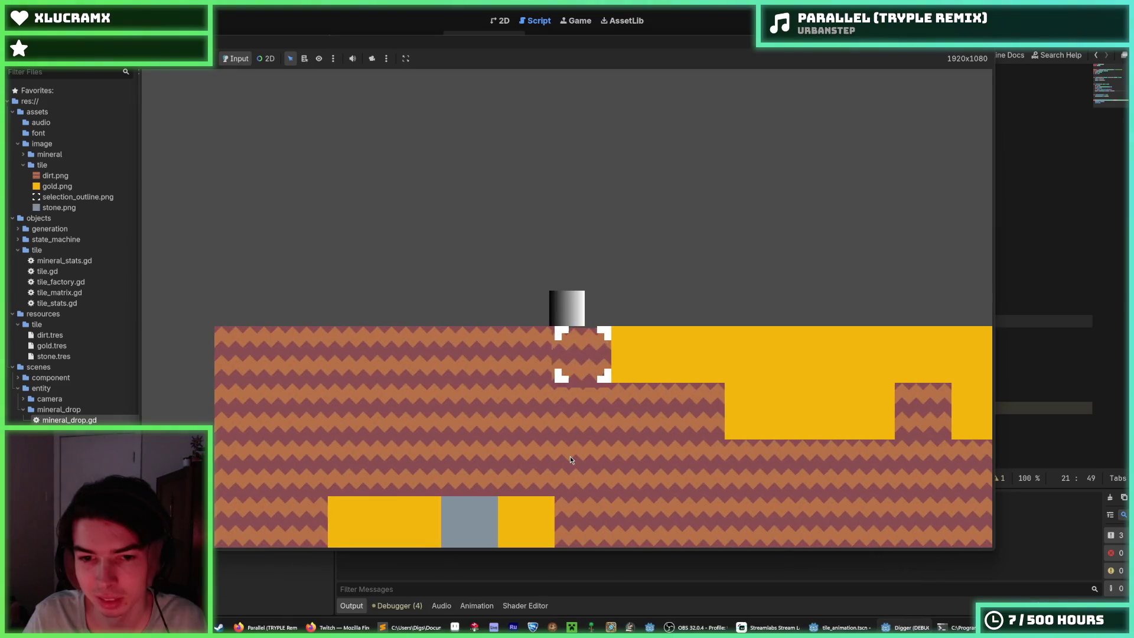
{"action": "left_click", "coordinate": [570, 457]}
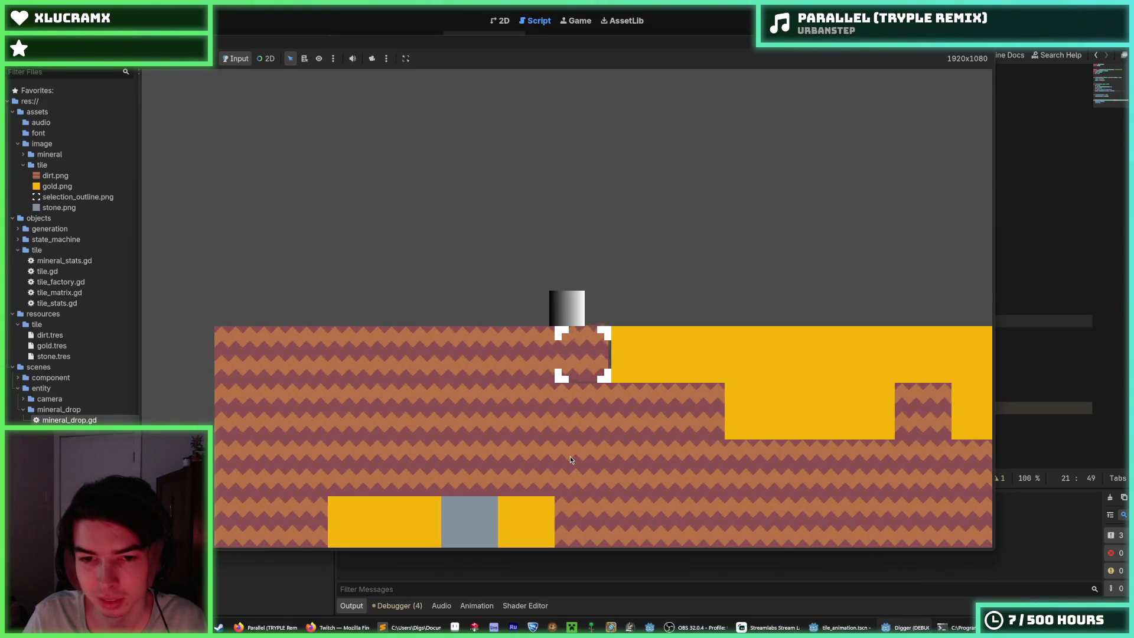
{"action": "left_click", "coordinate": [522, 431]}
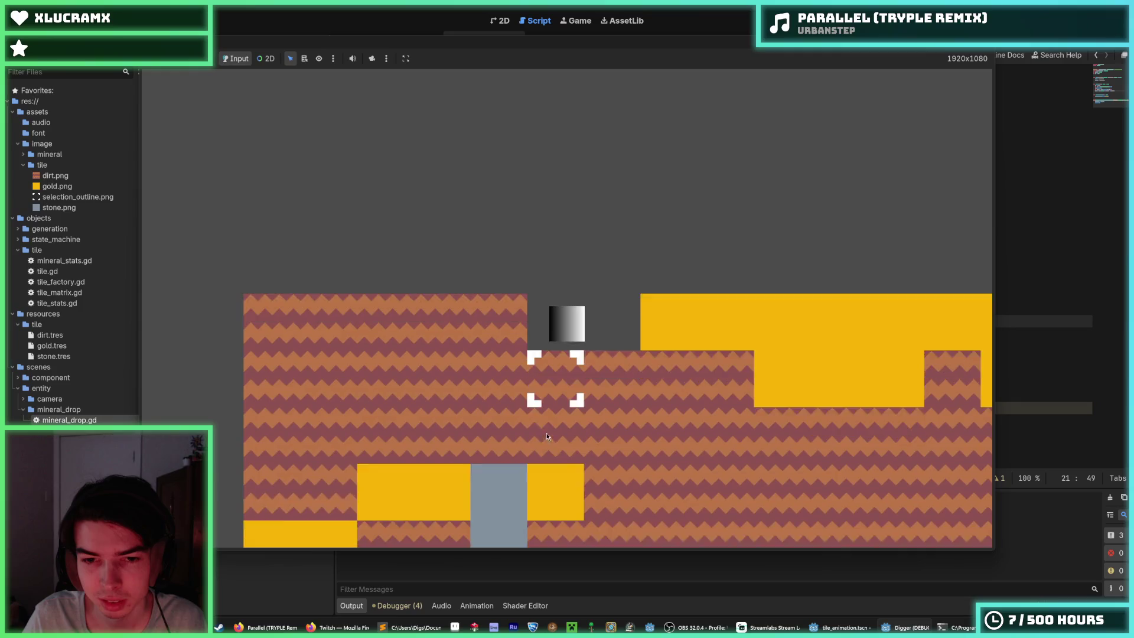
{"action": "left_click", "coordinate": [572, 435]}
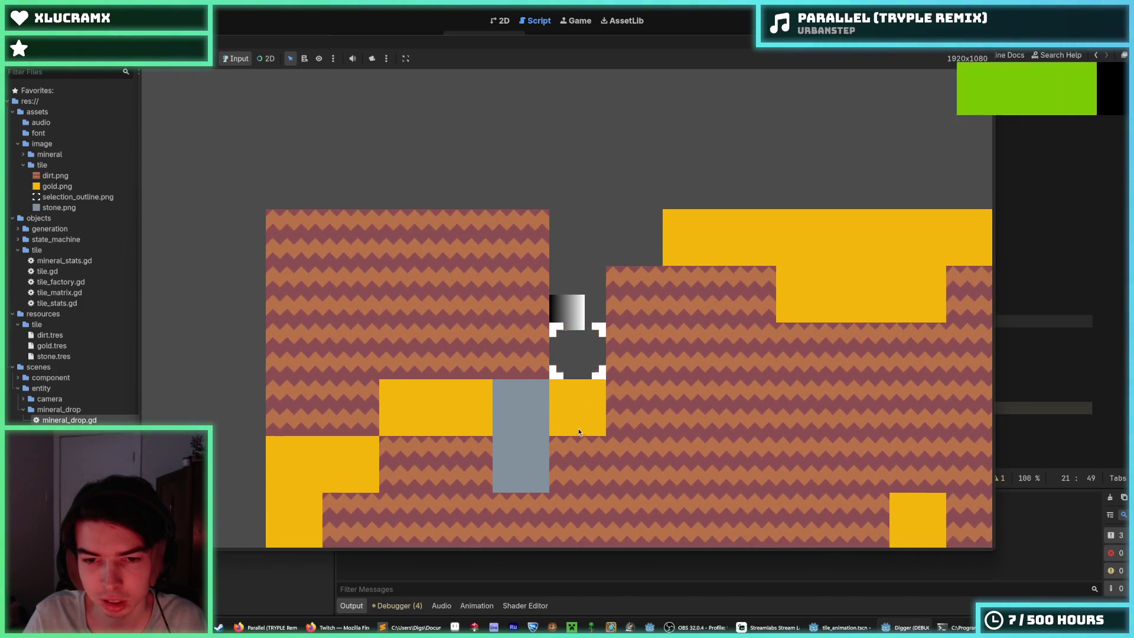
{"action": "left_click", "coordinate": [725, 328]}
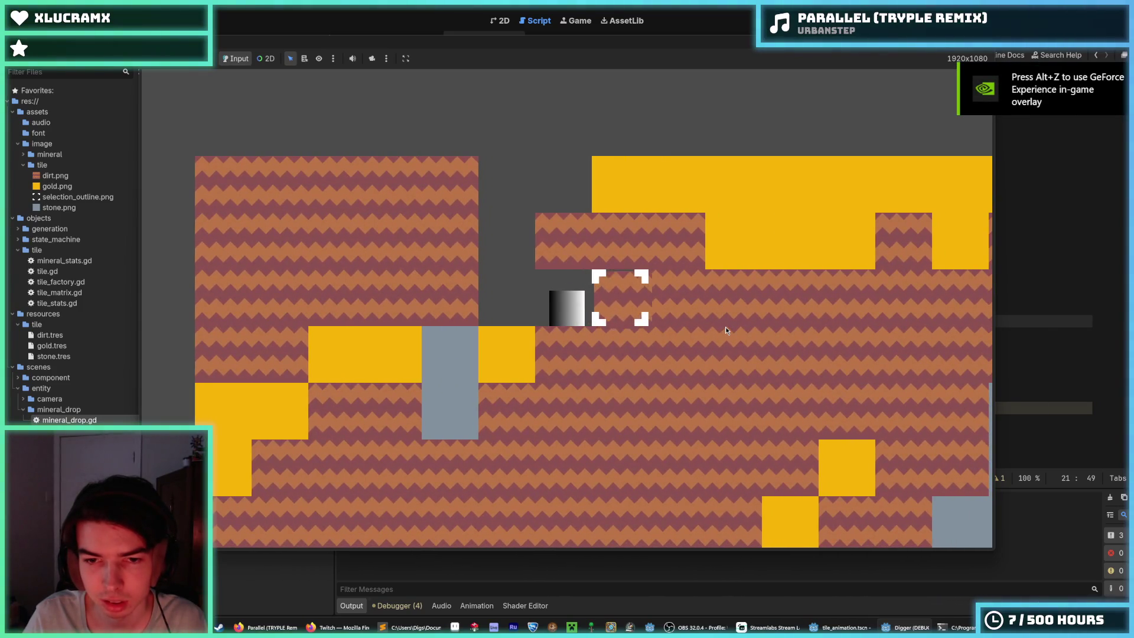
{"action": "left_click", "coordinate": [725, 328]}
Stop the game and compare the random angle and offset lines 20 and 21.
{"action": "key", "text": "F8"}
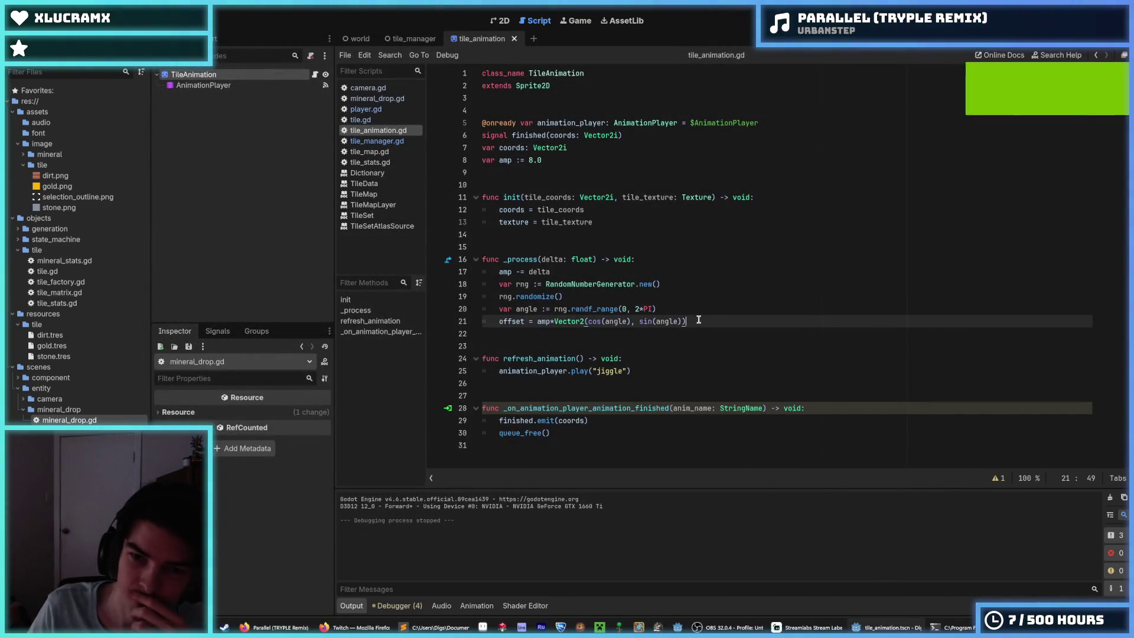
{"action": "left_click", "coordinate": [683, 310]}
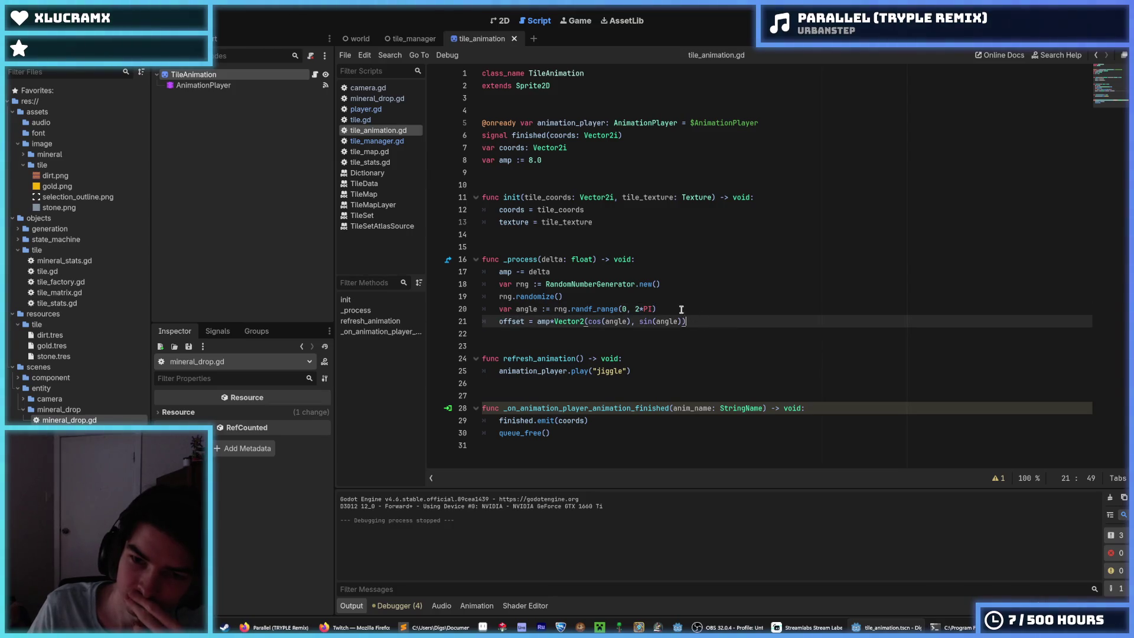
{"action": "left_click", "coordinate": [700, 321]}
{"action": "left_click", "coordinate": [694, 311]}
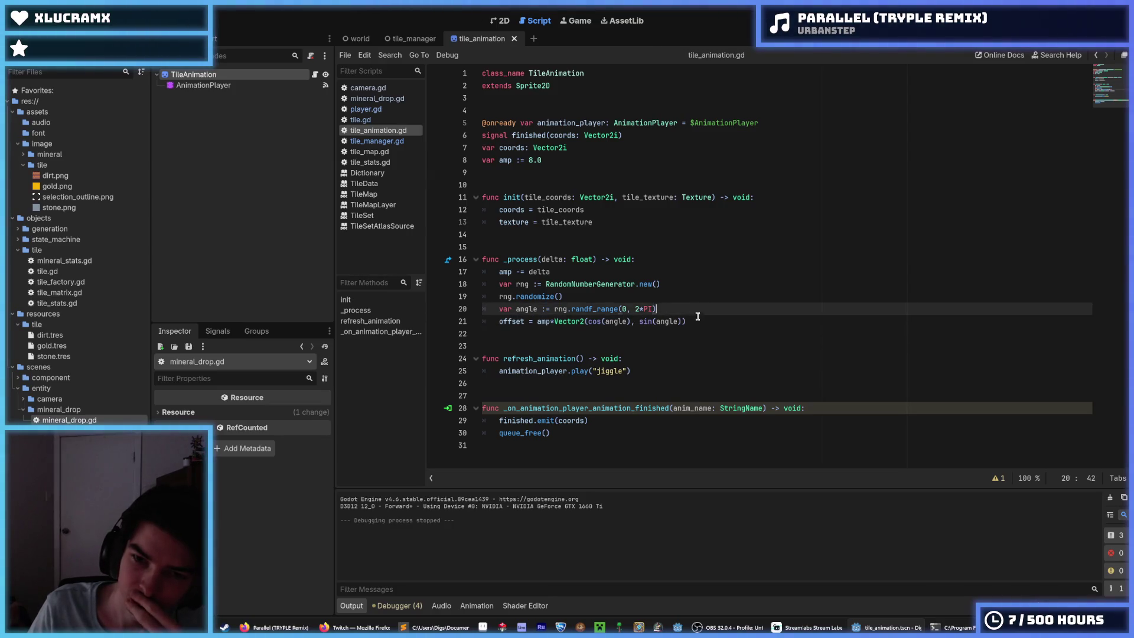
{"action": "left_click", "coordinate": [701, 322]}
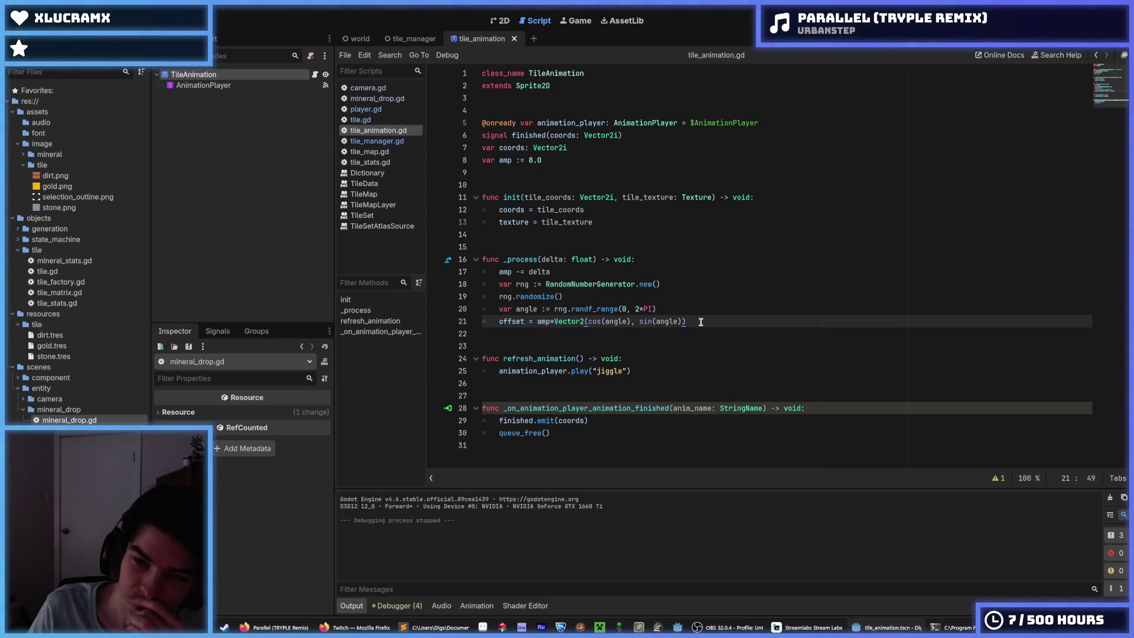
{"action": "left_click", "coordinate": [680, 310]}
{"action": "left_click", "coordinate": [709, 321]}
{"action": "left_click", "coordinate": [678, 310]}
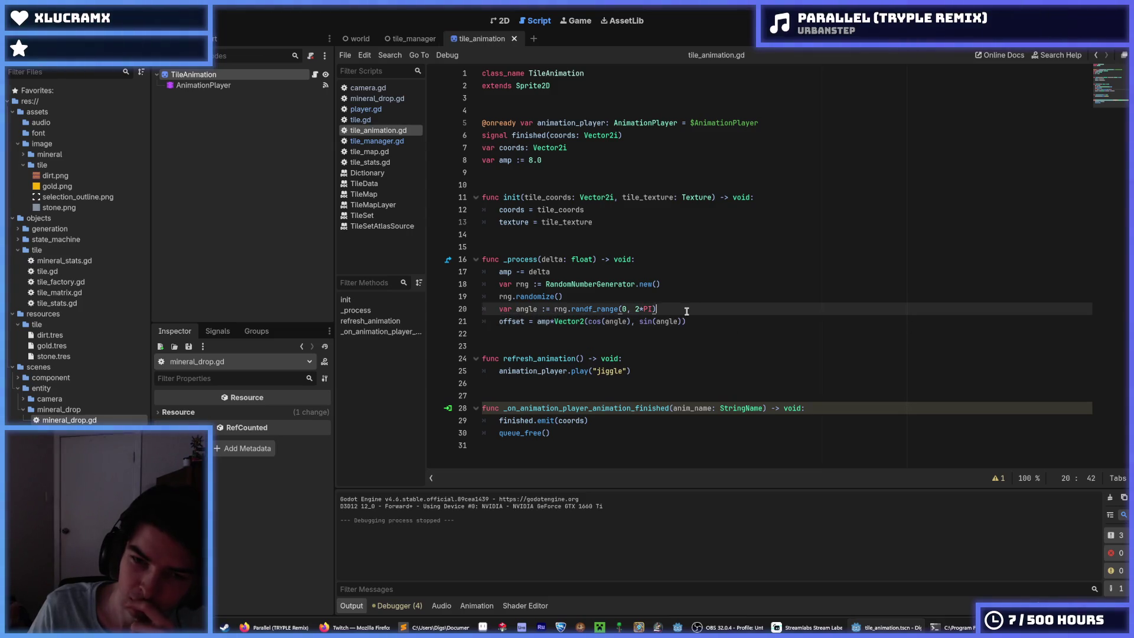
{"action": "left_click", "coordinate": [702, 322]}
{"action": "left_click", "coordinate": [680, 310]}
{"action": "left_click", "coordinate": [701, 322]}
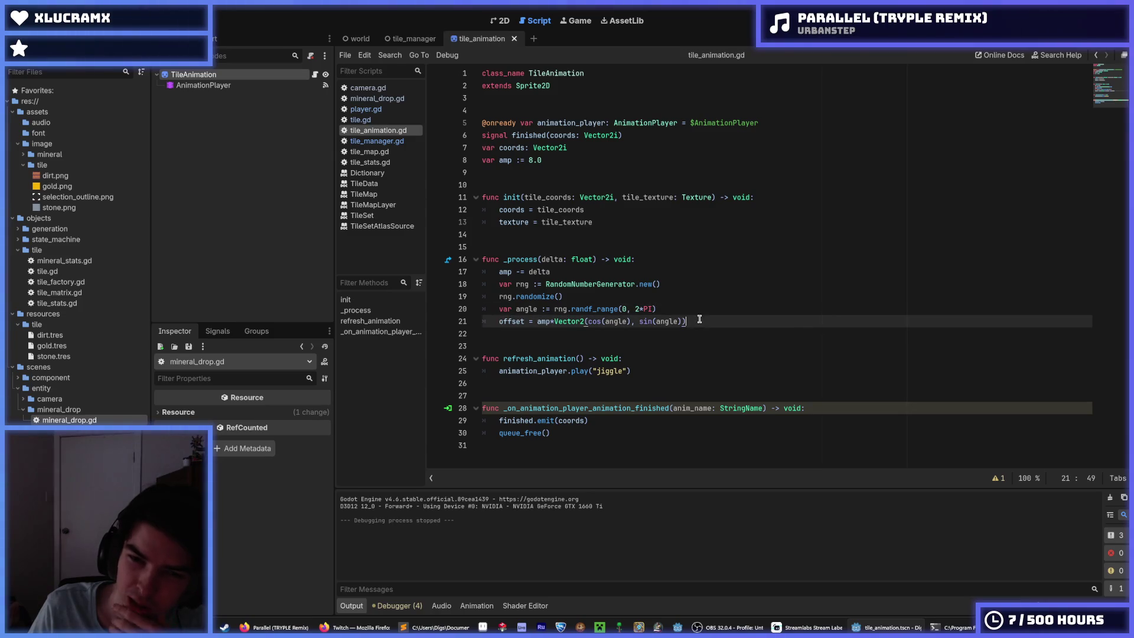
{"action": "left_click", "coordinate": [681, 310]}
{"action": "left_click", "coordinate": [692, 321]}
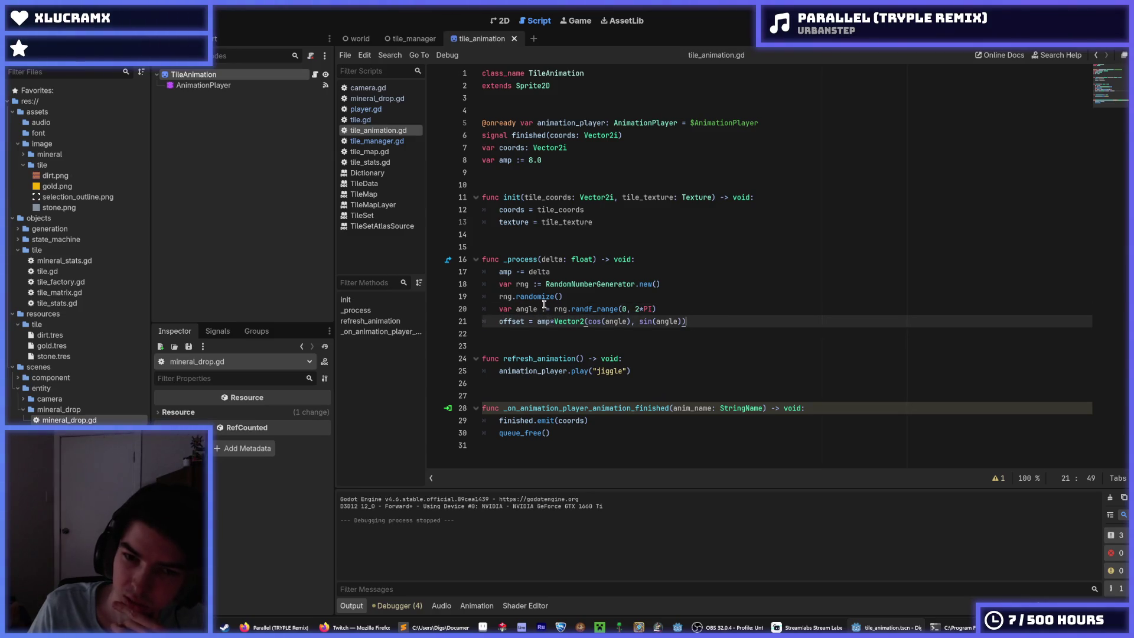
Change amp's starting value to 4.0, save, and append *2 to the amp decay line.
{"action": "left_click", "coordinate": [532, 161]}
{"action": "key", "text": "BackSpace"}
{"action": "type", "text": "4"}
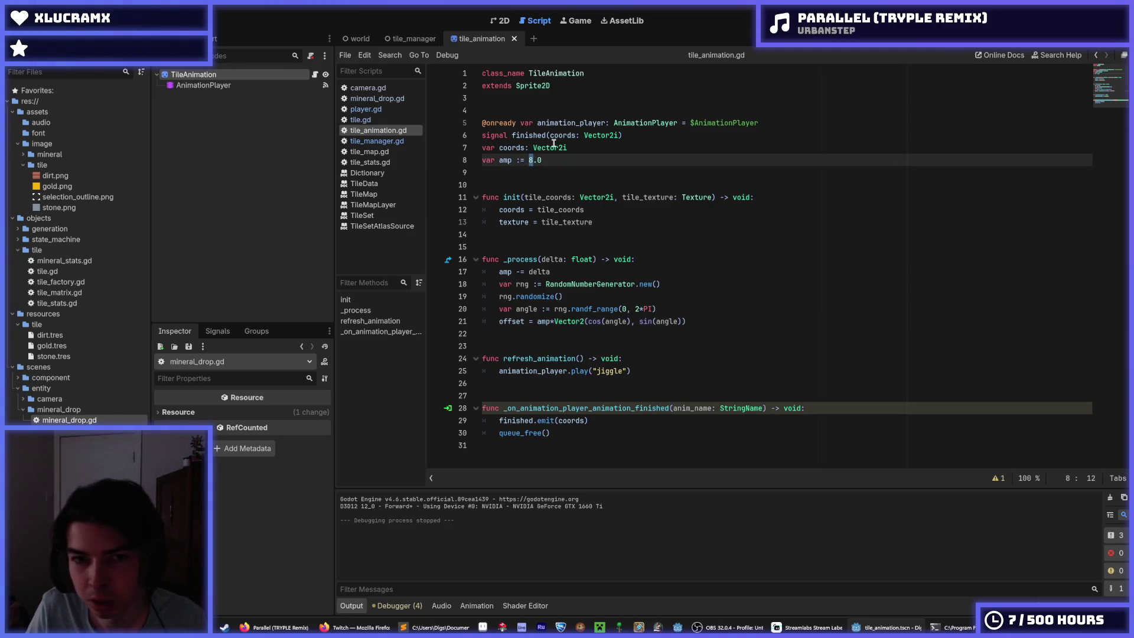
{"action": "key", "text": "ctrl+s"}
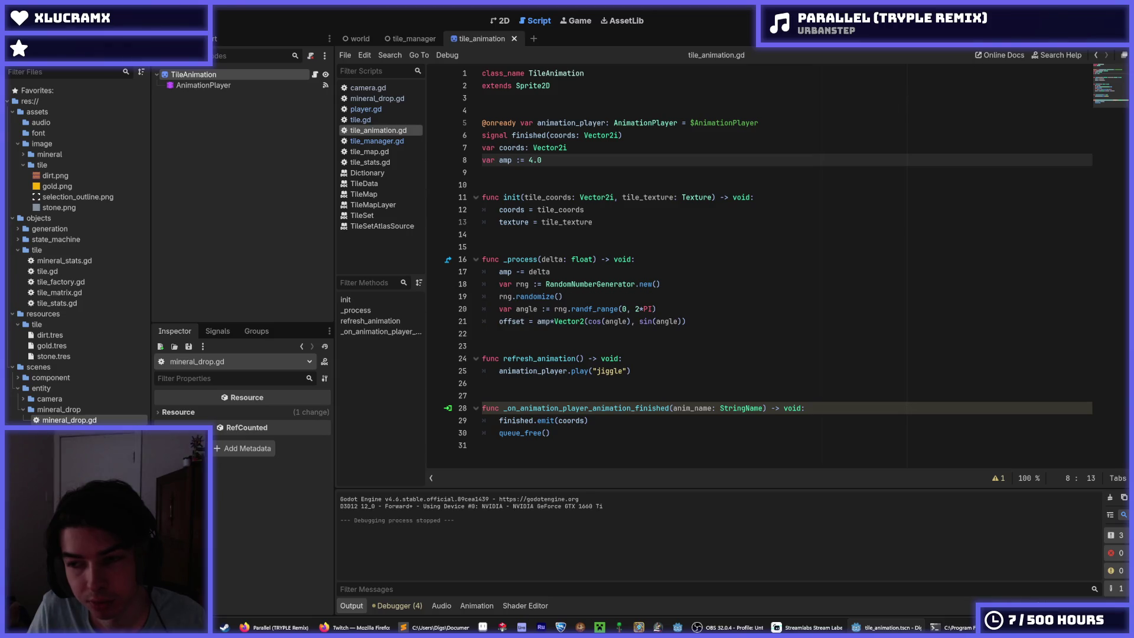
{"action": "left_click", "coordinate": [596, 272]}
{"action": "type", "text": "*2"}
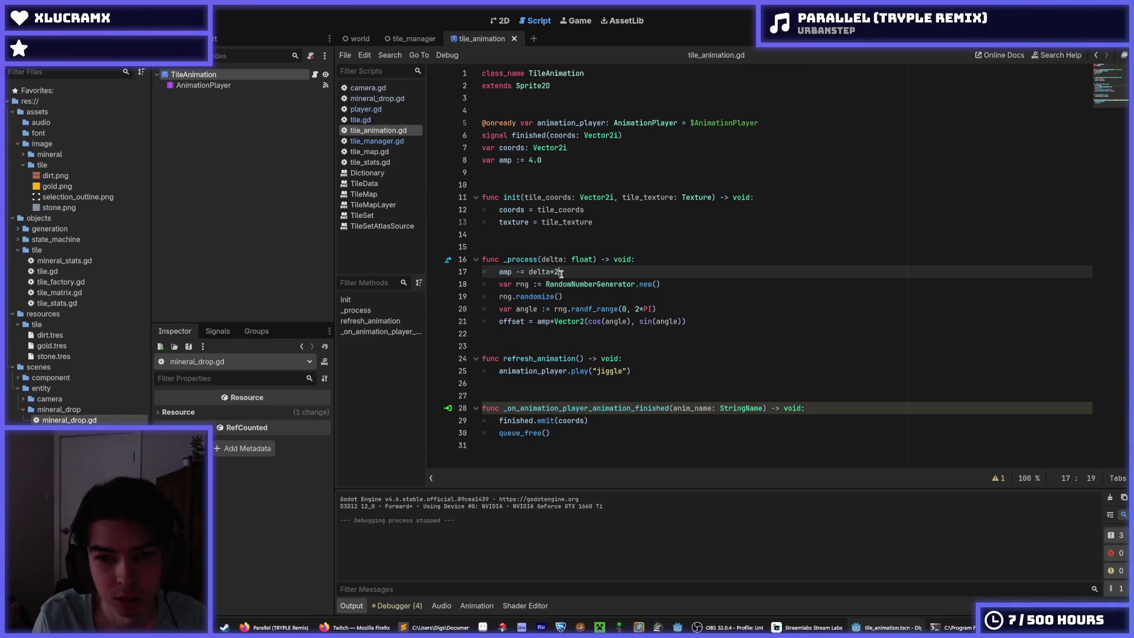
{"action": "key", "text": "F5"}
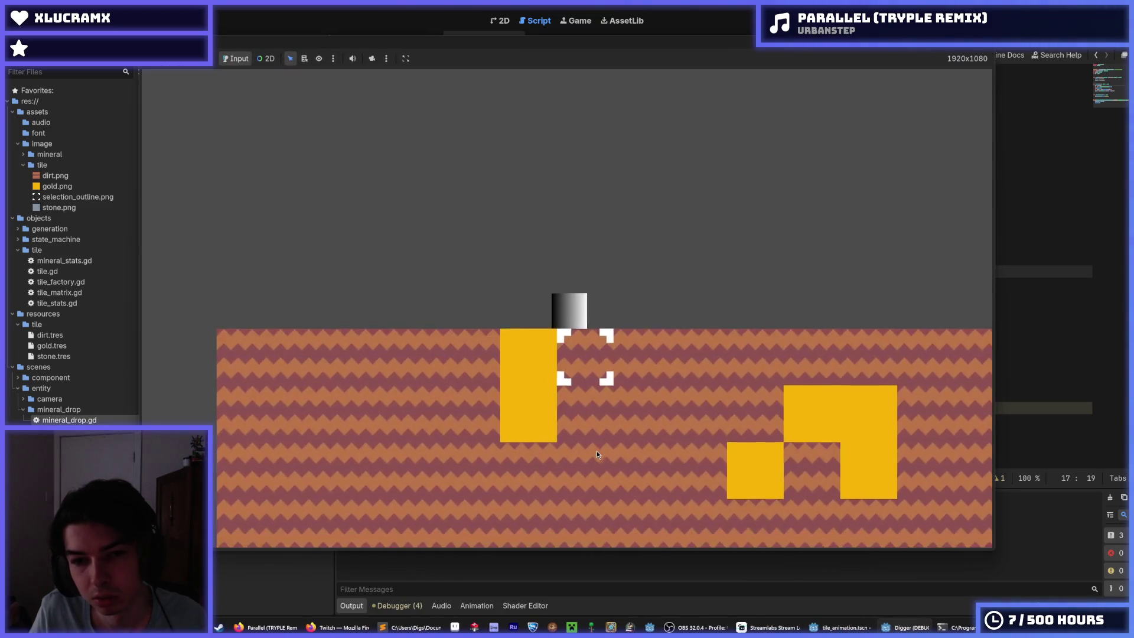
{"action": "left_click", "coordinate": [684, 311]}
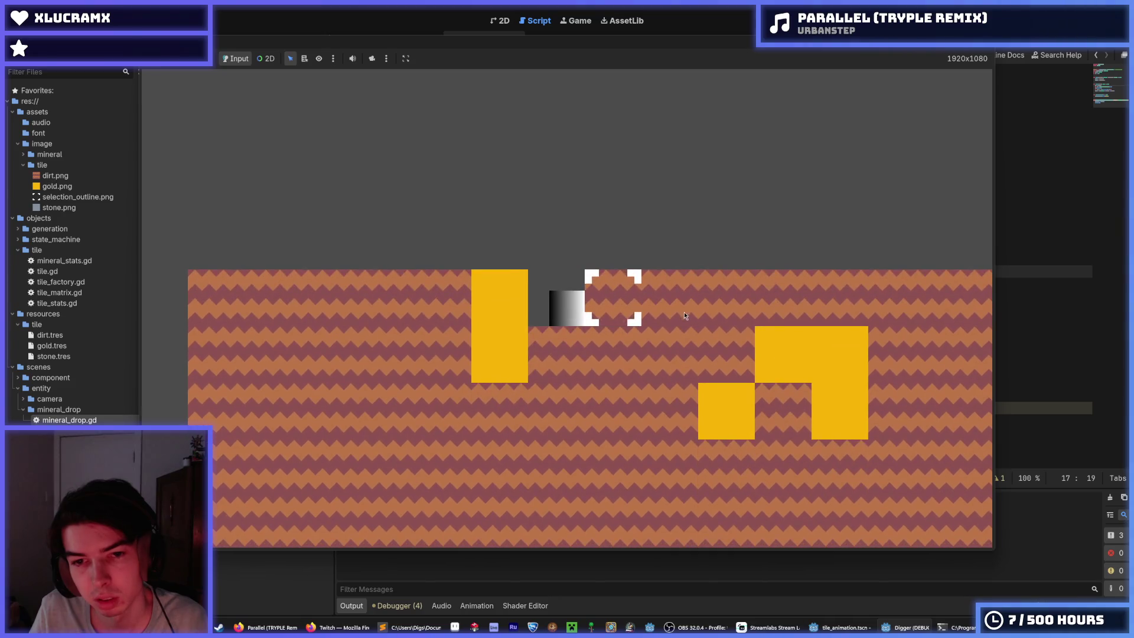
{"action": "left_click", "coordinate": [561, 450]}
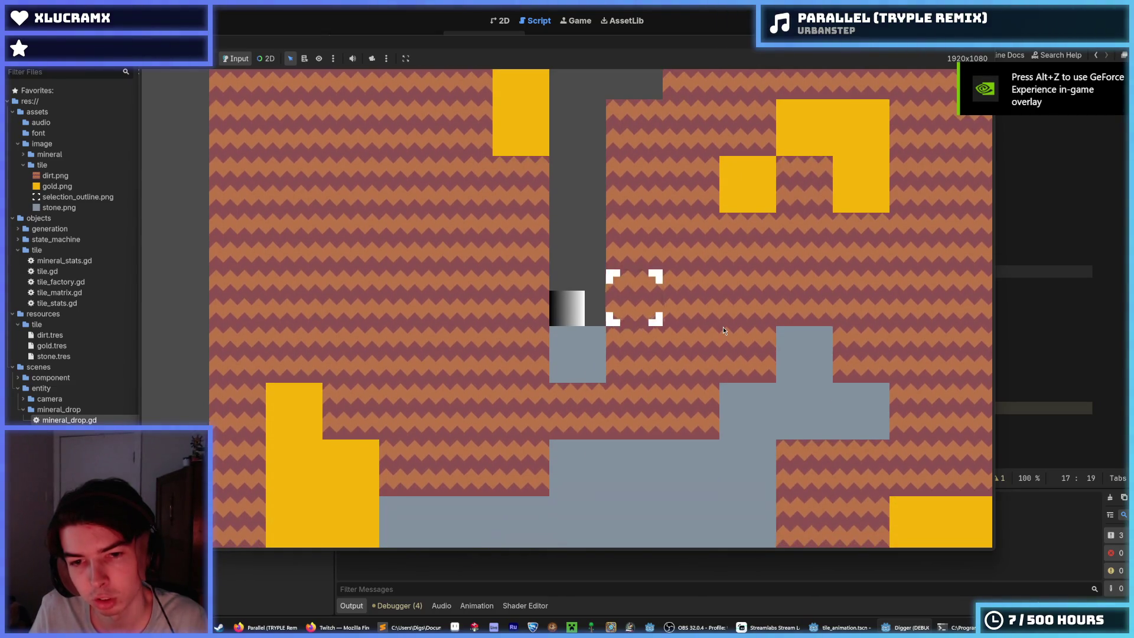
{"action": "left_click", "coordinate": [726, 319]}
{"action": "left_click", "coordinate": [728, 309]}
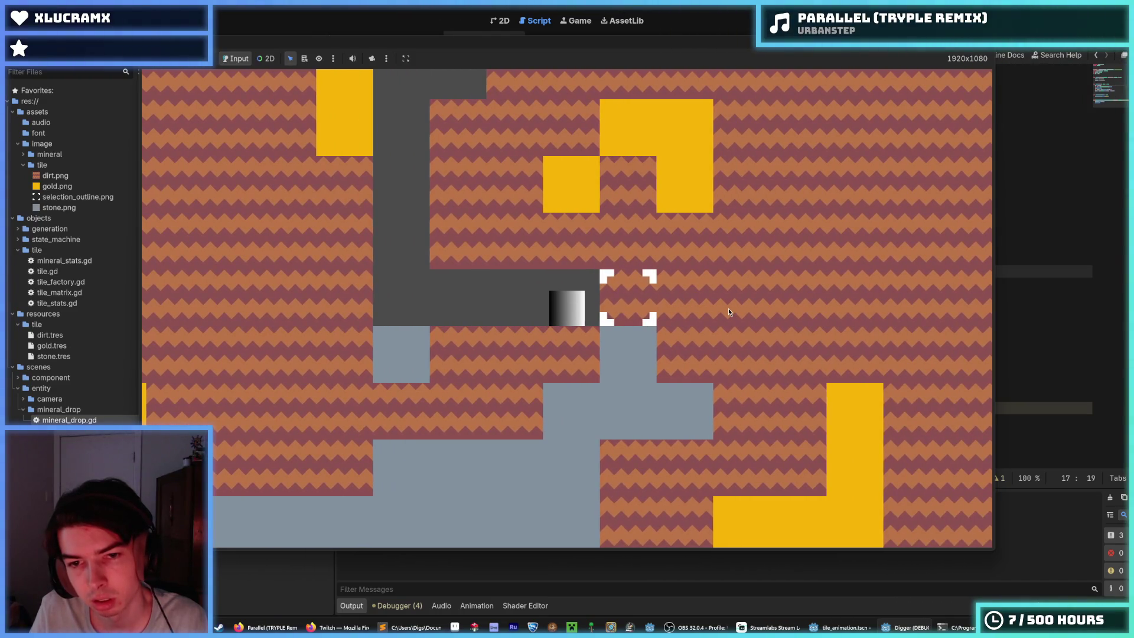
{"action": "left_click", "coordinate": [728, 310]}
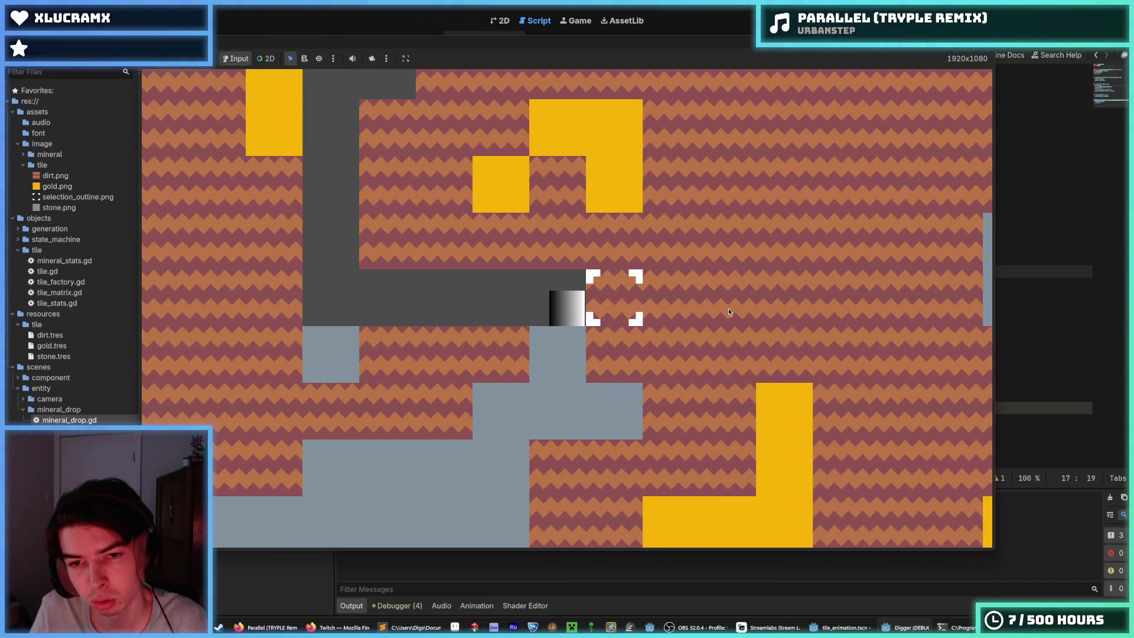
{"action": "left_click", "coordinate": [728, 309]}
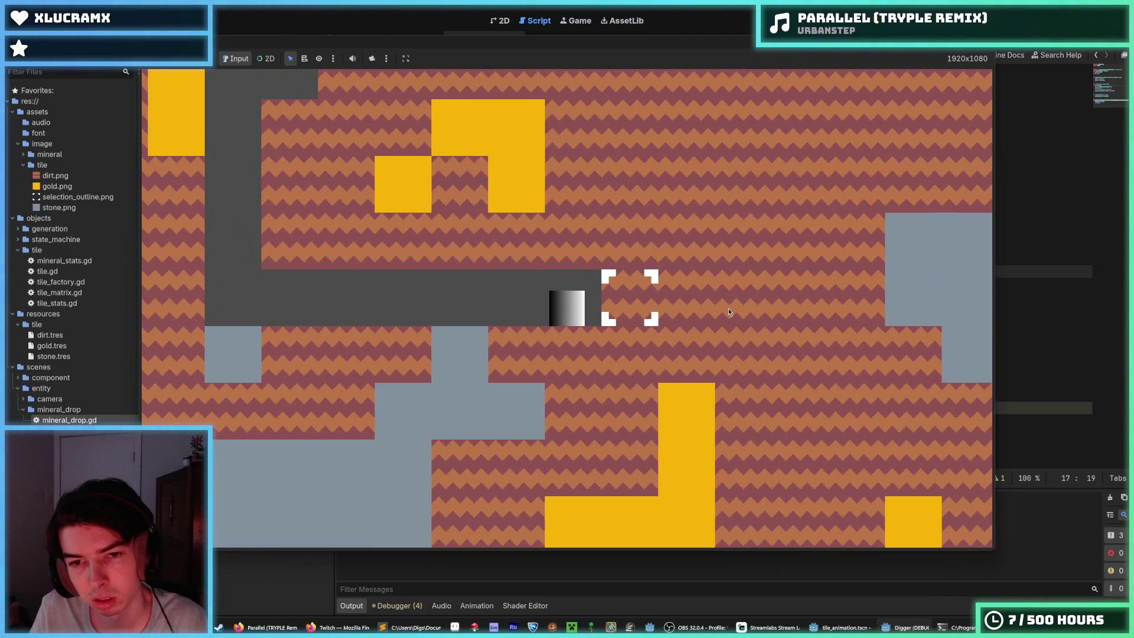
{"action": "left_click", "coordinate": [728, 308]}
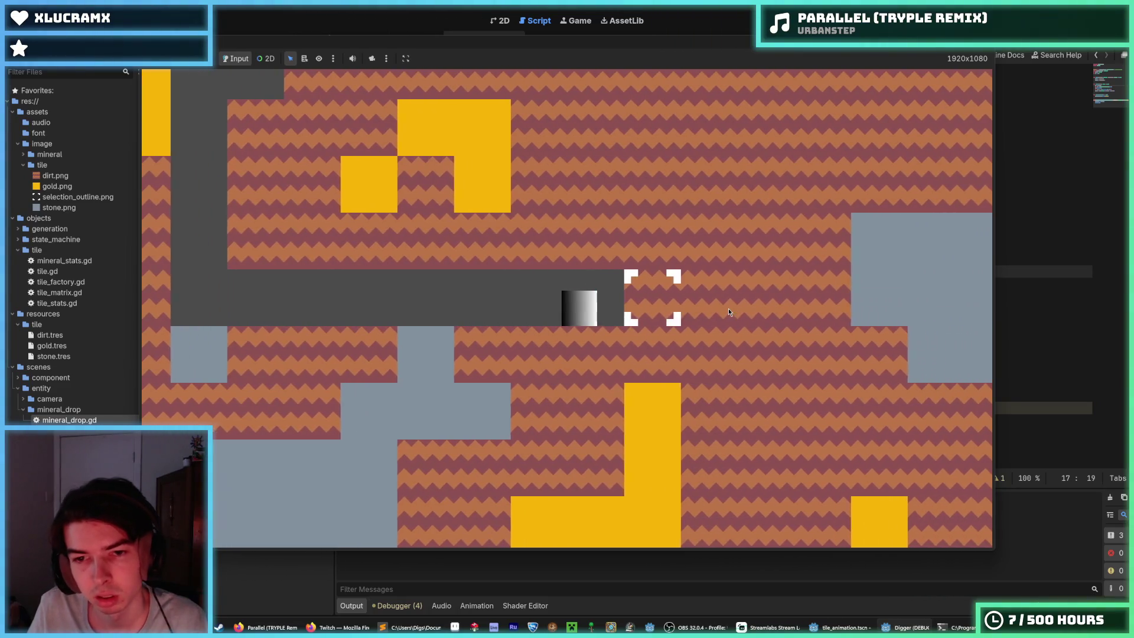
{"action": "left_click", "coordinate": [608, 194]}
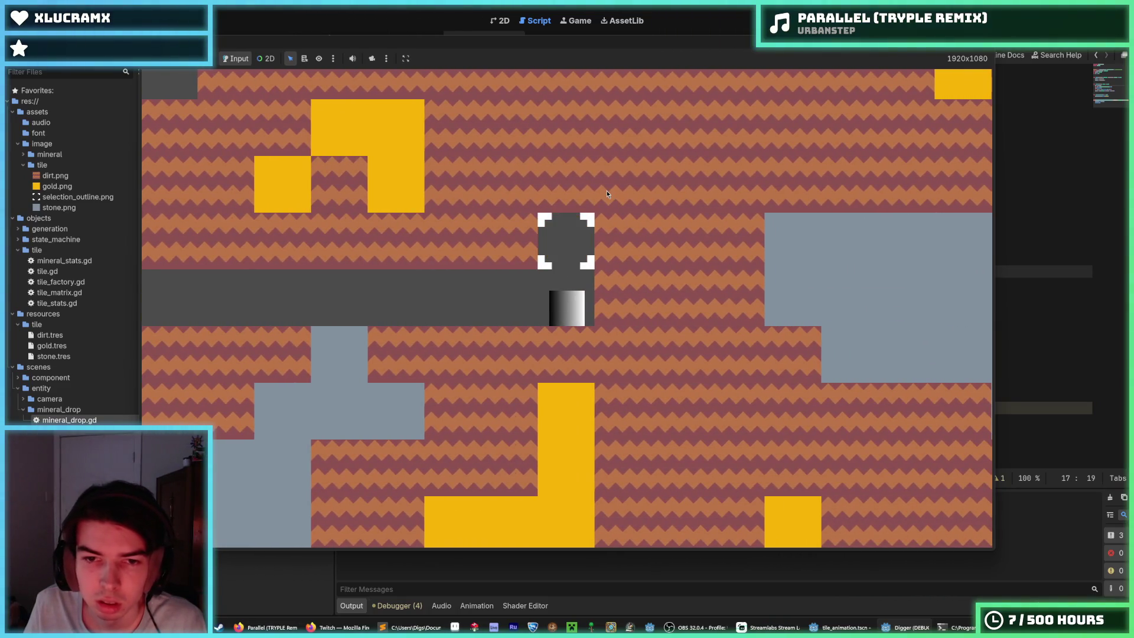
{"action": "left_click", "coordinate": [570, 399]}
Change line 17 to amp -= delta*4.0, add amp = max(0, amp) below, and save.
{"action": "key", "text": "F8"}
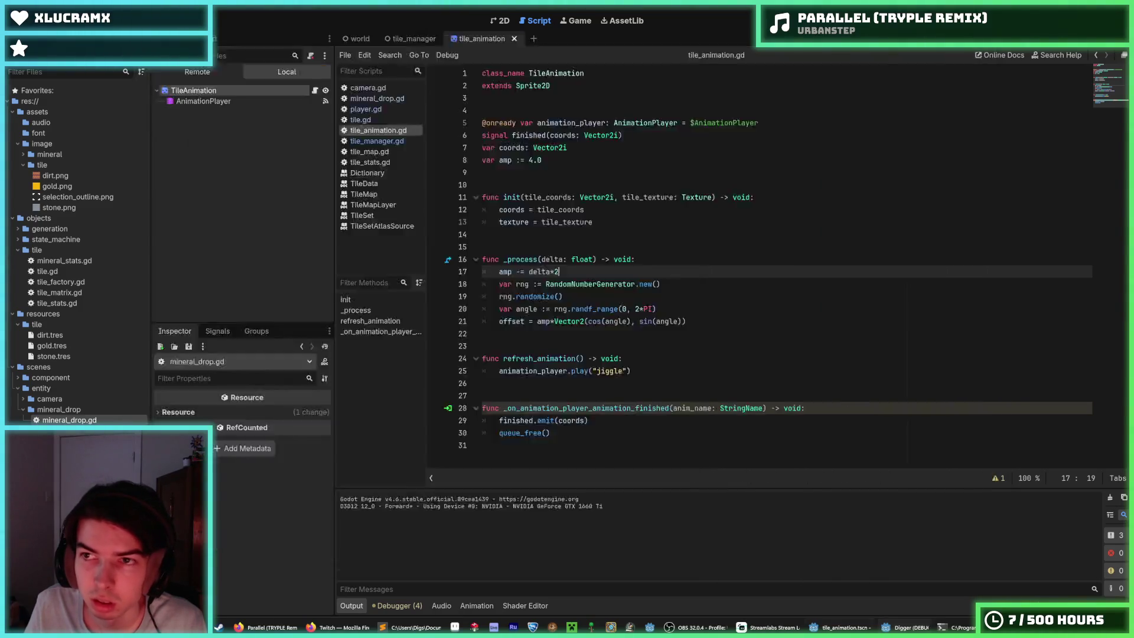
{"action": "key", "text": "BackSpace"}
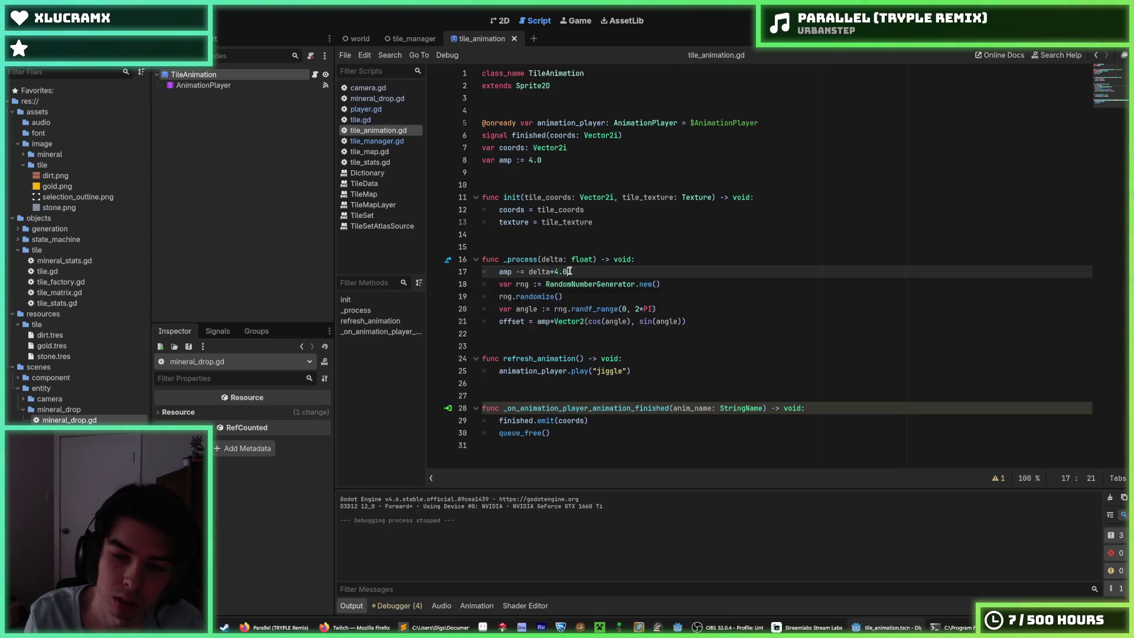
{"action": "key", "text": "Return"}
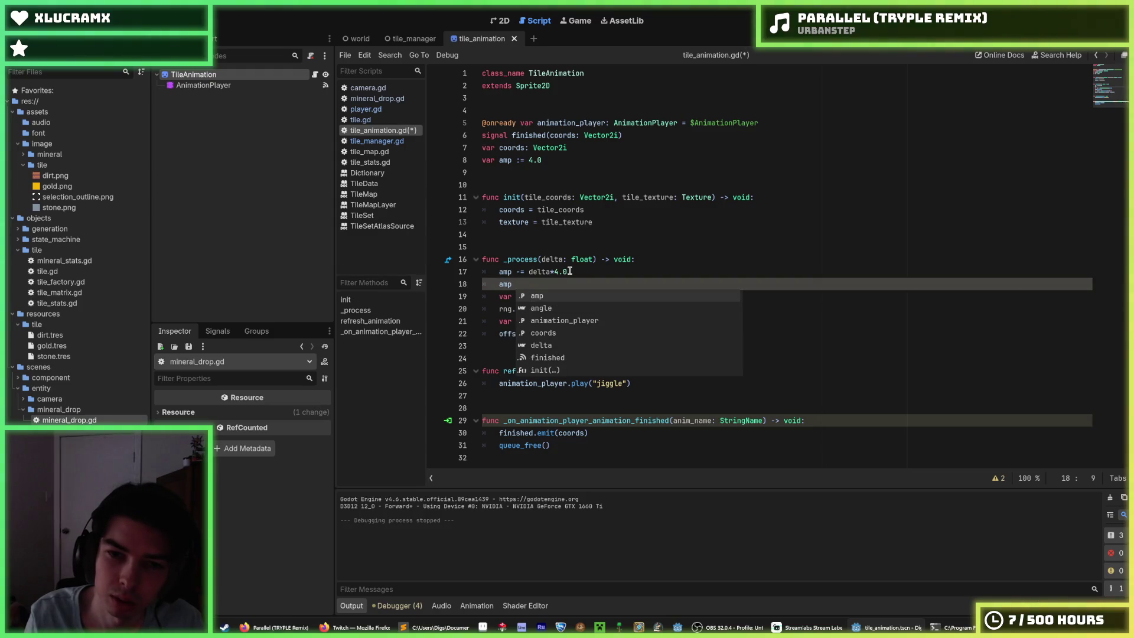
{"action": "type", "text": "="}
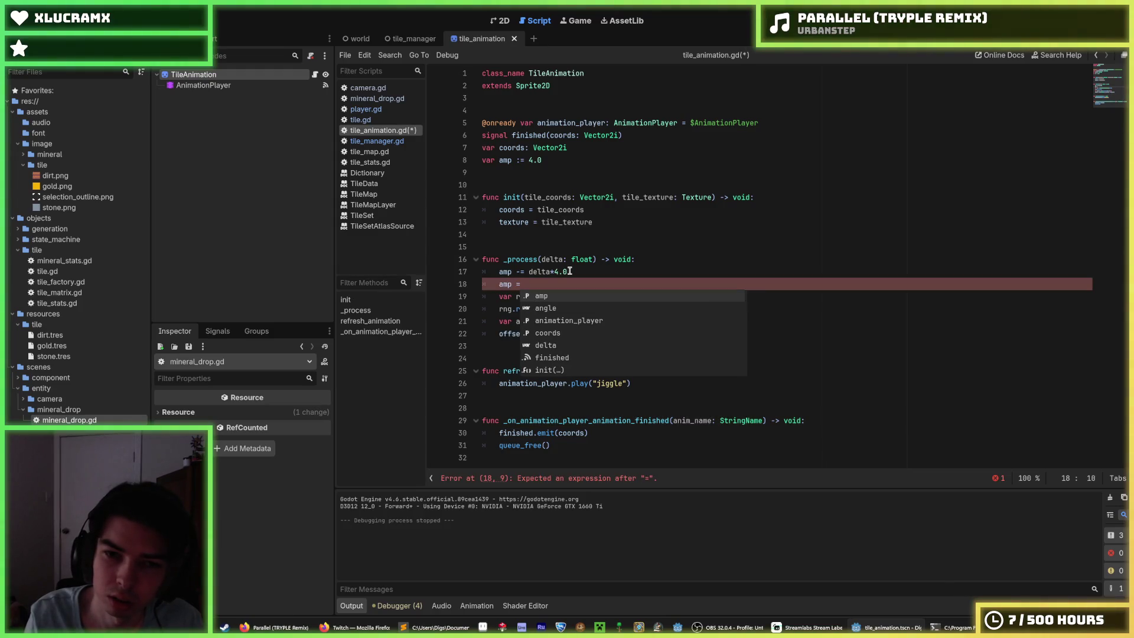
{"action": "type", "text": " max(0, amp"}
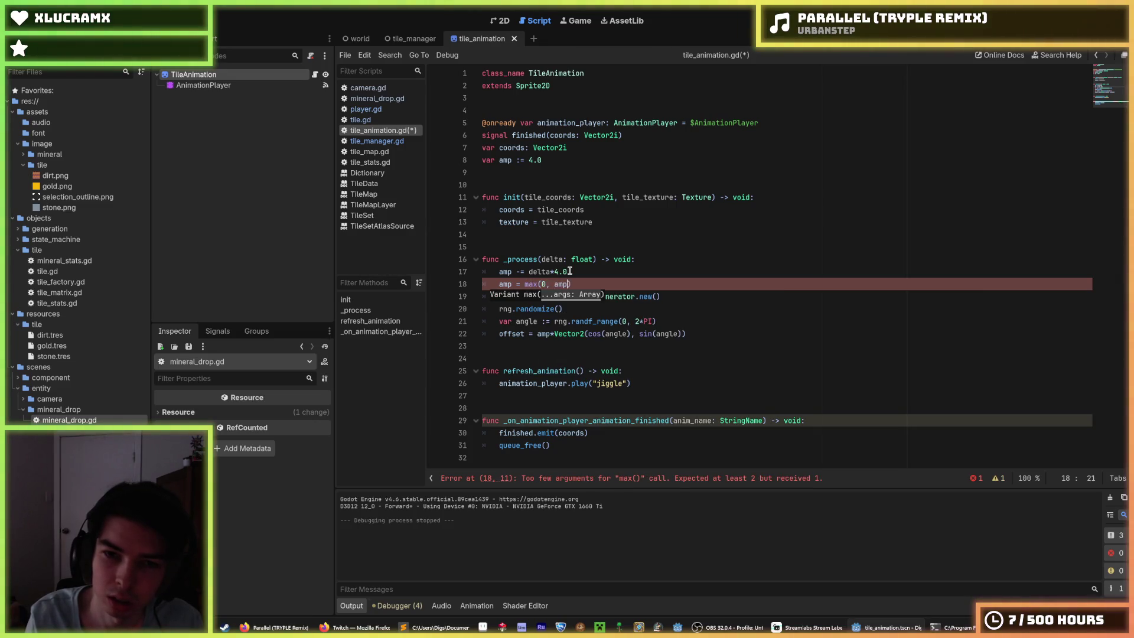
{"action": "key", "text": "ctrl+s"}
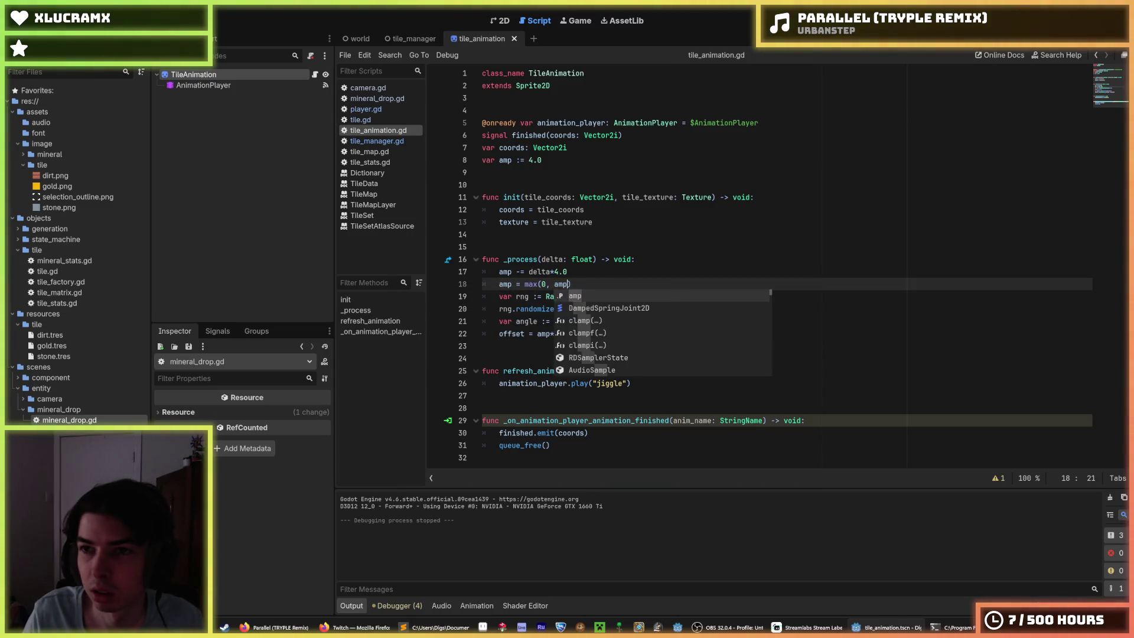
Run the game and dig a tile to test the clamped decay.
{"action": "key", "text": "F5"}
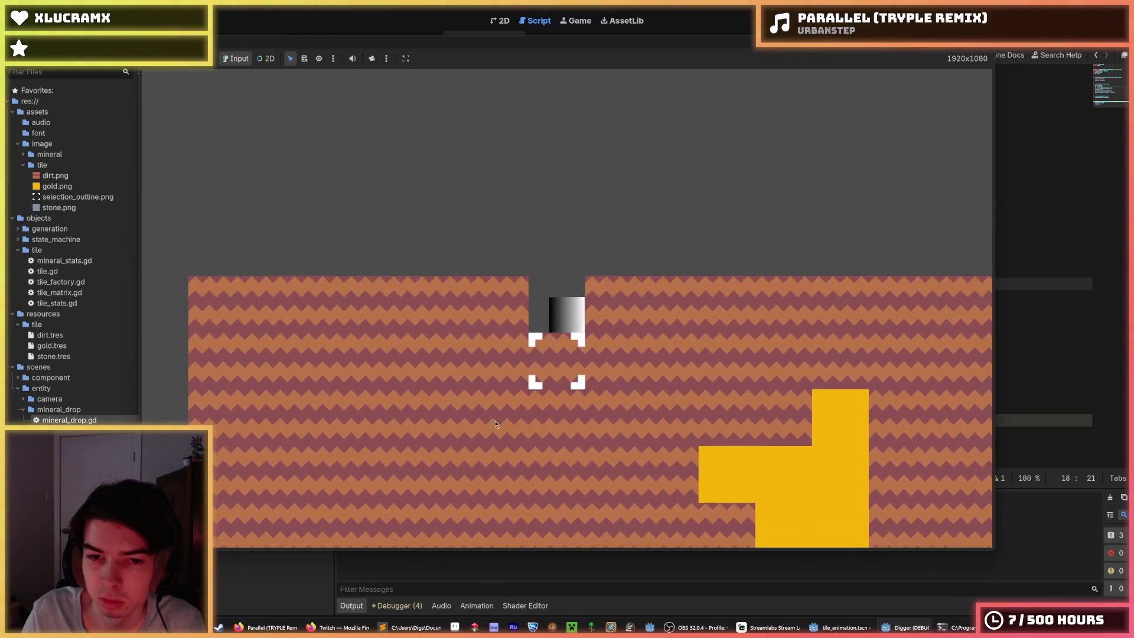
{"action": "left_click", "coordinate": [561, 408]}
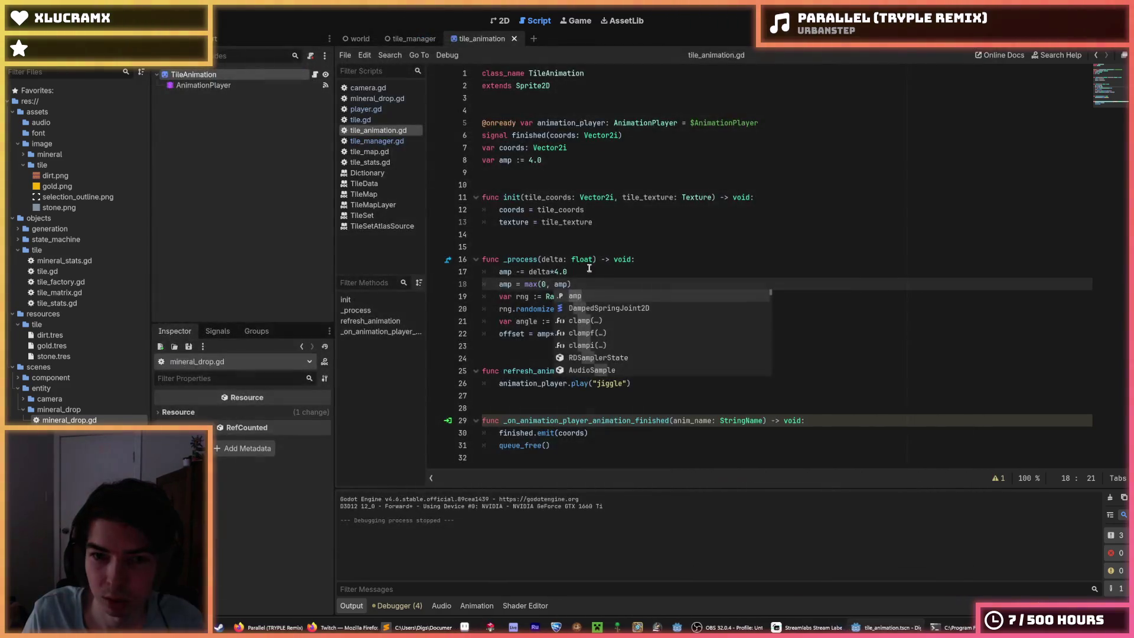
{"action": "left_click", "coordinate": [558, 271]}
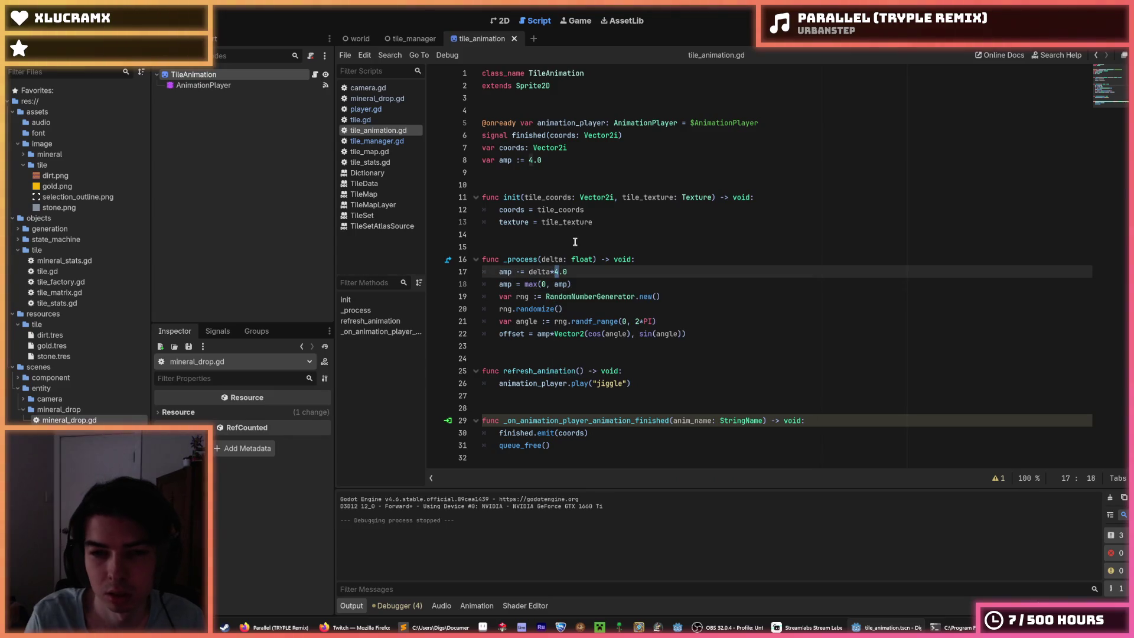
Set the decay multiplier to 8 and briefly run the game to test it.
{"action": "type", "text": "8"}
{"action": "key", "text": "F5"}
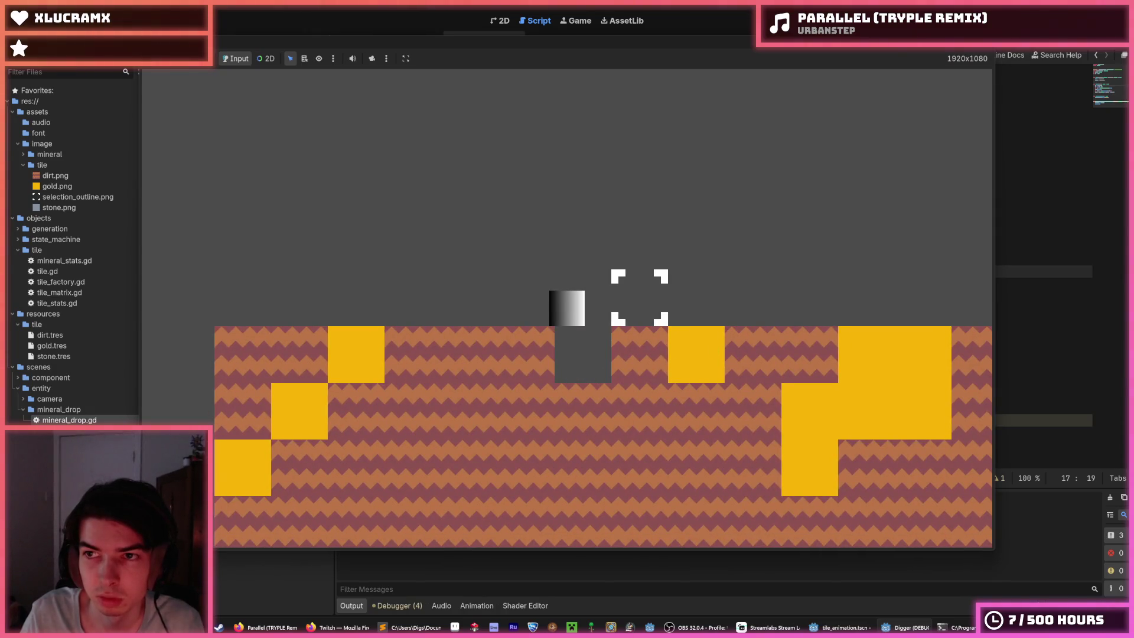
{"action": "key", "text": "F8"}
Set amp's start to 8.0 and decay to delta*16.0, save, and relaunch the game.
{"action": "left_click", "coordinate": [532, 160]}
{"action": "key", "text": "BackSpace"}
{"action": "type", "text": "8.0"}
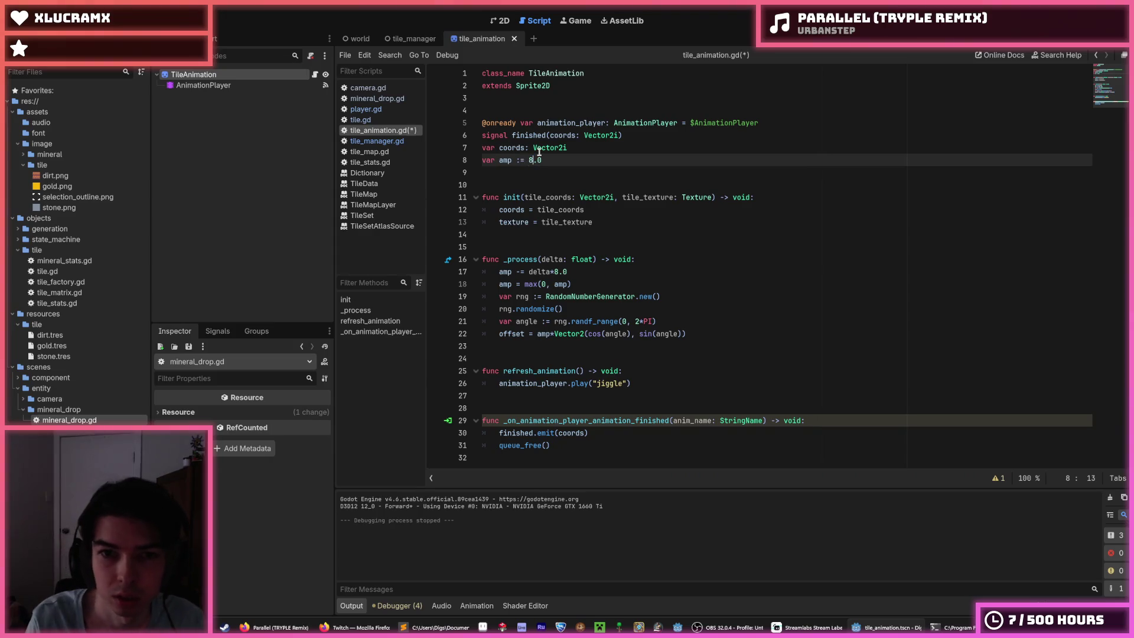
{"action": "key", "text": "ctrl+s"}
{"action": "left_click", "coordinate": [560, 271]}
{"action": "key", "text": "BackSpace"}
{"action": "type", "text": "16"}
{"action": "key", "text": "ctrl+s"}
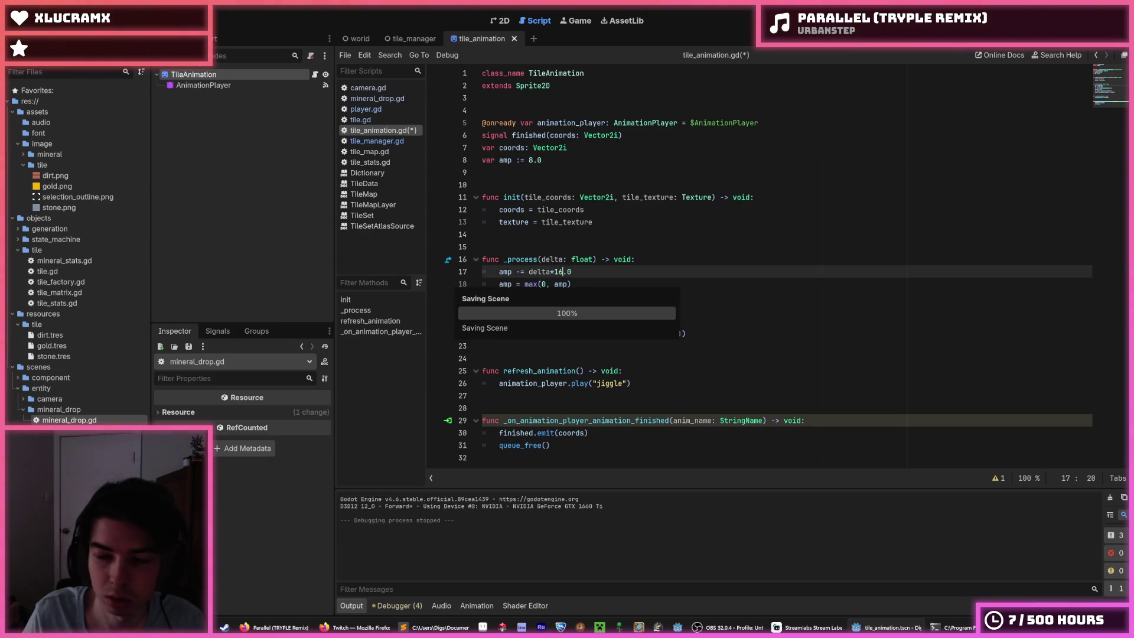
{"action": "key", "text": "F5"}
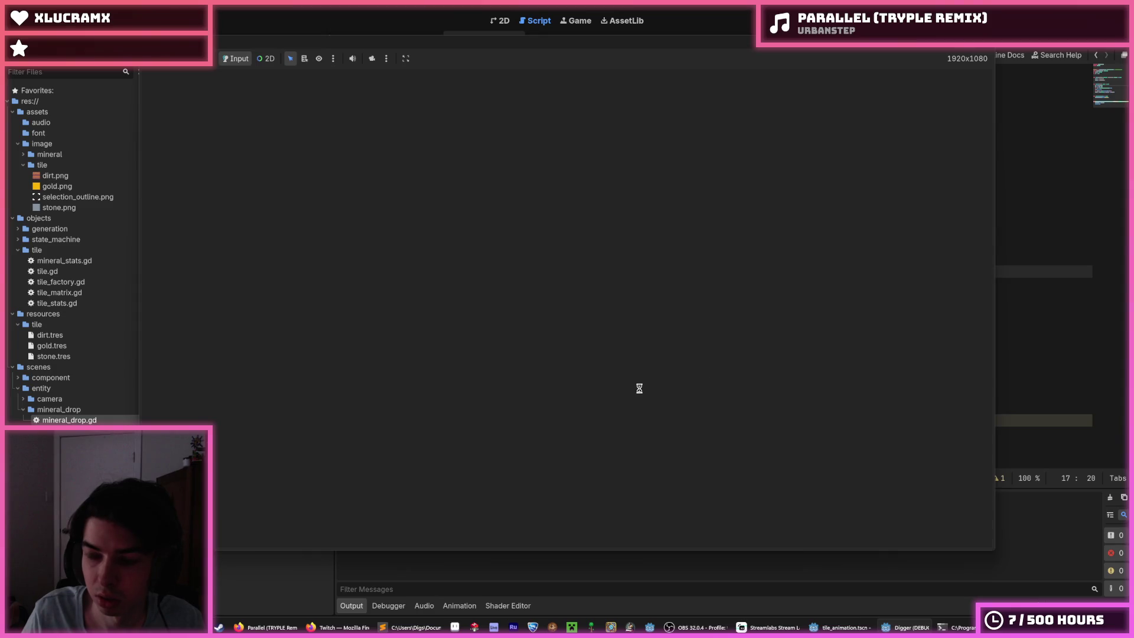
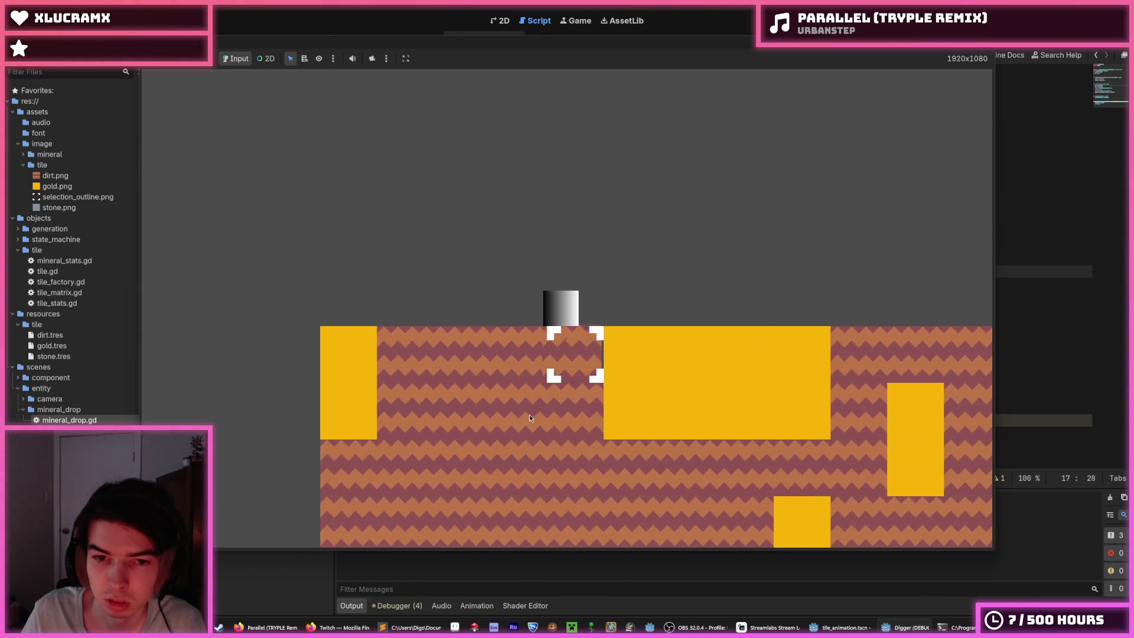
Change line 17's decay to amp -= delta*64.0 and save the script.
{"action": "left_click", "coordinate": [529, 418]}
{"action": "key", "text": "F8"}
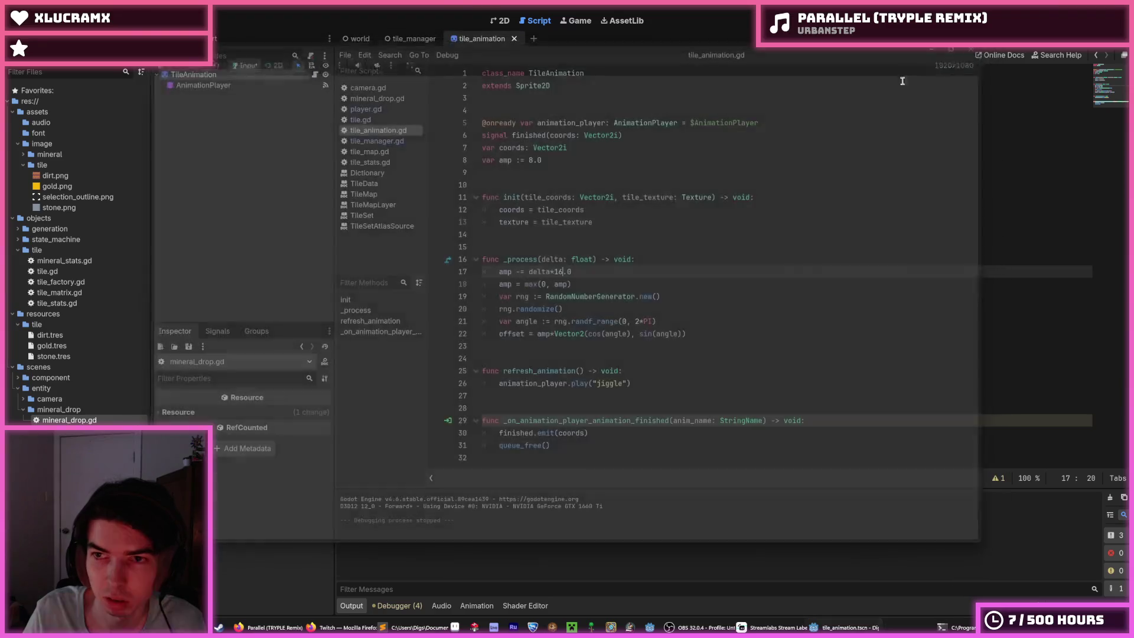
{"action": "left_click", "coordinate": [558, 272]}
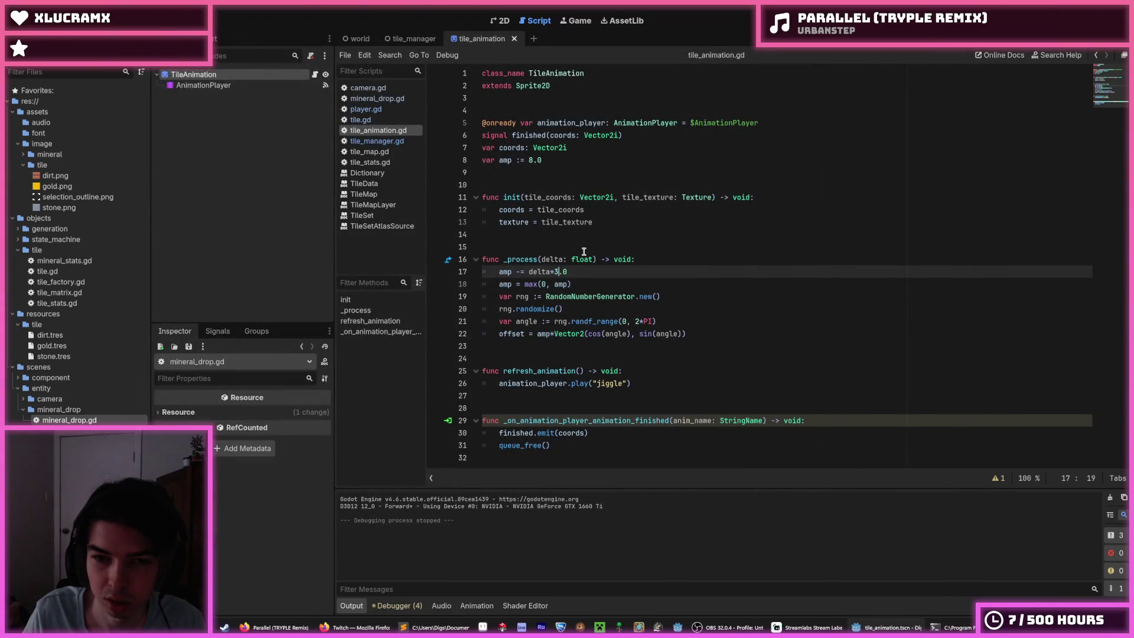
{"action": "key", "text": "ctrl+s"}
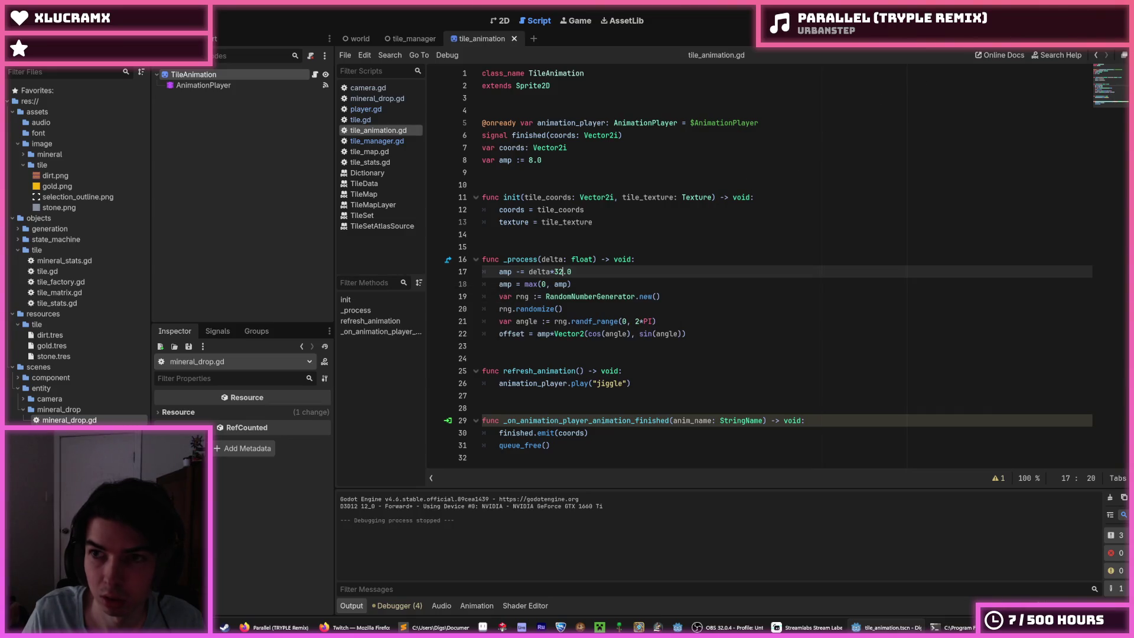
Playtest the faster decay twice, digging tiles below and to the right of the player.
{"action": "key", "text": "F5"}
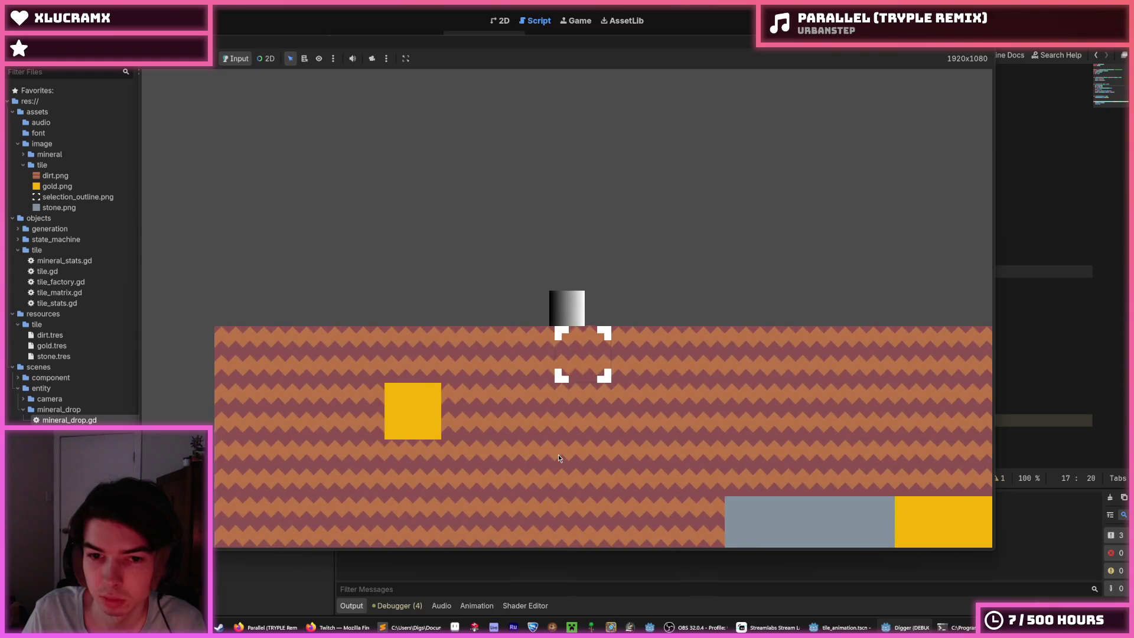
{"action": "left_click", "coordinate": [558, 455]}
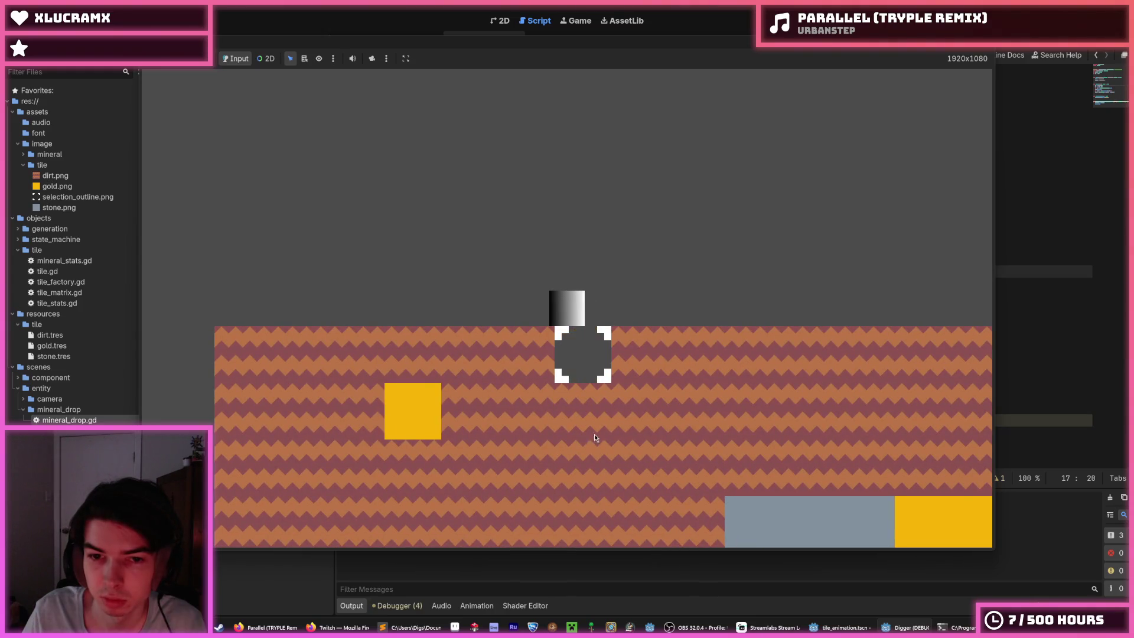
{"action": "key", "text": "F8"}
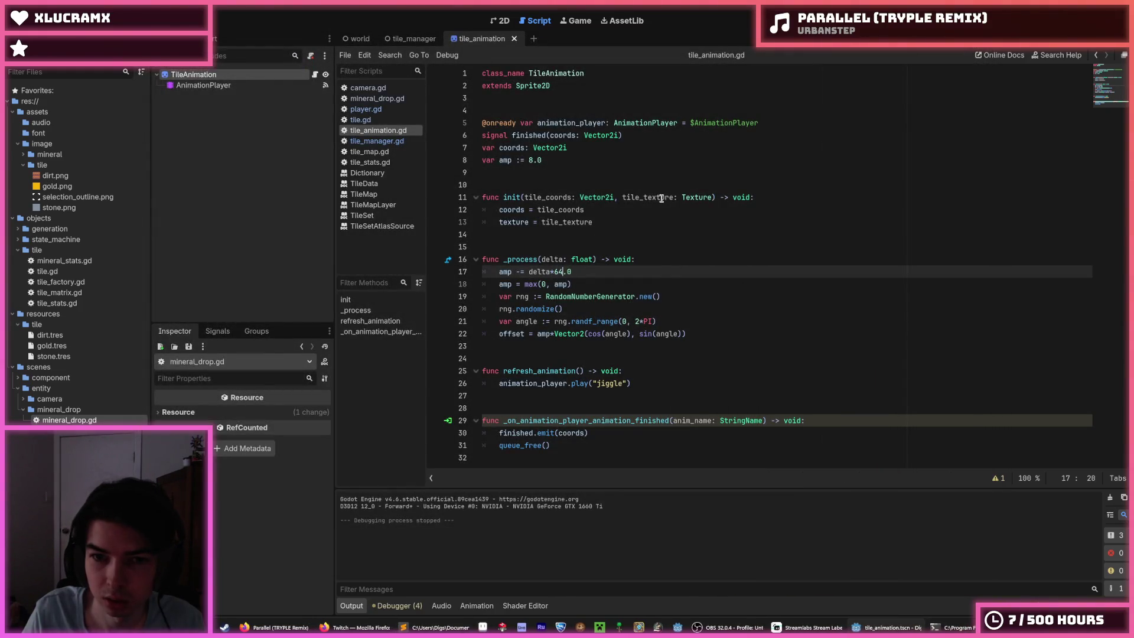
{"action": "key", "text": "F5"}
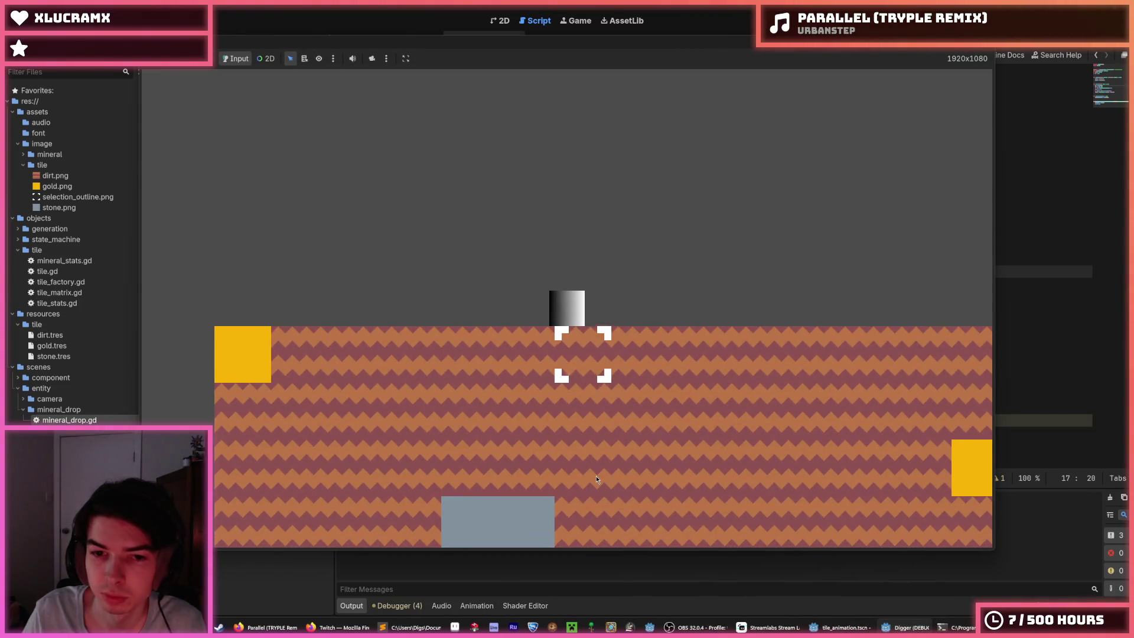
{"action": "left_click", "coordinate": [597, 480]}
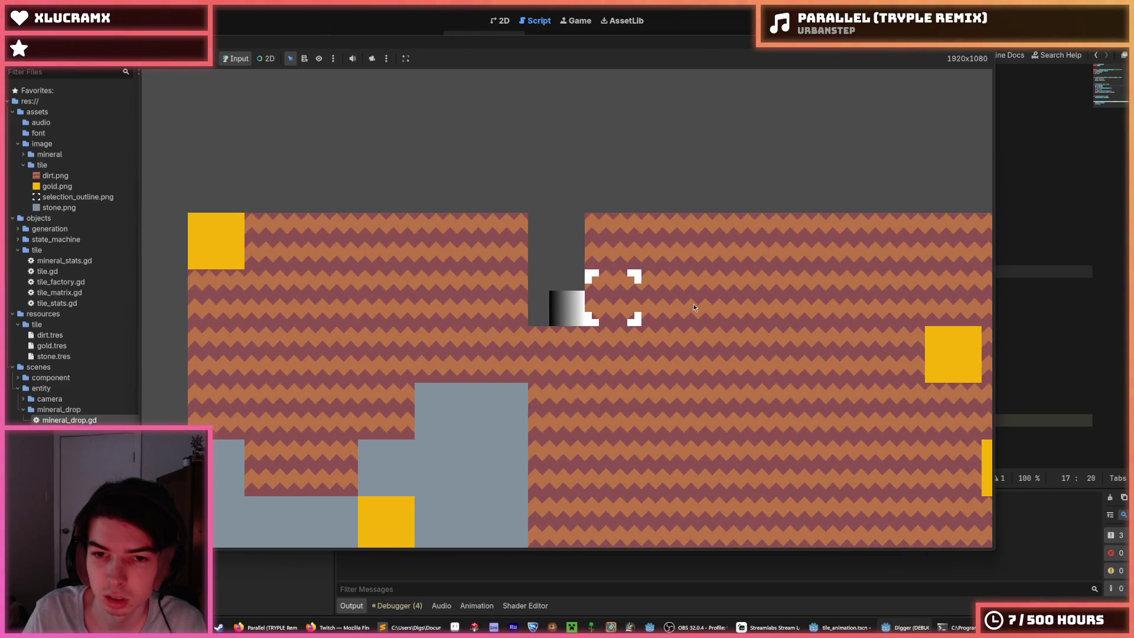
{"action": "left_click", "coordinate": [695, 307]}
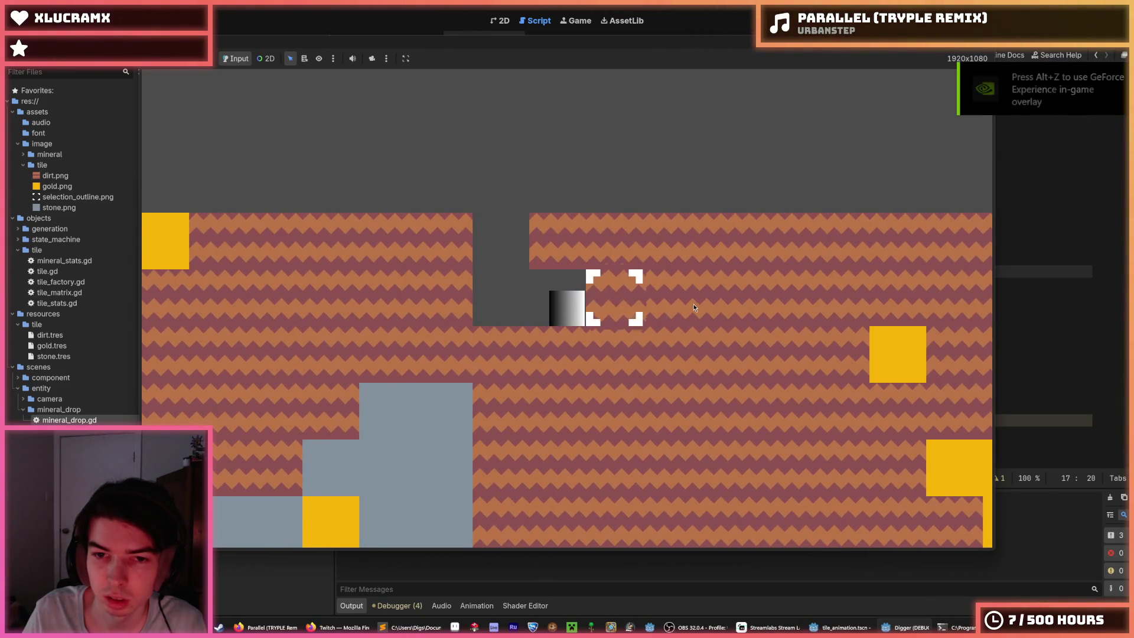
{"action": "left_click", "coordinate": [695, 307]}
{"action": "left_click", "coordinate": [695, 308]}
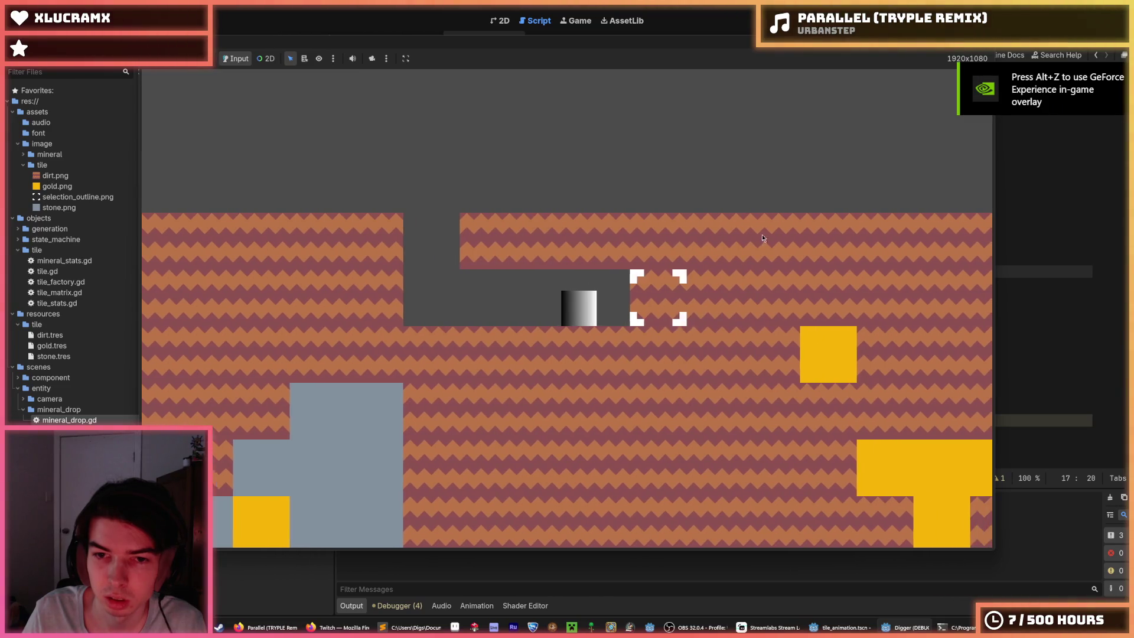
{"action": "key", "text": "F8"}
Set amp's starting value to 8.0 on line 8, then playtest by digging a shaft downward.
{"action": "left_click", "coordinate": [557, 160]}
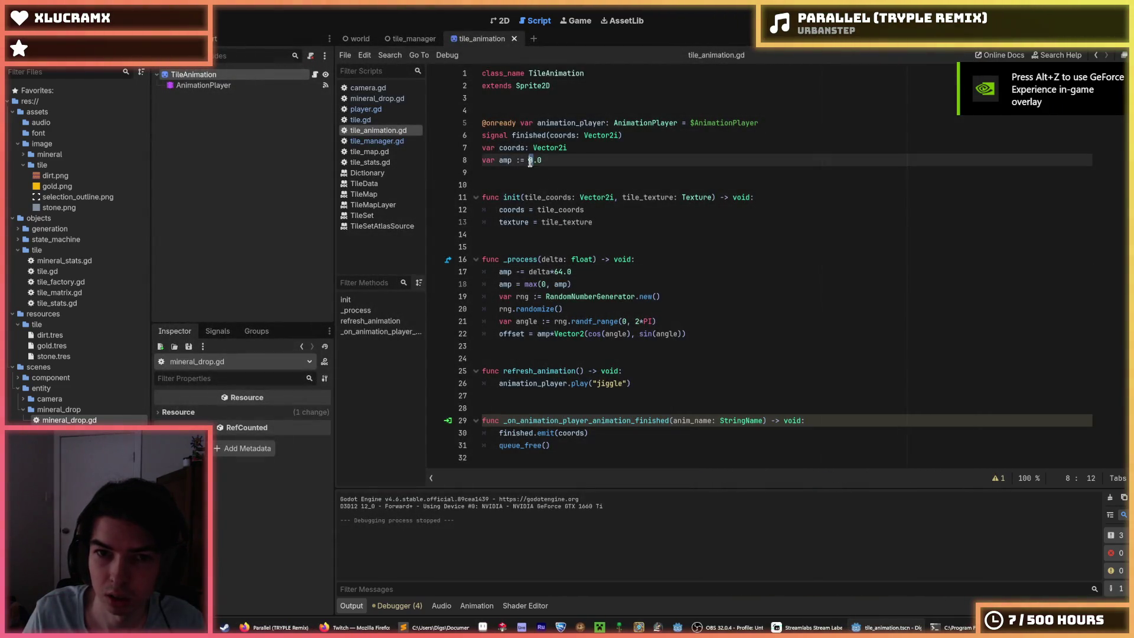
{"action": "key", "text": "F5"}
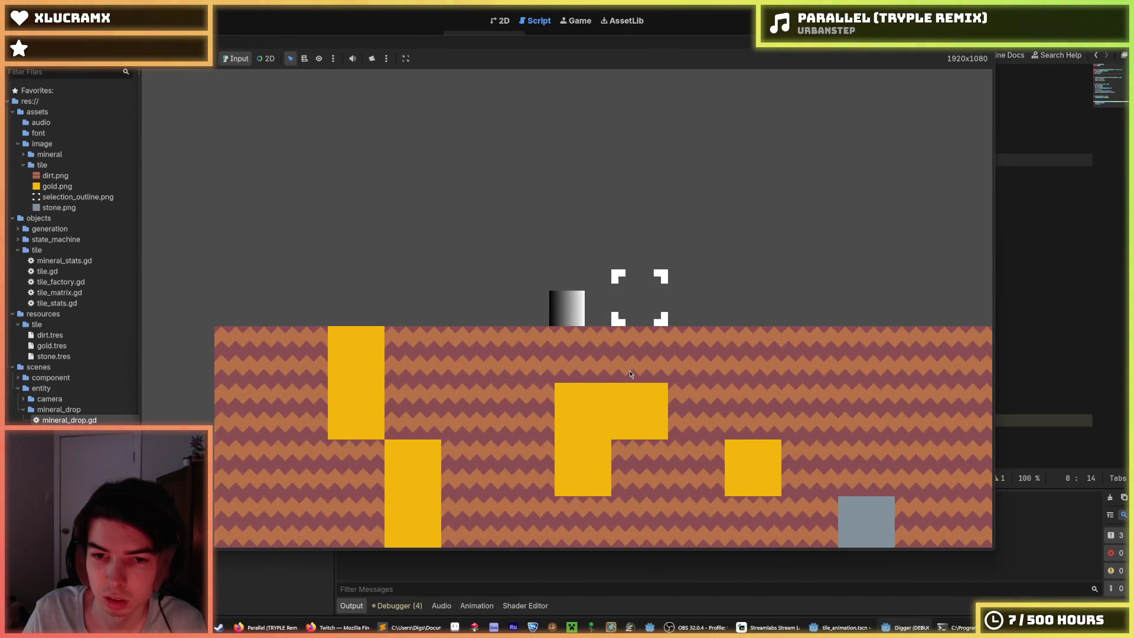
{"action": "key", "text": "a"}
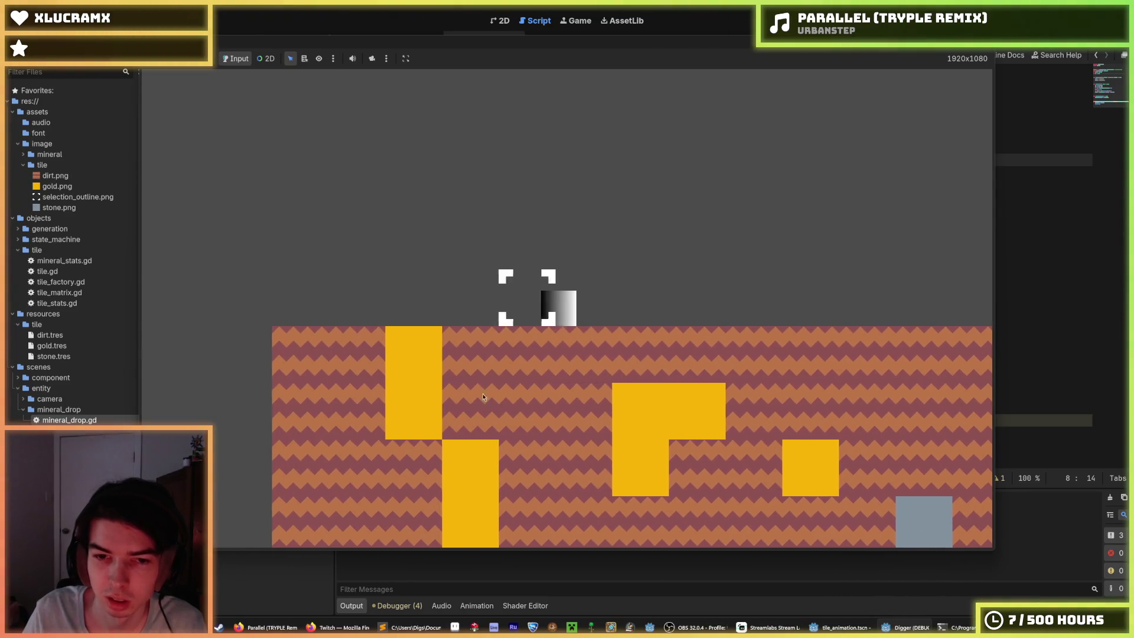
{"action": "left_click", "coordinate": [576, 420]}
{"action": "key", "text": "s"}
{"action": "key", "text": "s"}
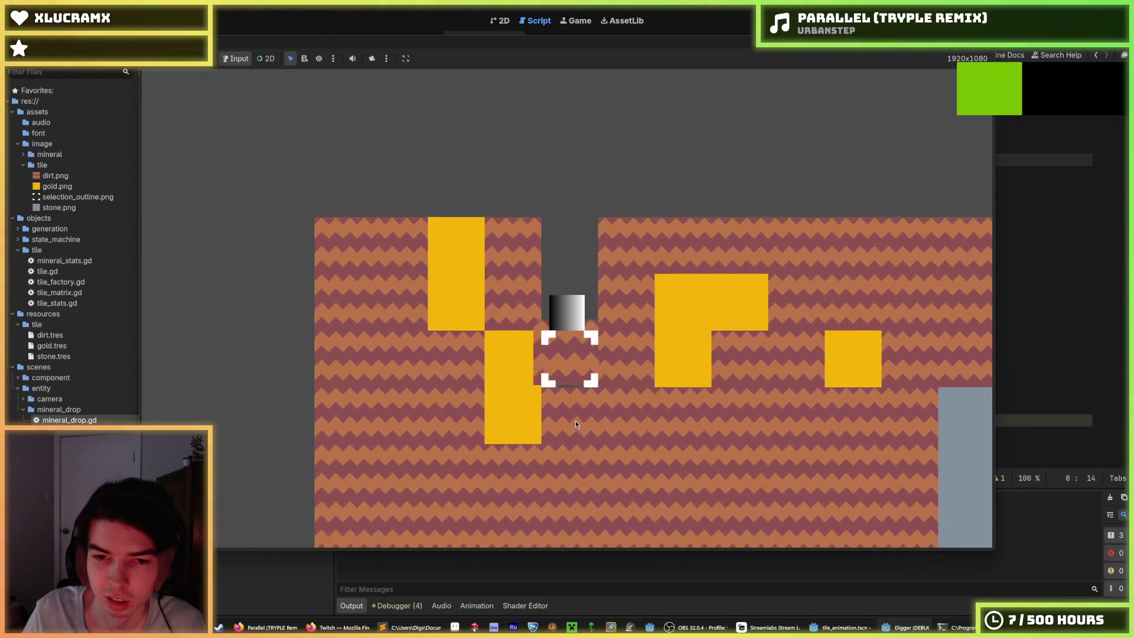
{"action": "key", "text": "s"}
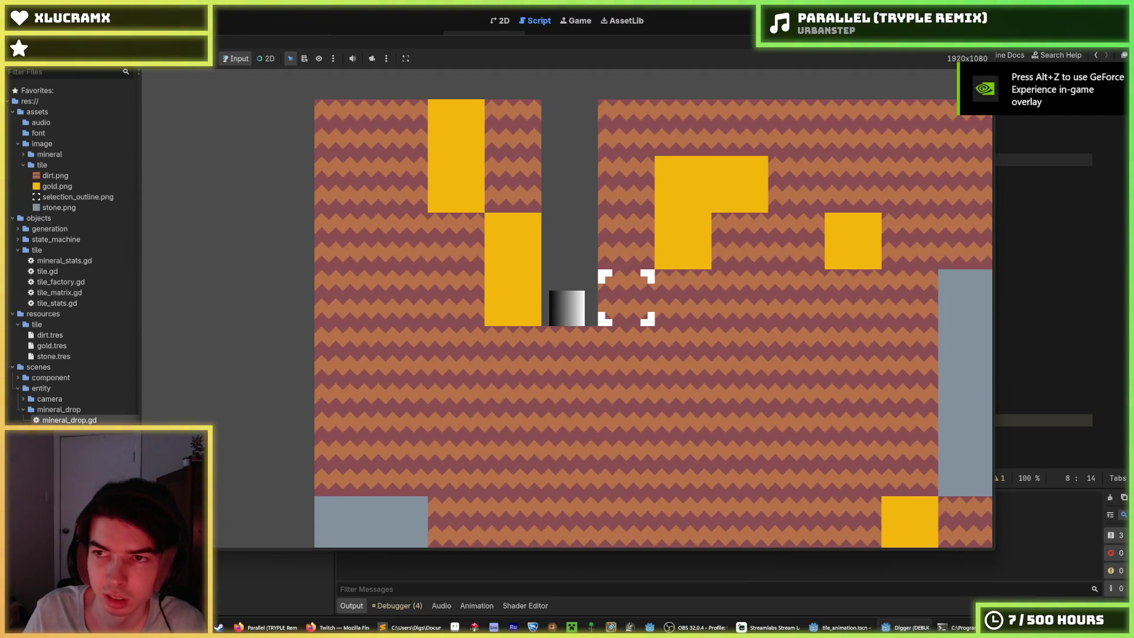
{"action": "key", "text": "F8"}
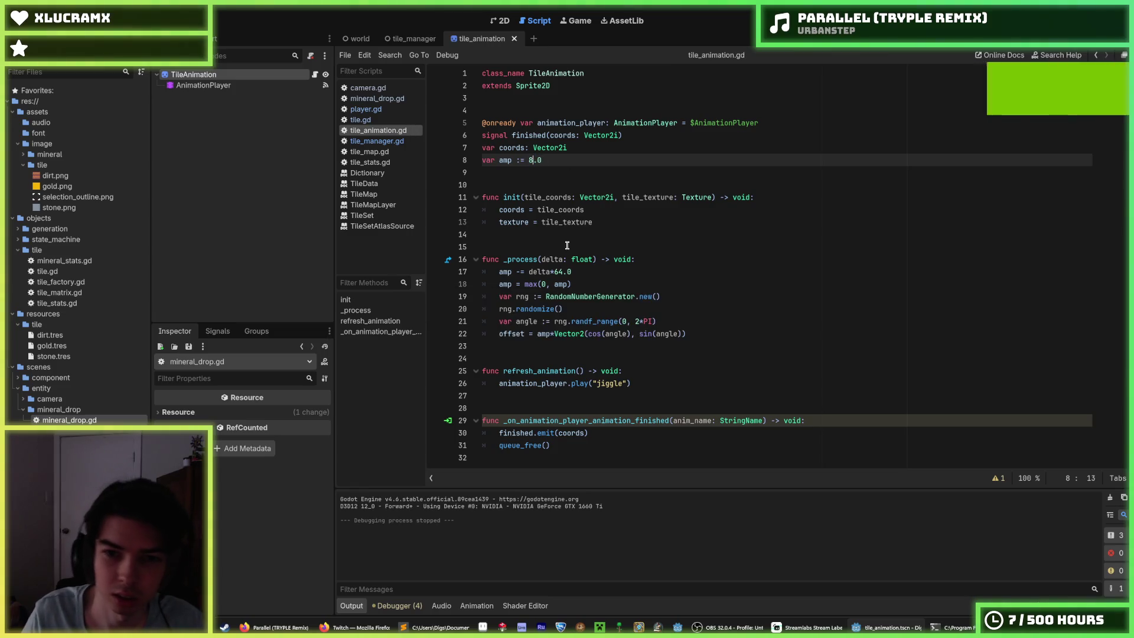
Change line 17 to amp -= delta*32.0 and playtest, digging a shaft down and right.
{"action": "left_click", "coordinate": [562, 272]}
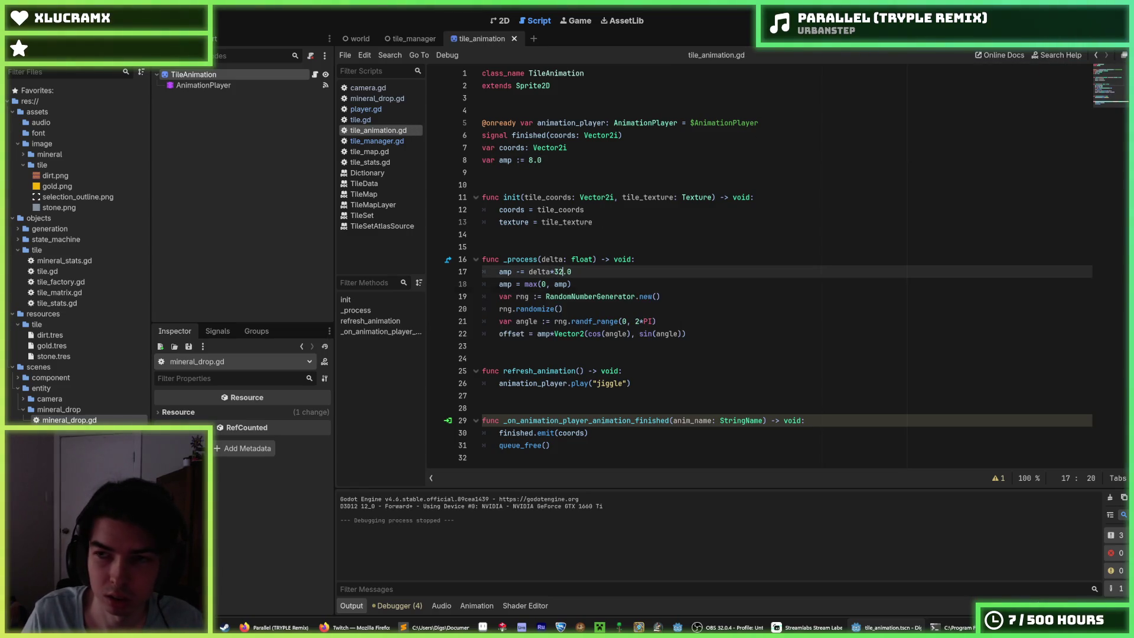
{"action": "key", "text": "F5"}
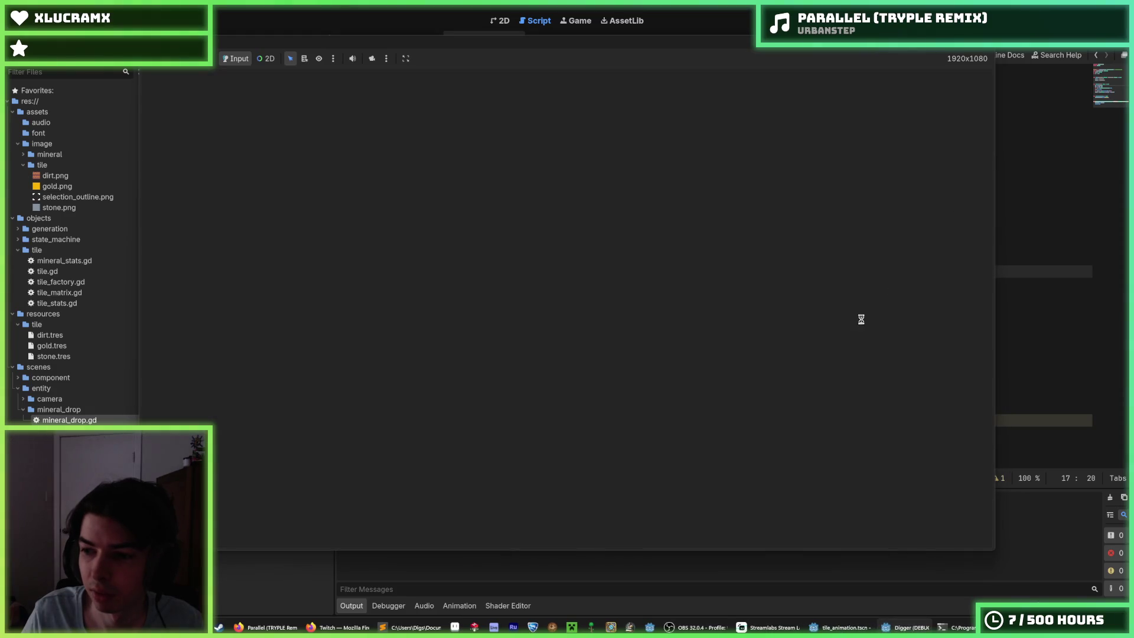
{"action": "key", "text": "a"}
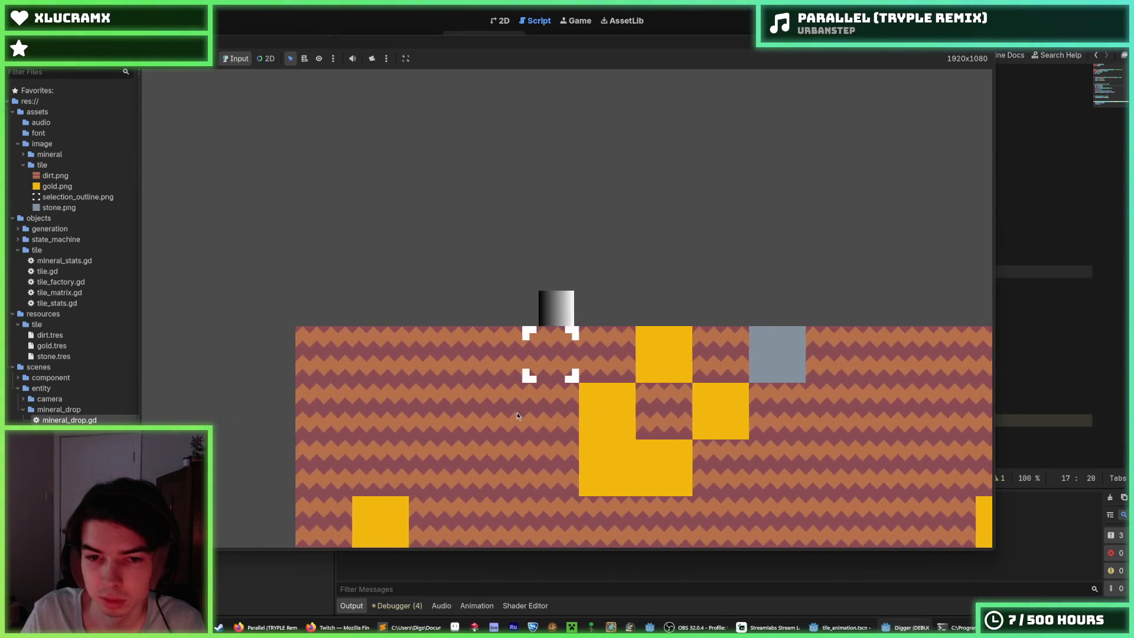
{"action": "key", "text": "a"}
{"action": "key", "text": "s"}
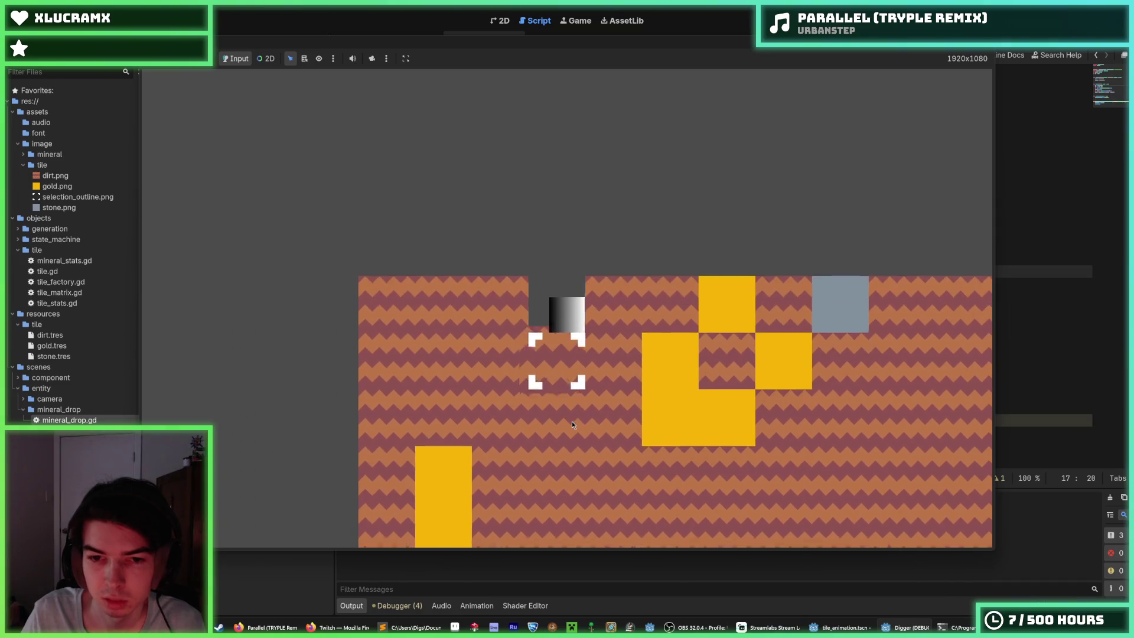
{"action": "left_click_drag", "start_coordinate": [571, 421], "coordinate": [736, 300]}
{"action": "key", "text": "d"}
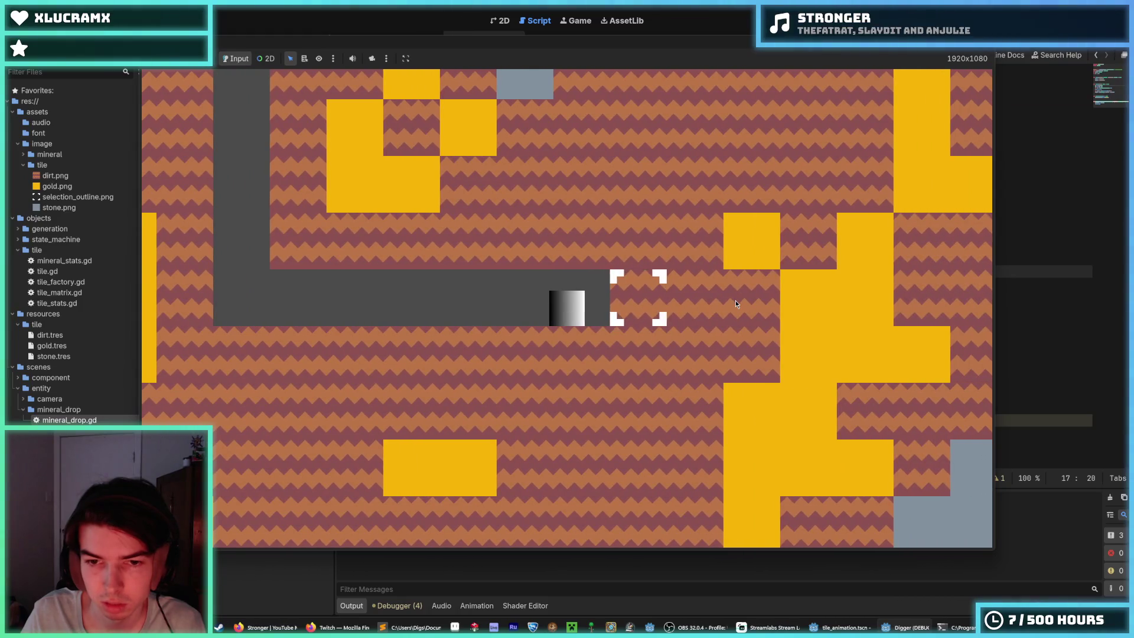
Dig tiles right, above, below and left of the player, then stop the game.
{"action": "left_click", "coordinate": [736, 300]}
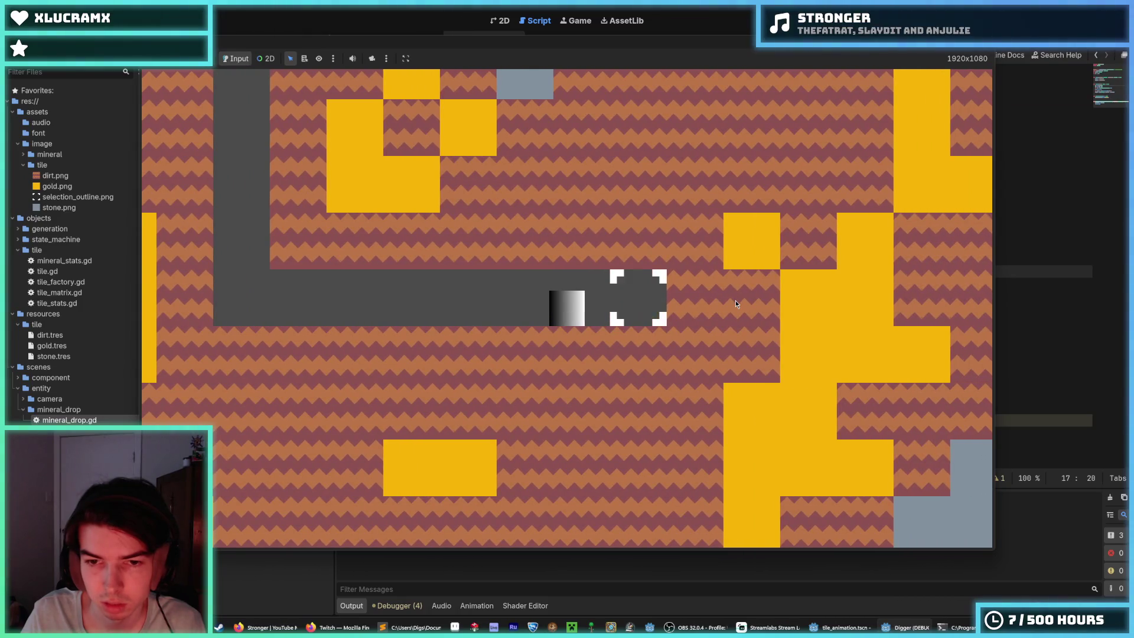
{"action": "left_click", "coordinate": [735, 300]}
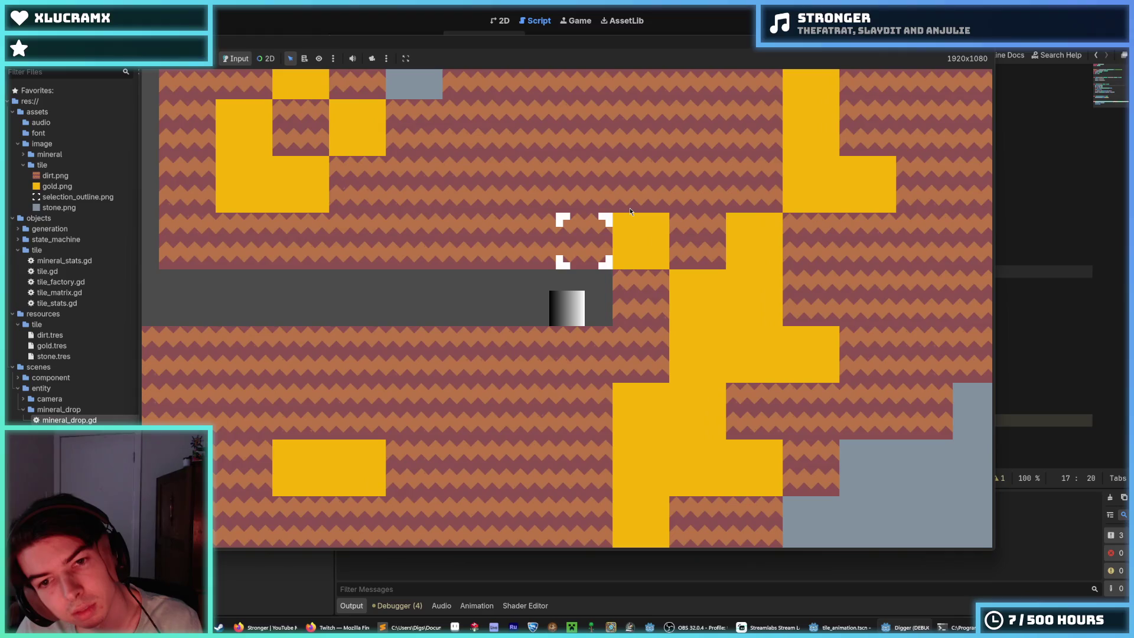
{"action": "left_click", "coordinate": [520, 225]}
{"action": "left_click", "coordinate": [511, 214]}
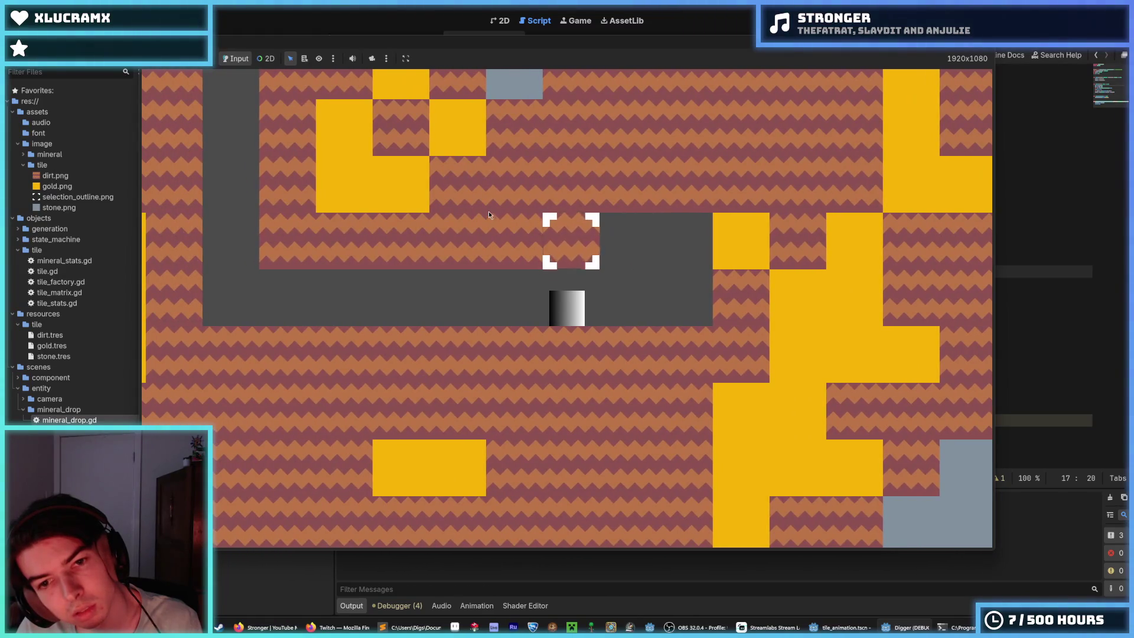
{"action": "left_click", "coordinate": [502, 208]}
{"action": "left_click", "coordinate": [570, 191]}
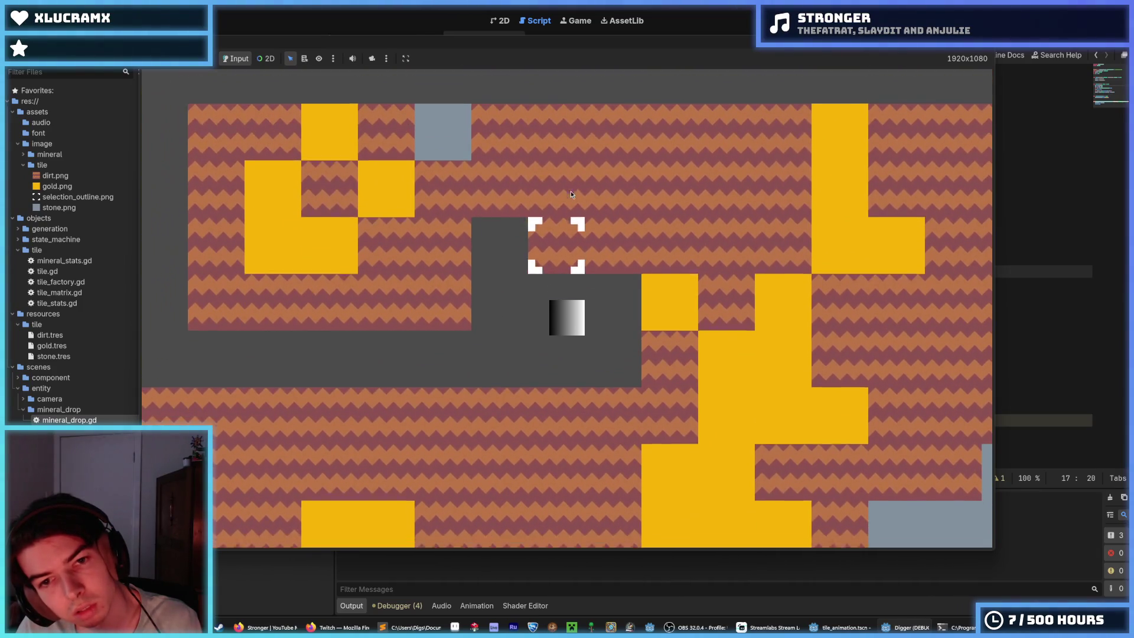
{"action": "left_click", "coordinate": [571, 190]}
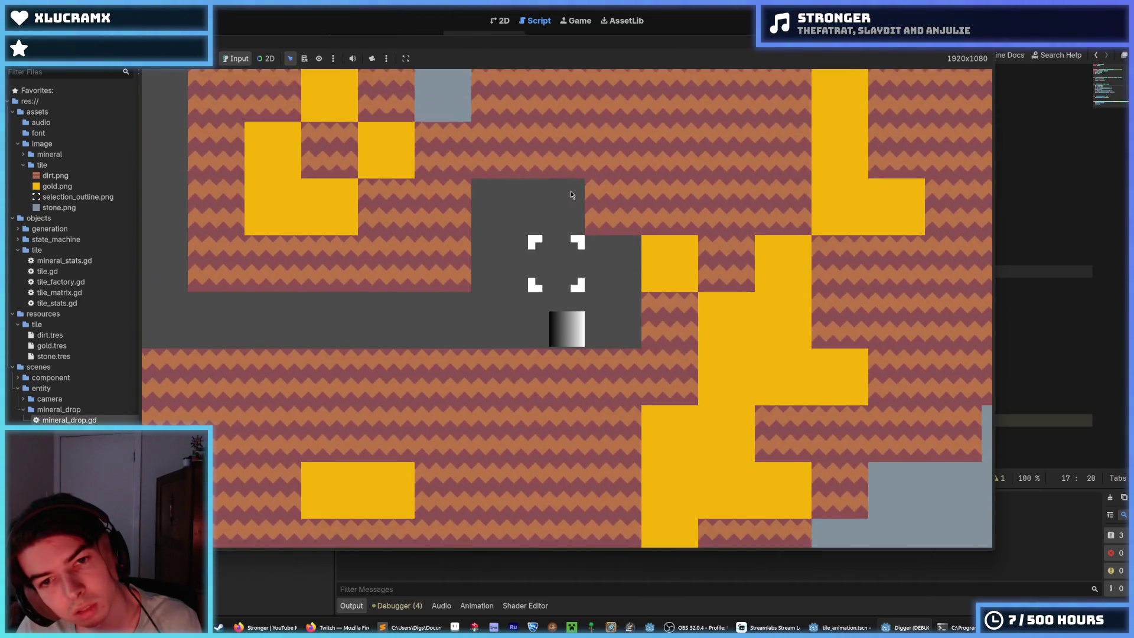
{"action": "left_click", "coordinate": [729, 285]}
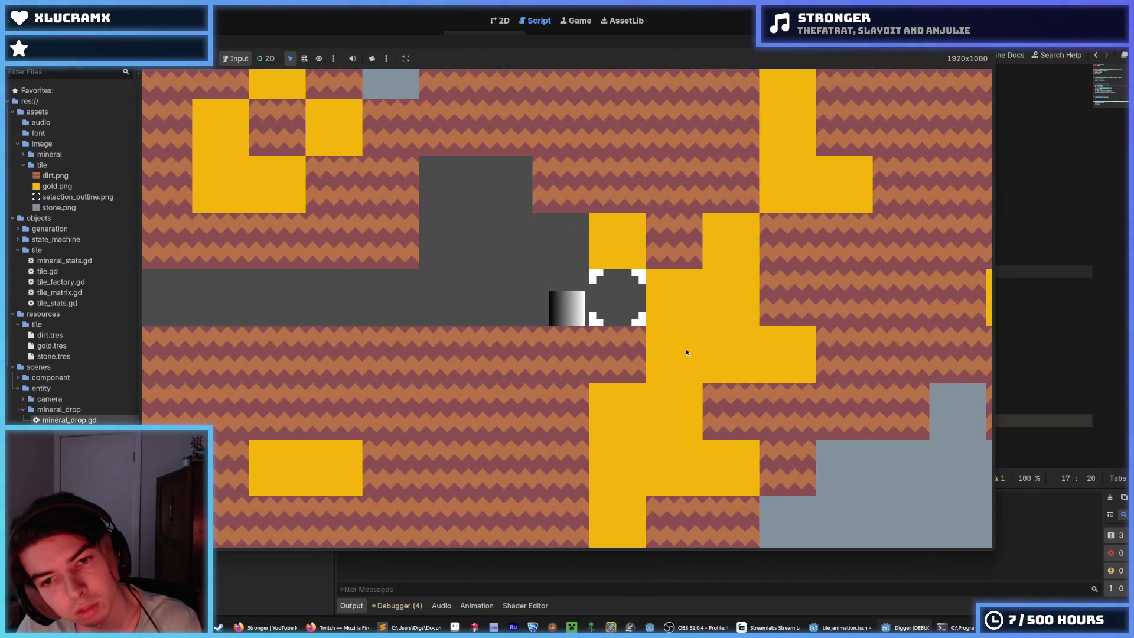
{"action": "left_click", "coordinate": [540, 431]}
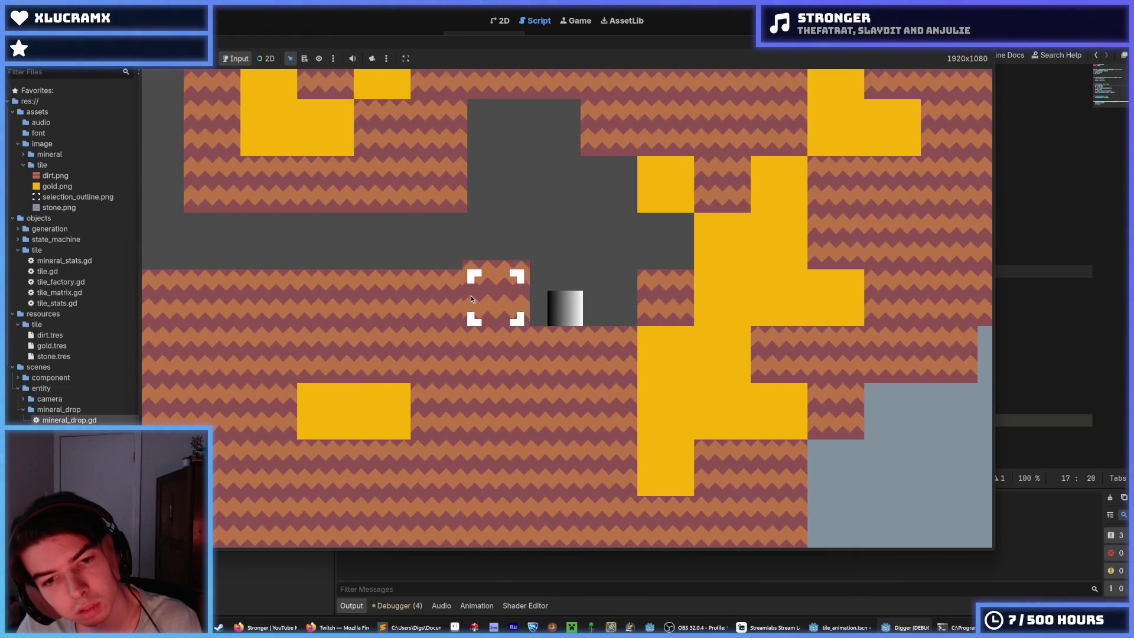
{"action": "left_click", "coordinate": [473, 299]}
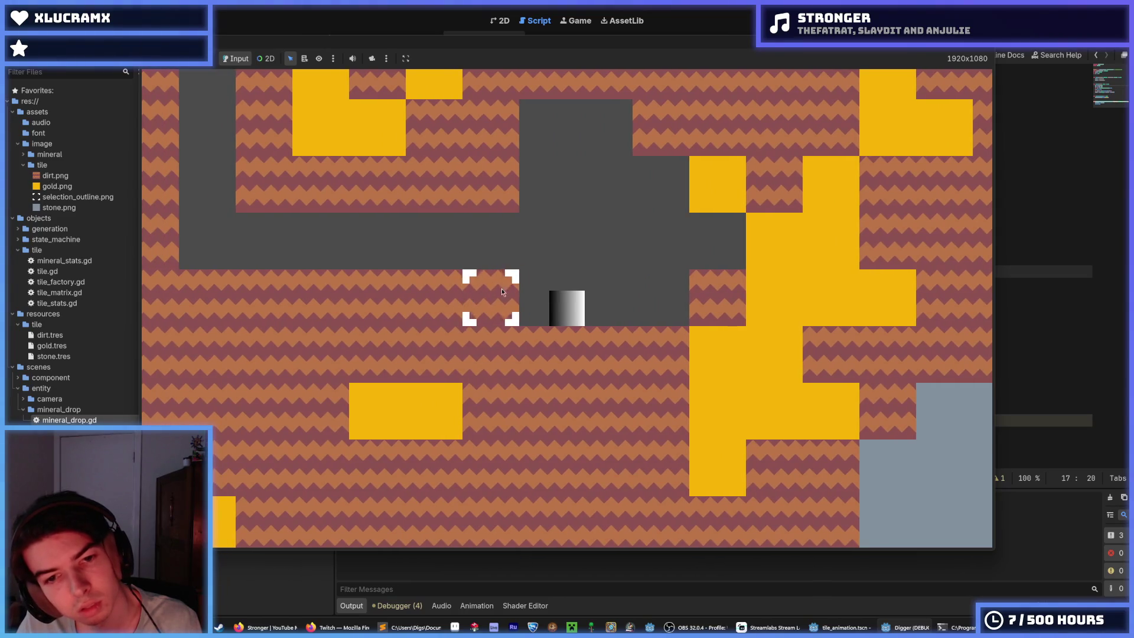
{"action": "key", "text": "F8"}
{"action": "key", "text": "Up"}
{"action": "key", "text": "Up"}
{"action": "key", "text": "Up"}
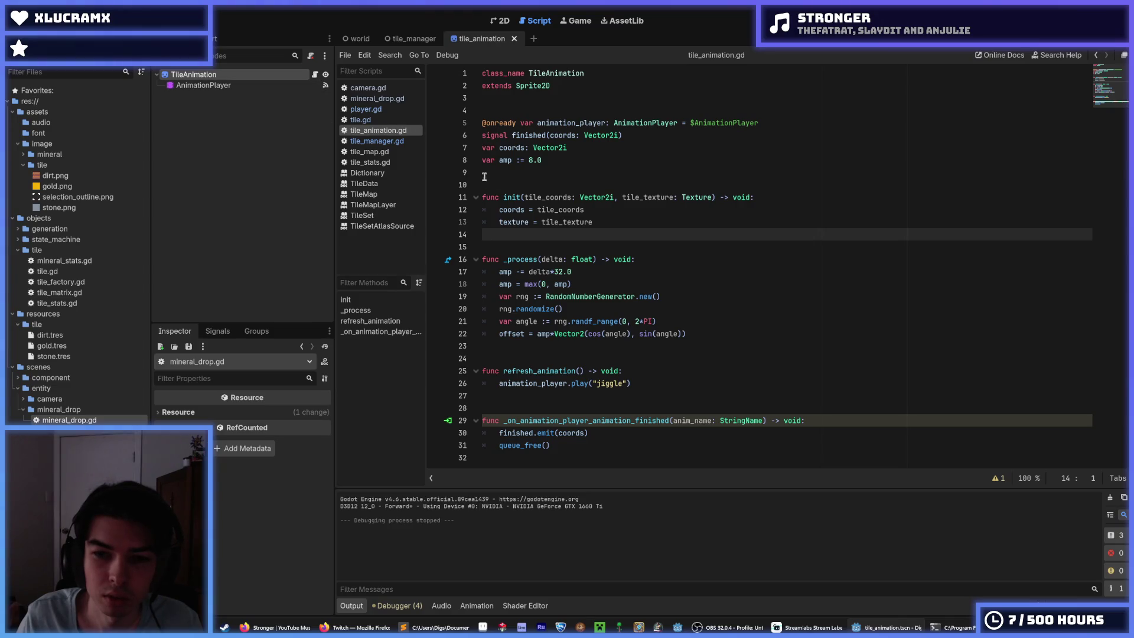
Select jiggle's starting scale keyframe, then playtest digging tiles beside and left of the player.
{"action": "left_click", "coordinate": [232, 87]}
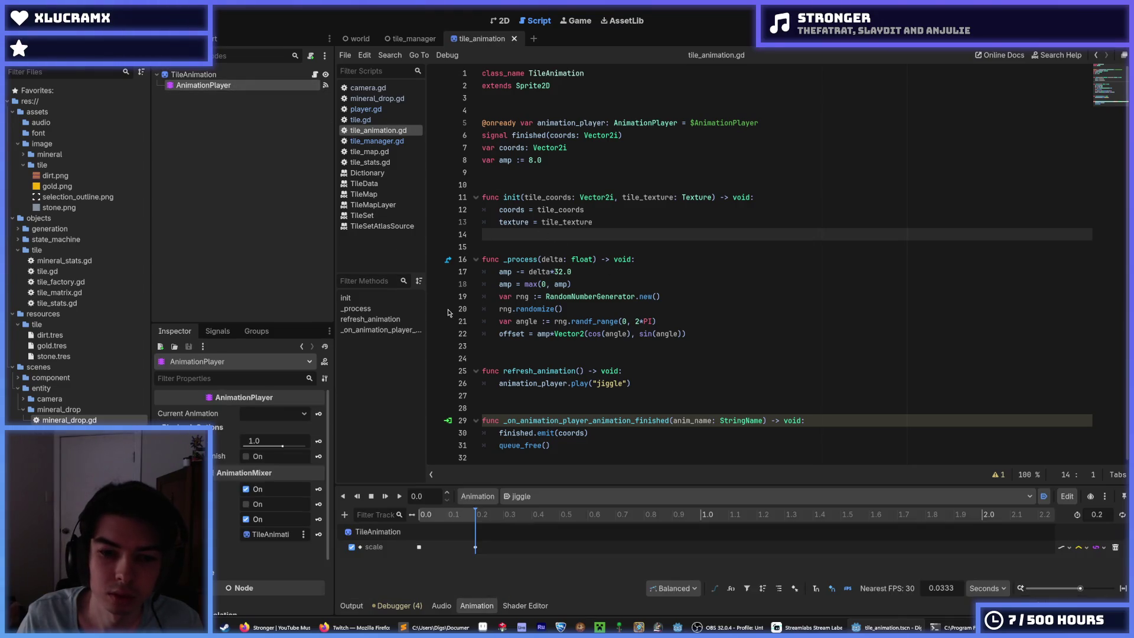
{"action": "left_click", "coordinate": [419, 547]}
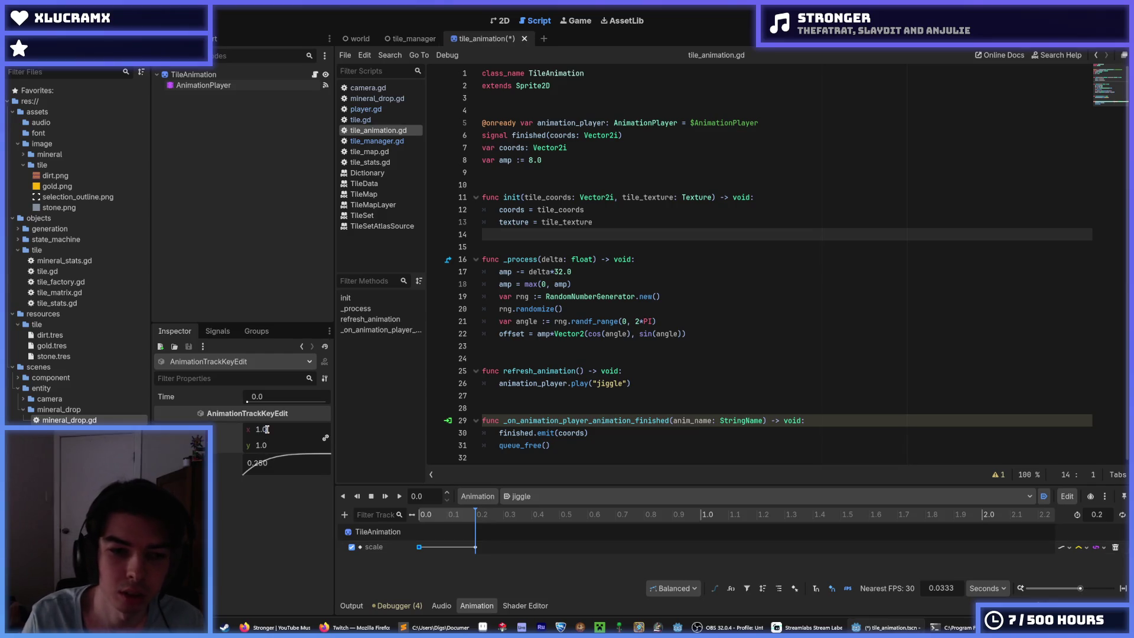
{"action": "key", "text": "F5"}
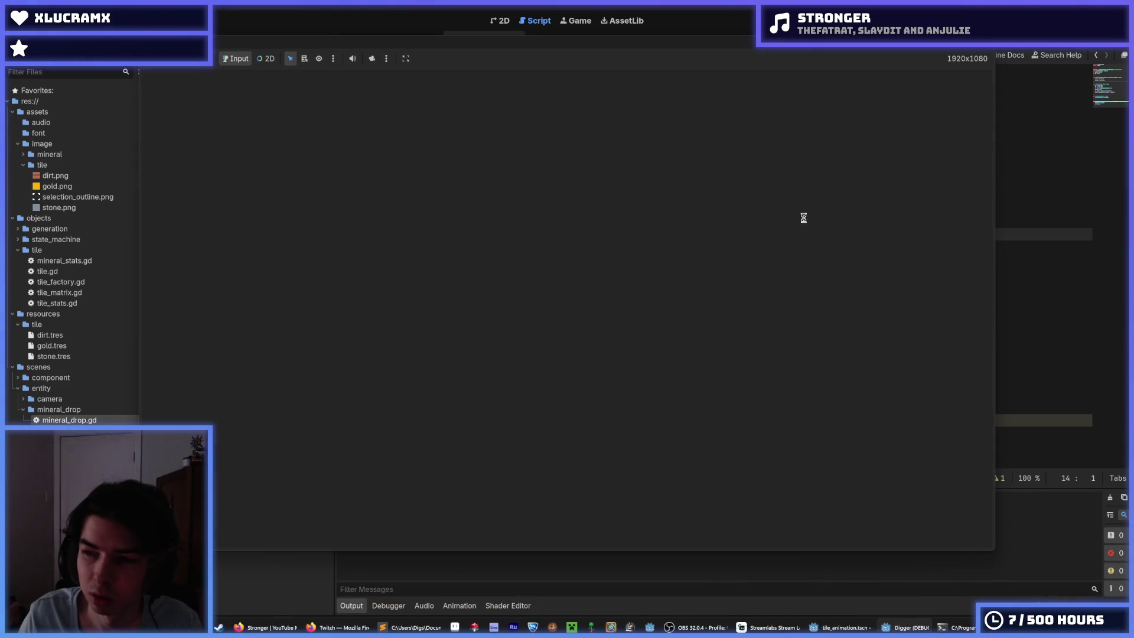
{"action": "left_click", "coordinate": [582, 409]}
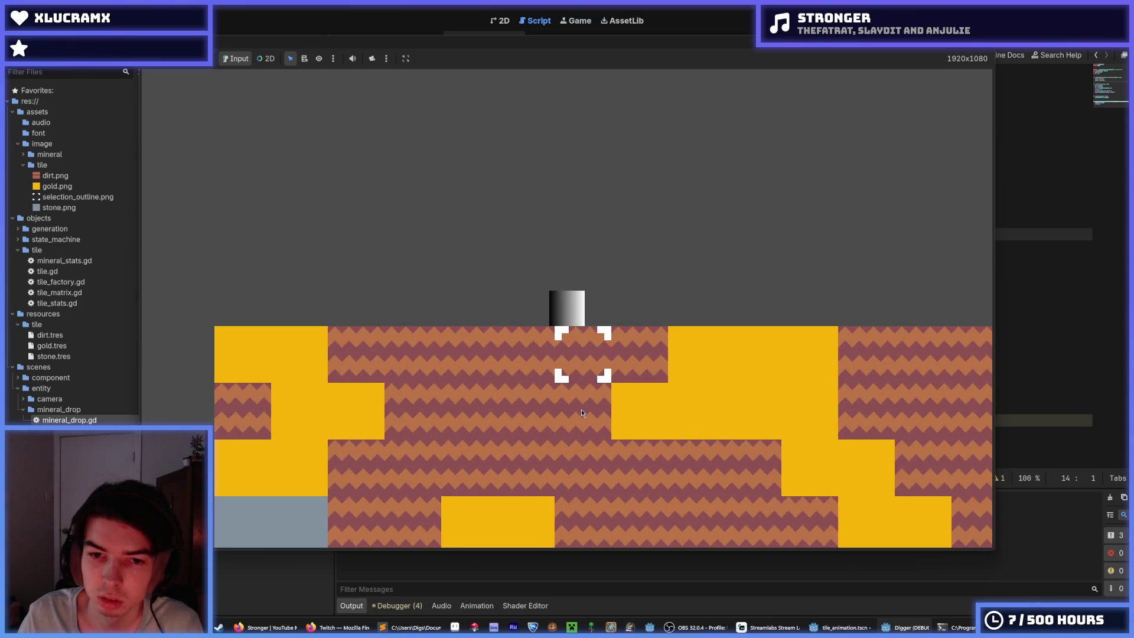
{"action": "left_click", "coordinate": [513, 417]}
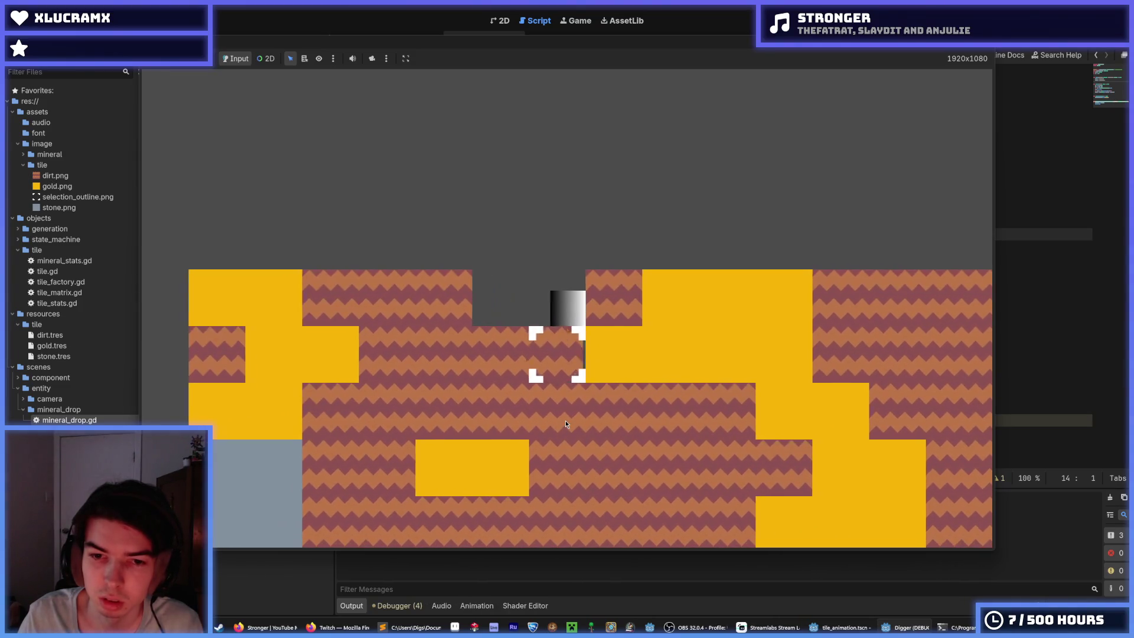
{"action": "left_click", "coordinate": [566, 420]}
{"action": "left_click", "coordinate": [424, 305]}
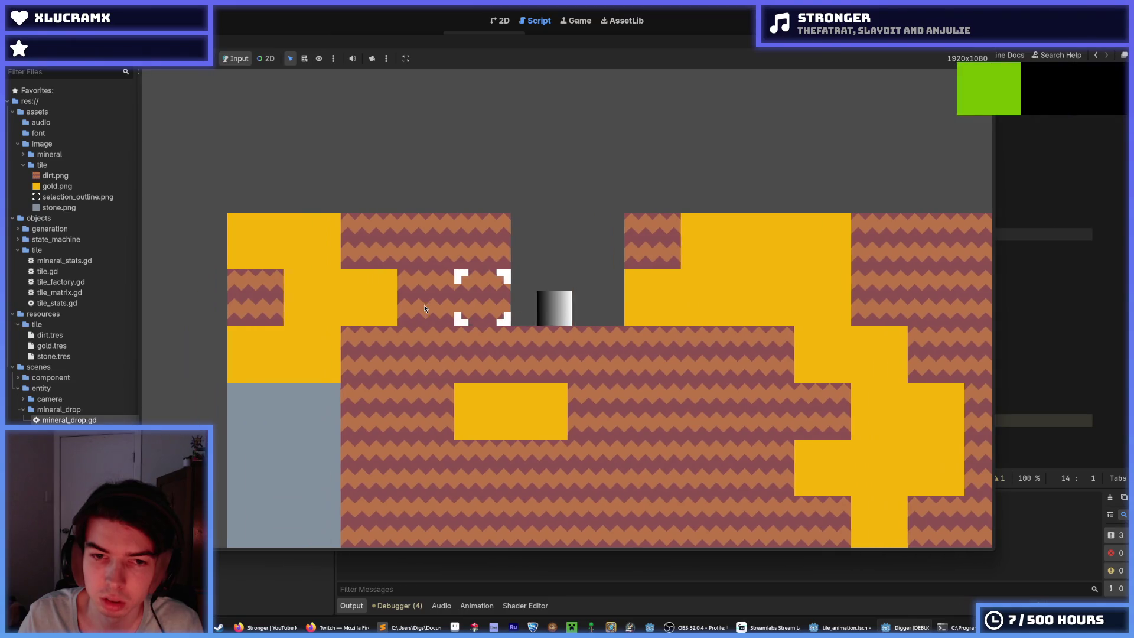
{"action": "left_click", "coordinate": [424, 304]}
{"action": "left_click", "coordinate": [424, 305]}
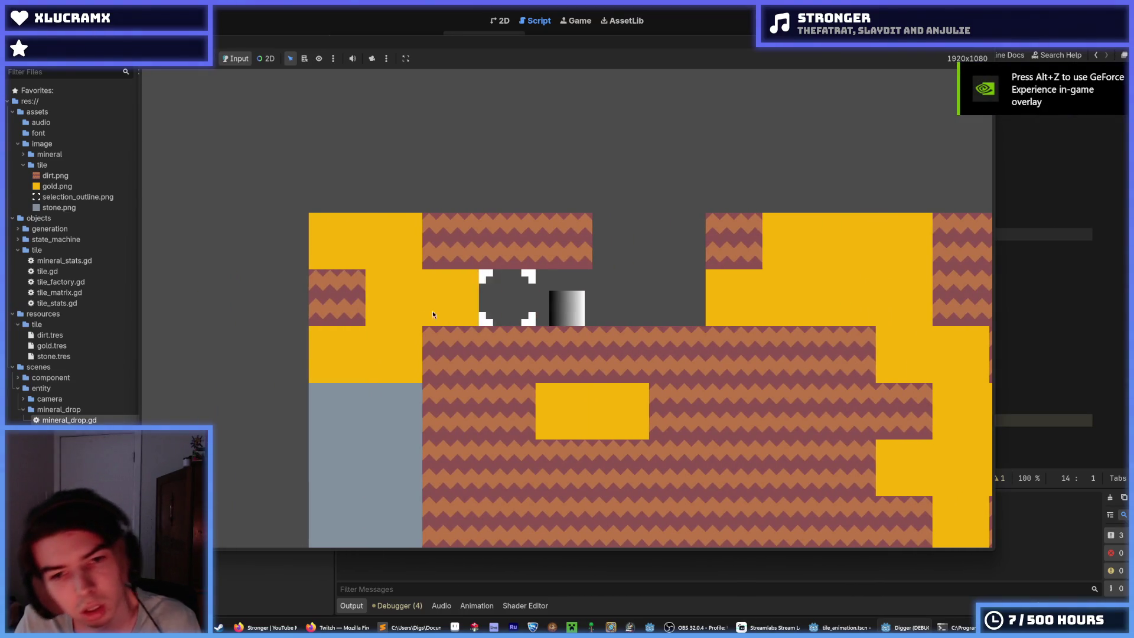
Keep digging below, right and left of the player, then stop the game.
{"action": "left_click", "coordinate": [530, 437]}
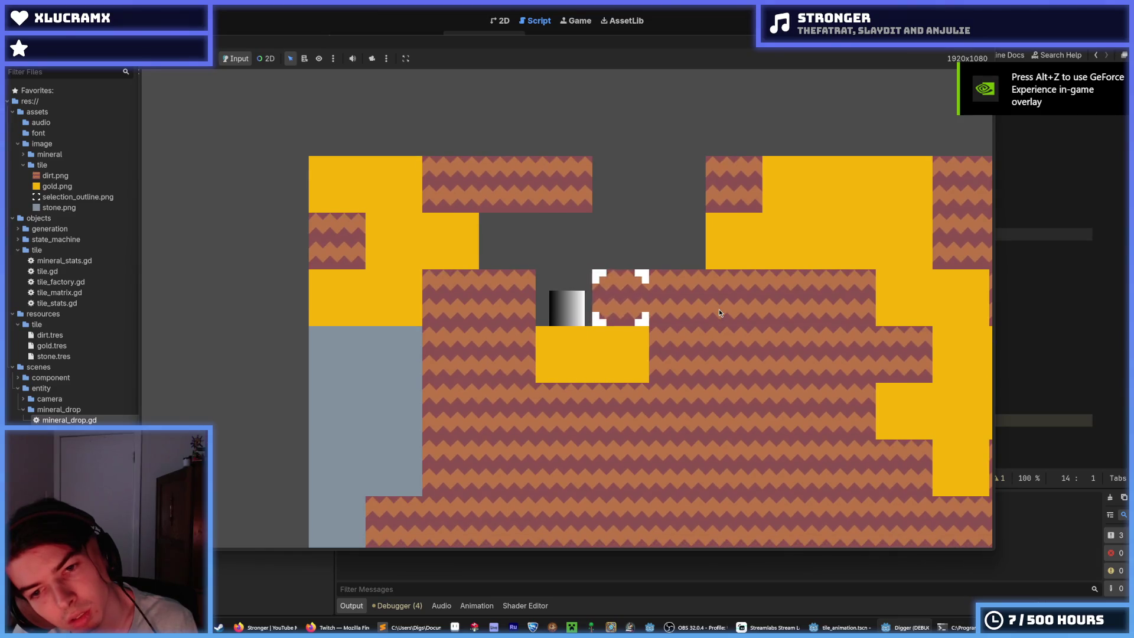
{"action": "left_click", "coordinate": [718, 310]}
{"action": "left_click", "coordinate": [719, 309]}
{"action": "left_click", "coordinate": [719, 310]}
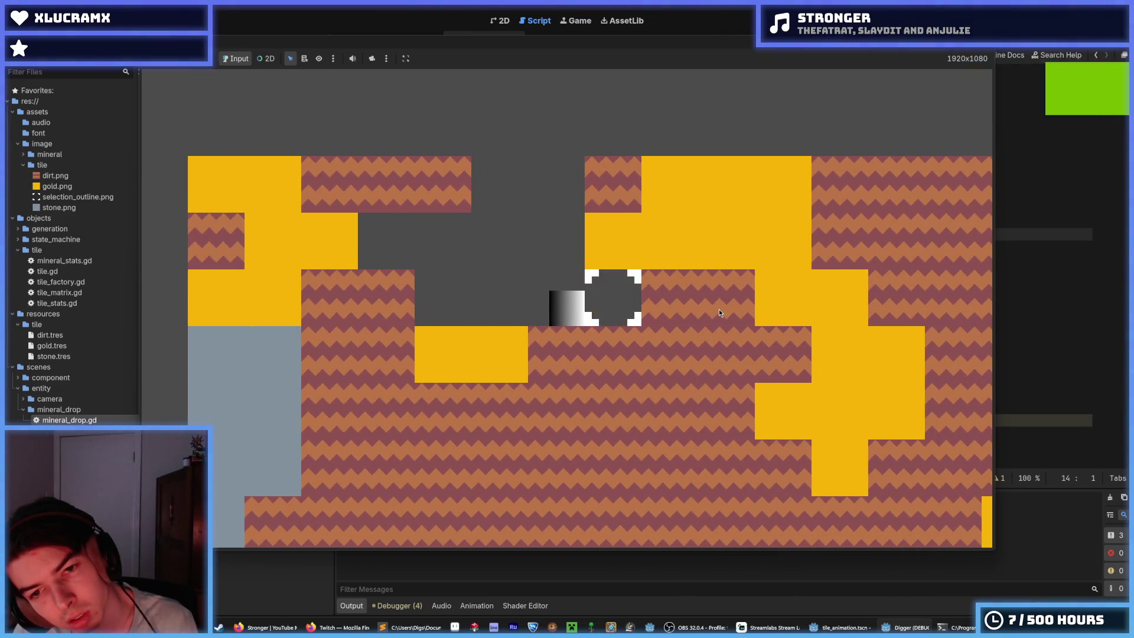
{"action": "left_click", "coordinate": [531, 460]}
{"action": "left_click", "coordinate": [532, 460]}
{"action": "left_click", "coordinate": [531, 459]}
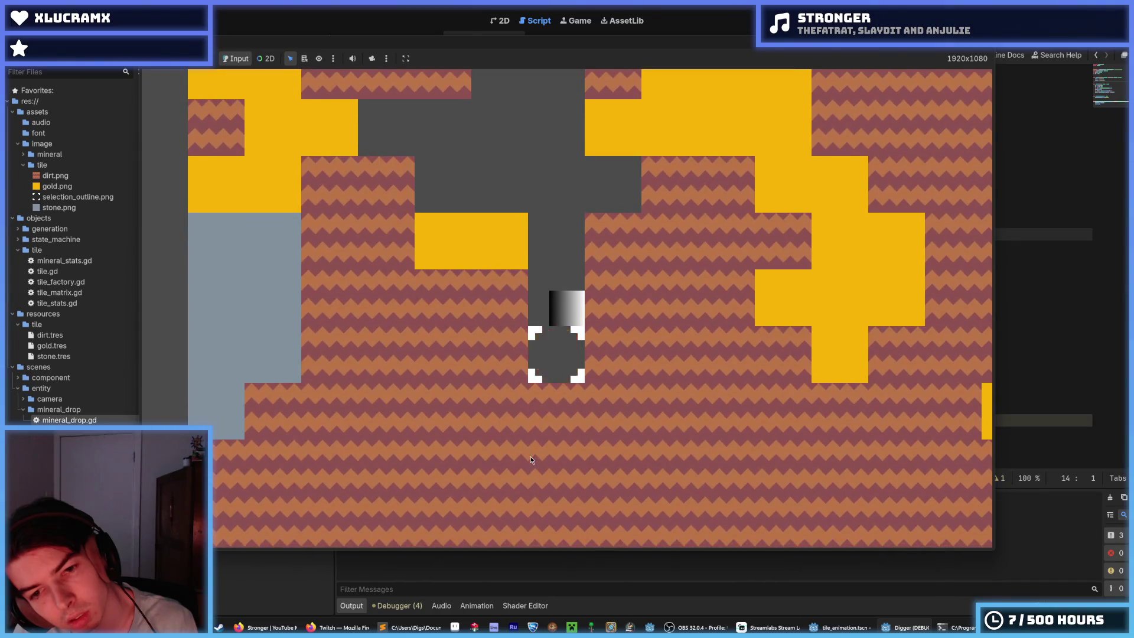
{"action": "left_click", "coordinate": [384, 315]}
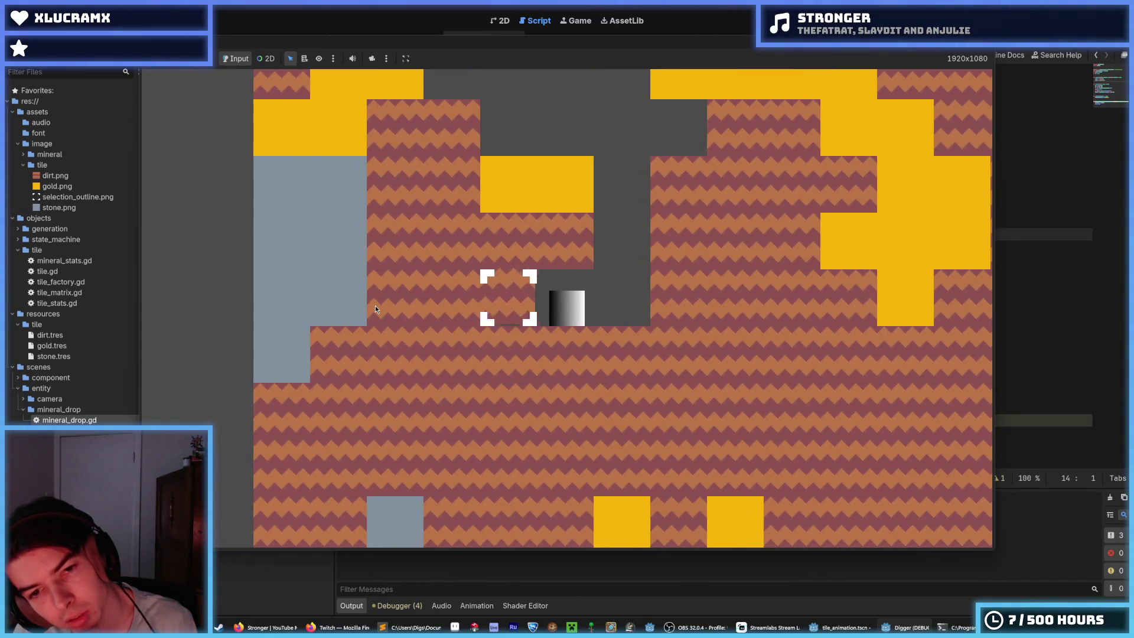
{"action": "left_click", "coordinate": [374, 306]}
{"action": "left_click", "coordinate": [374, 305]}
{"action": "left_click", "coordinate": [365, 299]}
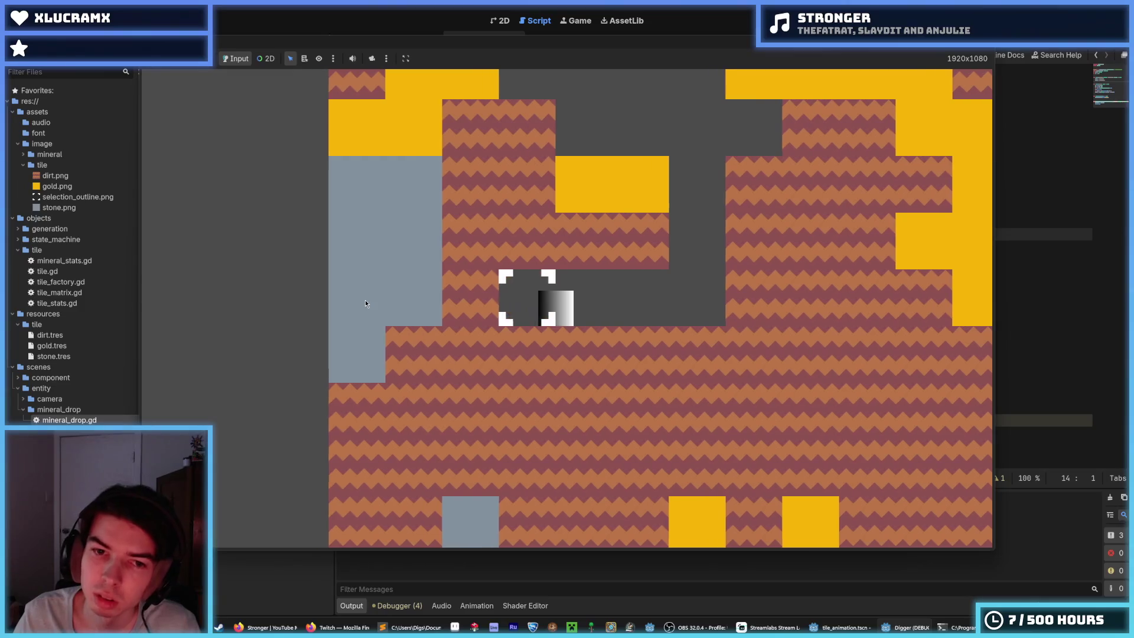
{"action": "key", "text": "F8"}
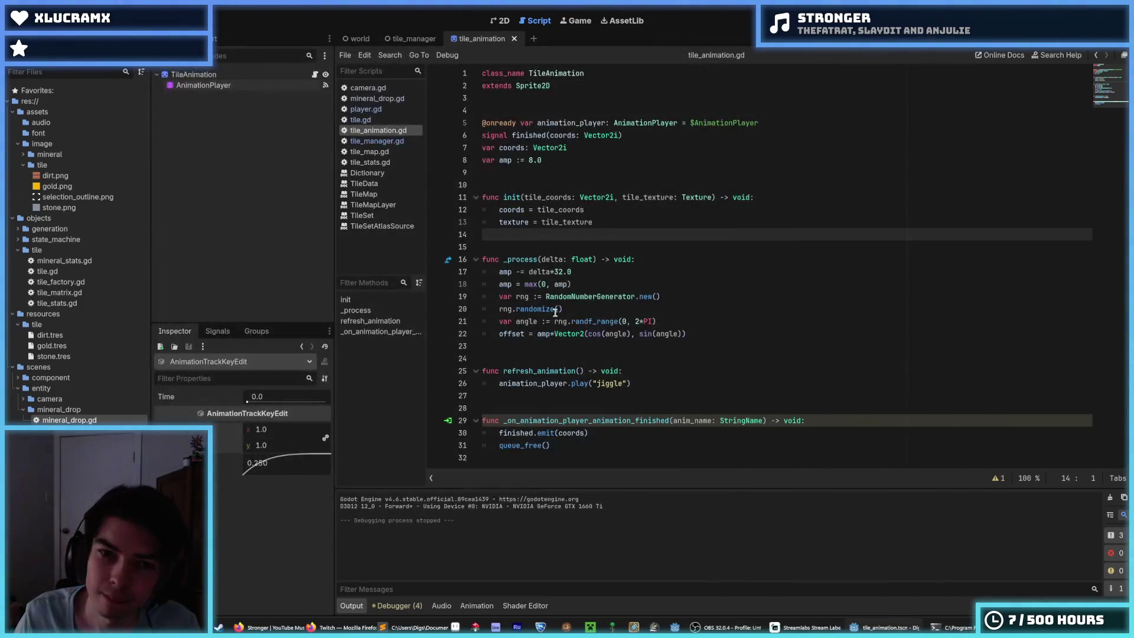
Set the starting scale keyframe to 1.4, save the scene, and run the game again.
{"action": "left_click", "coordinate": [613, 225]}
{"action": "key", "text": "ctrl+z"}
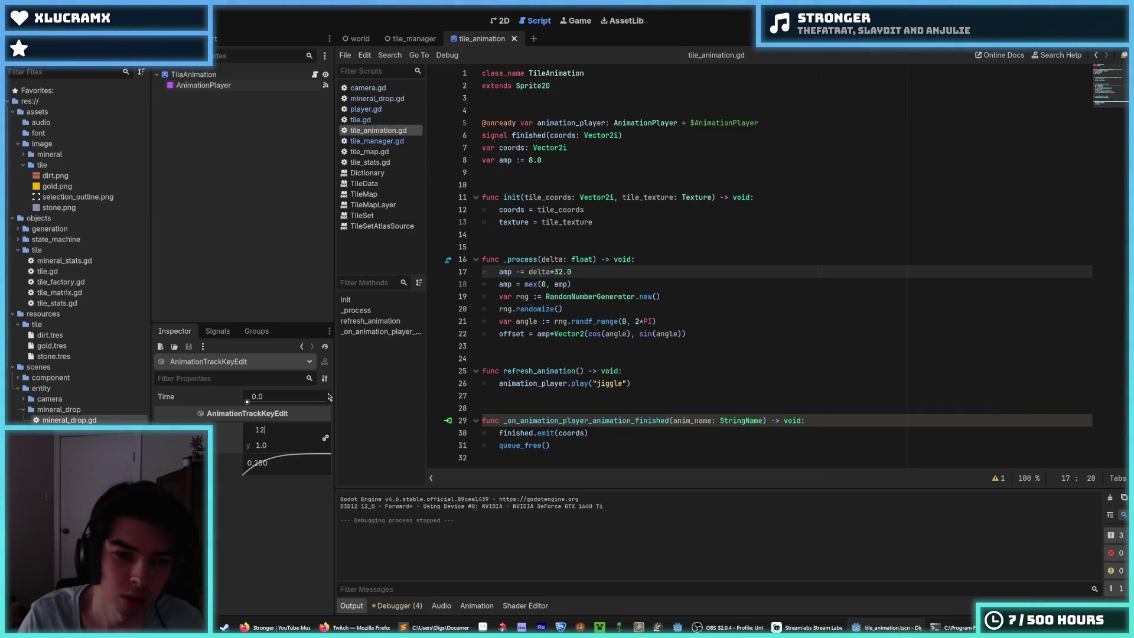
{"action": "key", "text": "BackSpace"}
{"action": "key", "text": "ctrl+s"}
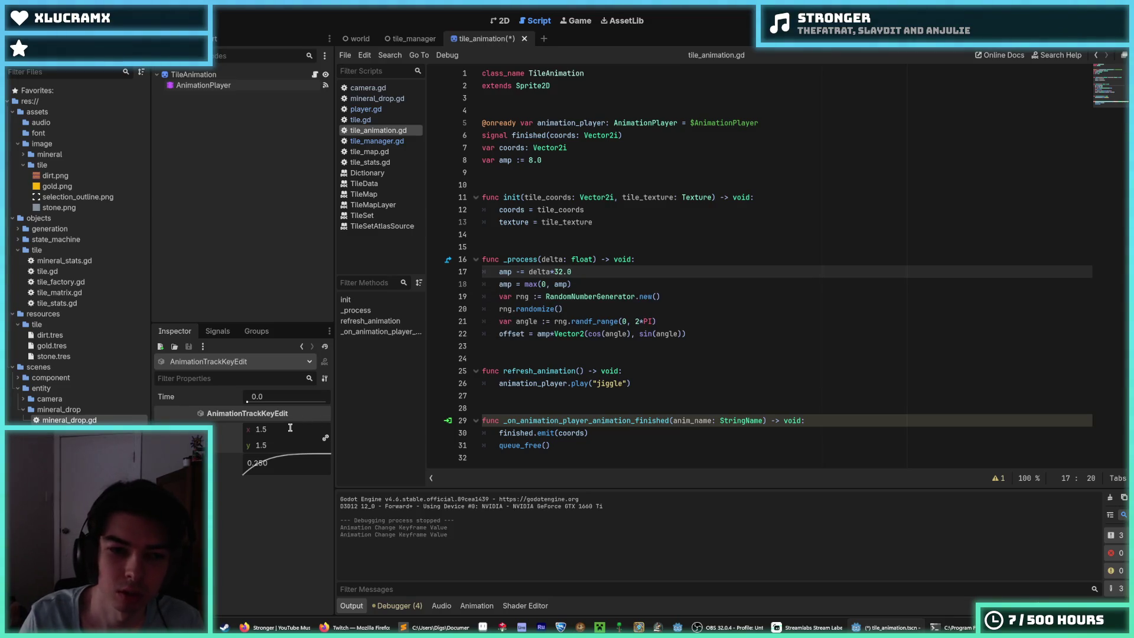
{"action": "type", "text": ".4"}
{"action": "key", "text": "Return"}
{"action": "key", "text": "ctrl+s"}
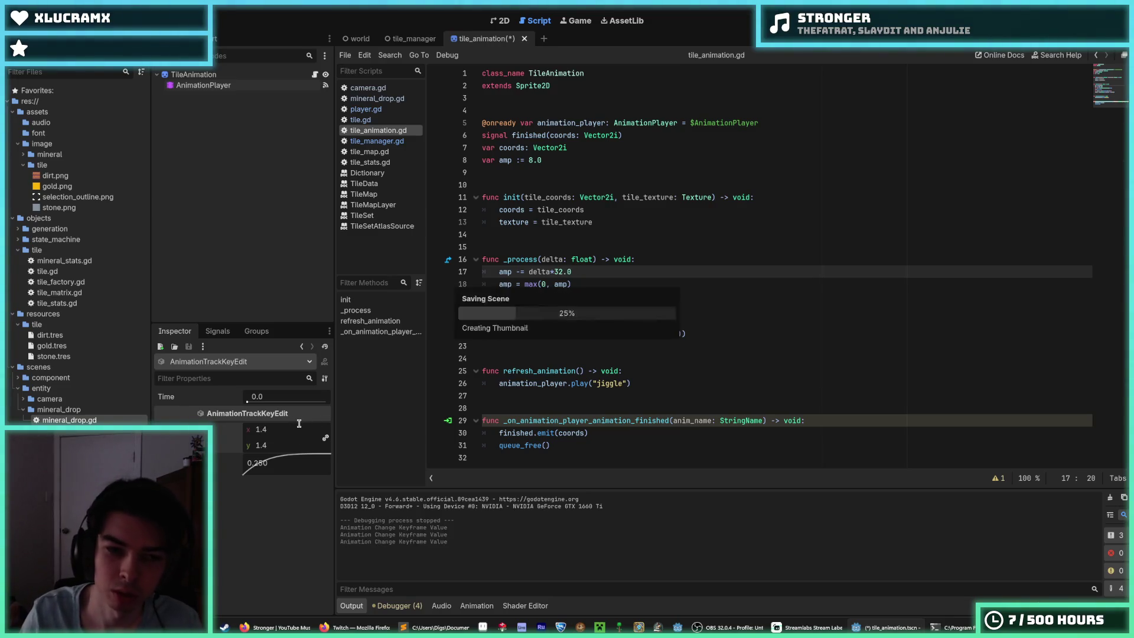
{"action": "key", "text": "F5"}
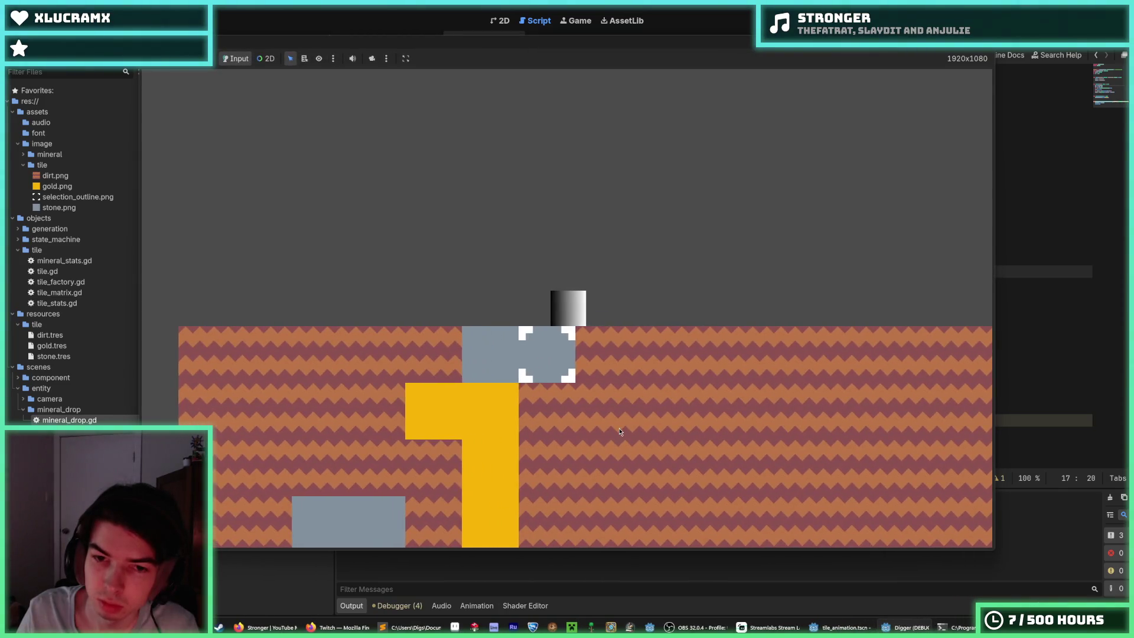
Dig tiles below and right of the player, moving right into the gaps.
{"action": "left_click", "coordinate": [614, 428]}
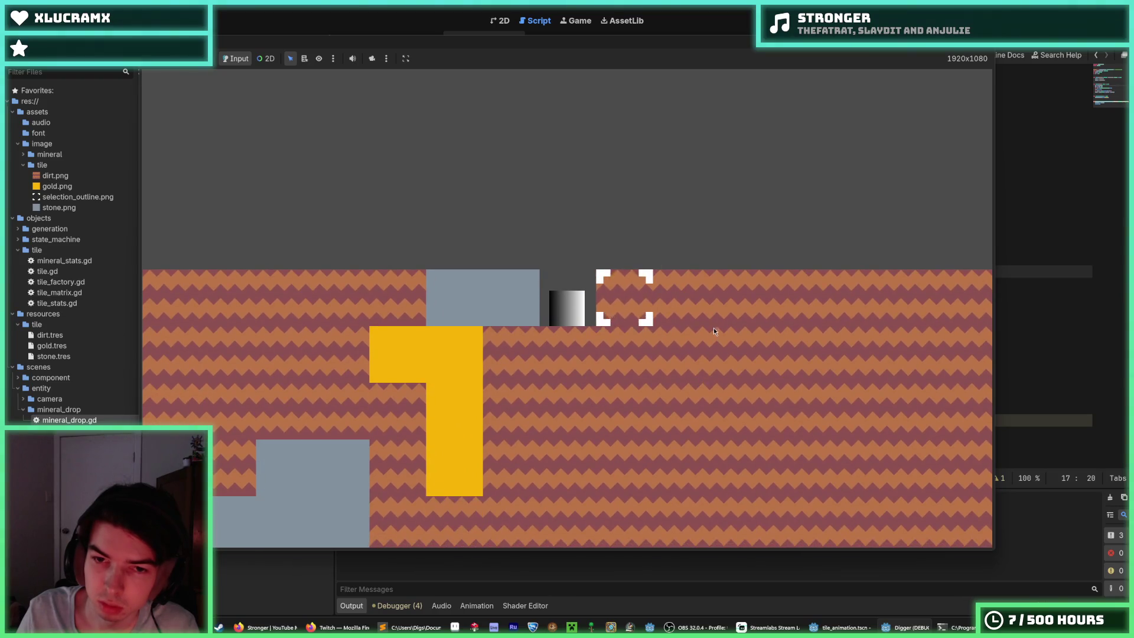
{"action": "left_click", "coordinate": [714, 327]}
{"action": "left_click", "coordinate": [600, 401]}
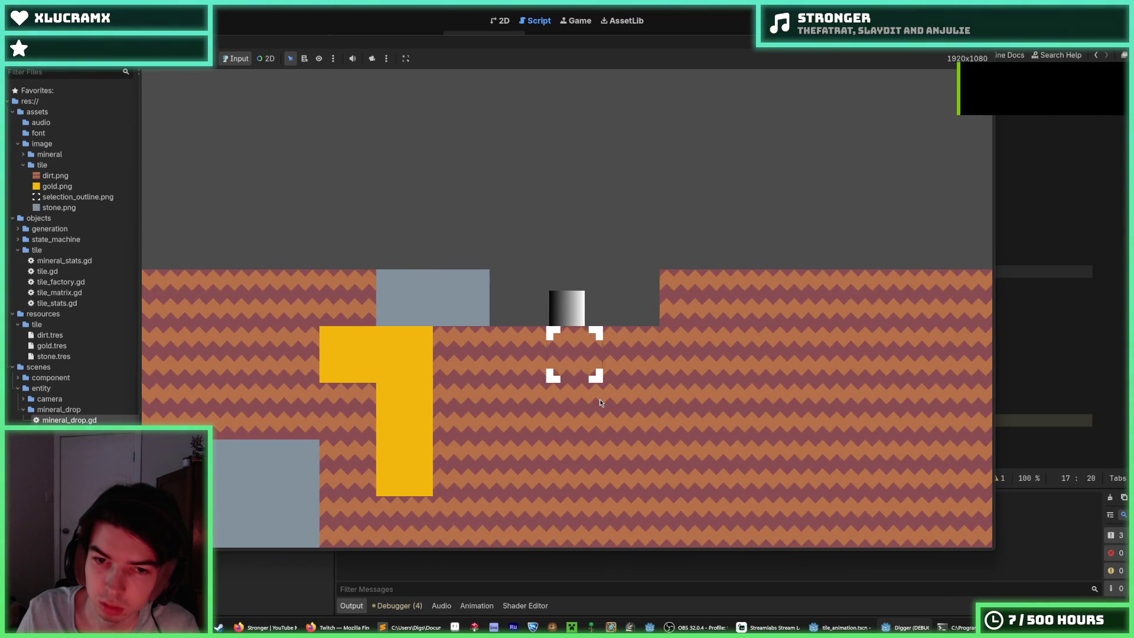
{"action": "left_click", "coordinate": [601, 398]}
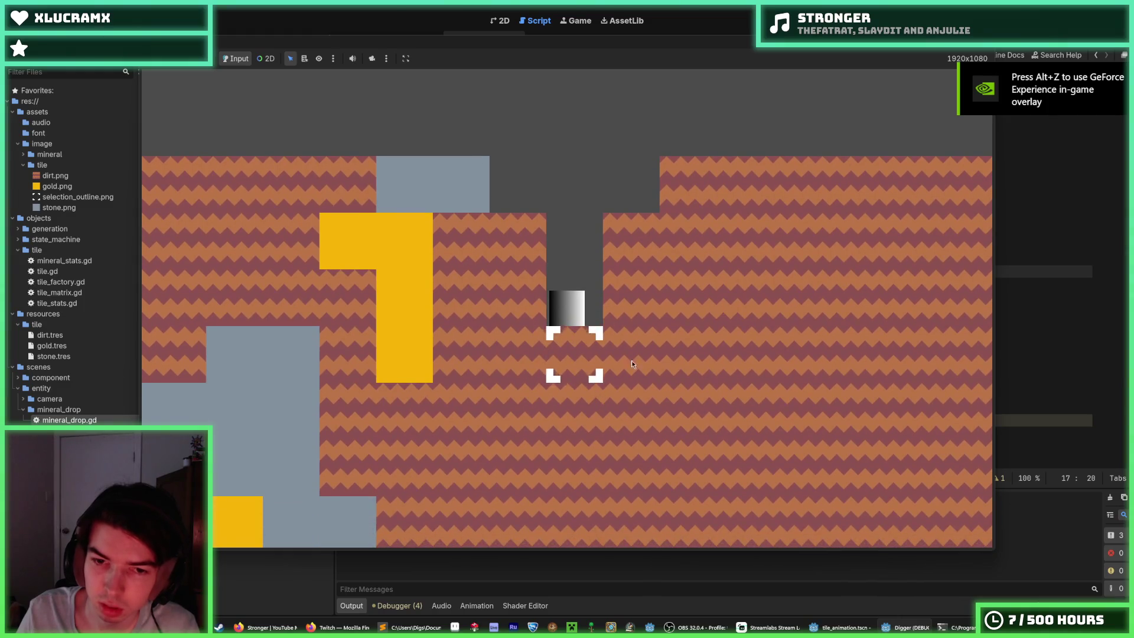
{"action": "key", "text": "d"}
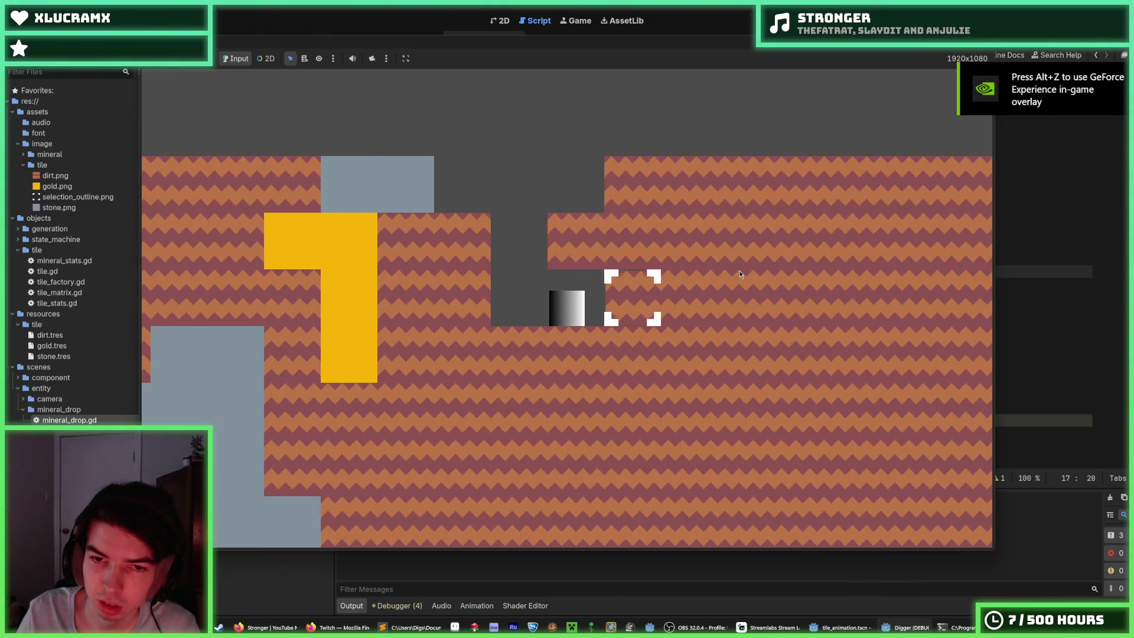
{"action": "left_click", "coordinate": [740, 274]}
{"action": "key", "text": "d"}
Tunnel further right and upward through the dirt, then stop the game.
{"action": "left_click", "coordinate": [618, 180]}
{"action": "left_click", "coordinate": [678, 234]}
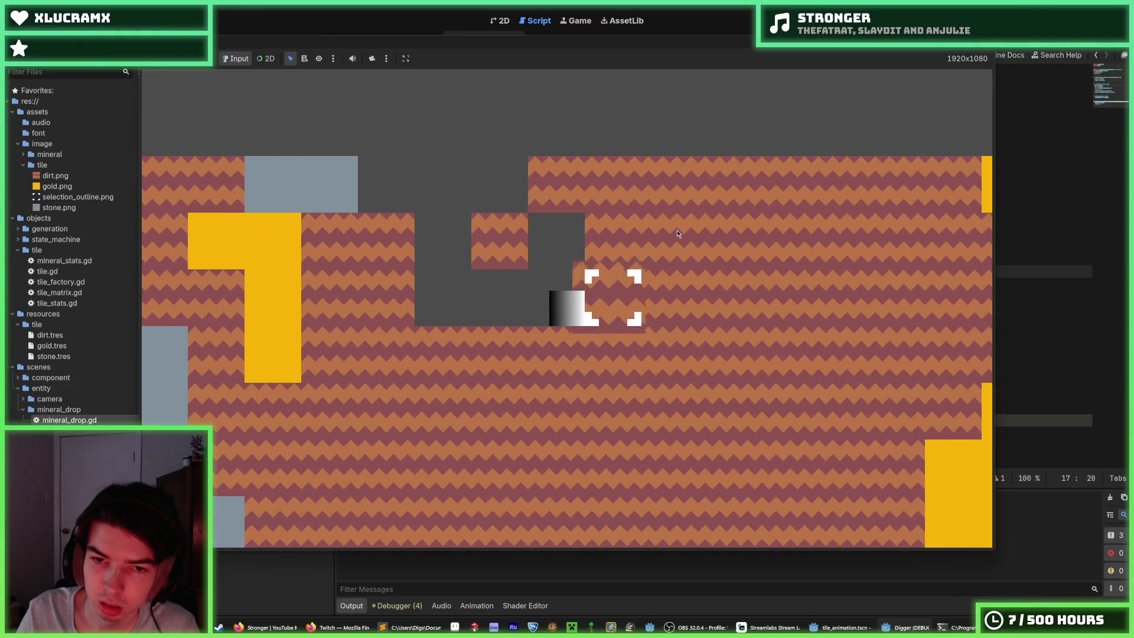
{"action": "key", "text": "d"}
{"action": "left_click", "coordinate": [662, 224]}
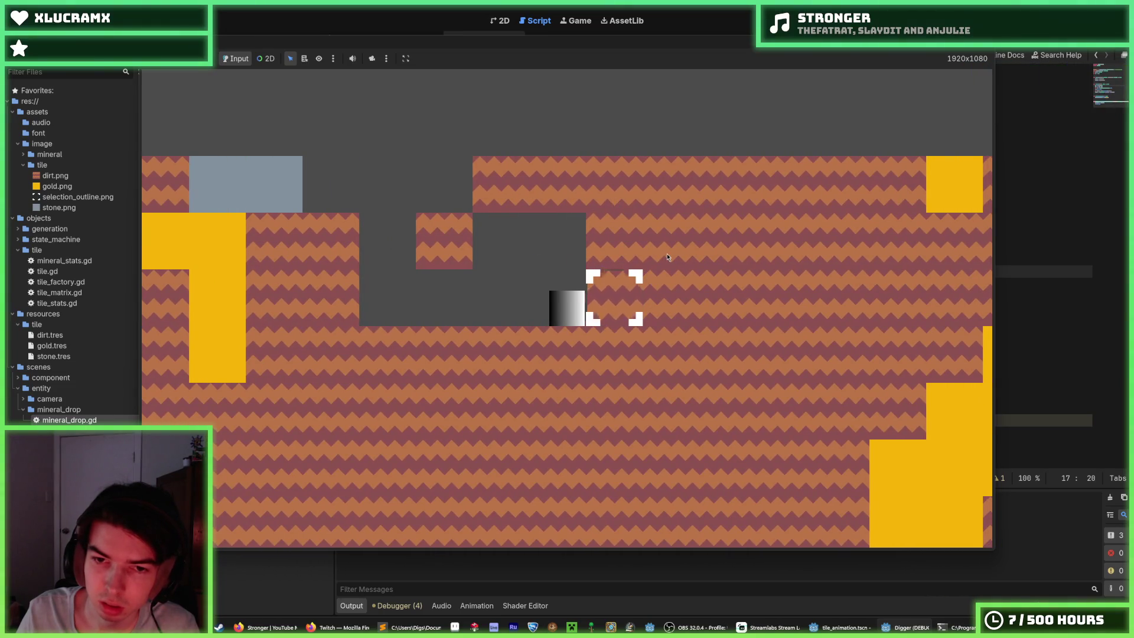
{"action": "left_click", "coordinate": [668, 254]}
{"action": "key", "text": "d"}
{"action": "left_click", "coordinate": [668, 254]}
{"action": "left_click", "coordinate": [669, 254]}
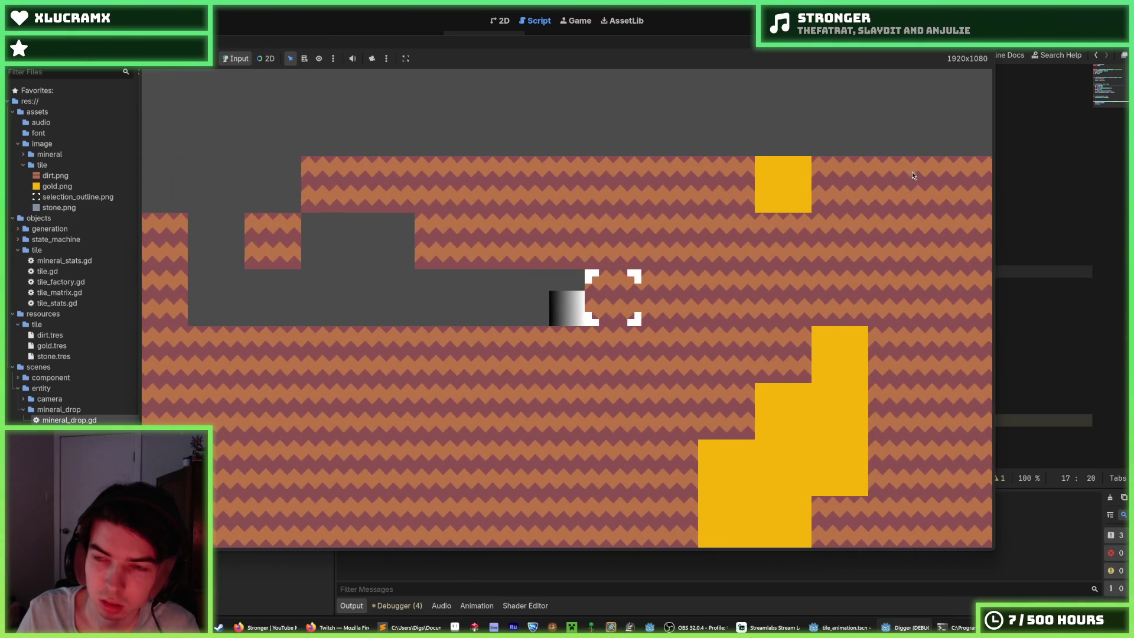
{"action": "key", "text": "F8"}
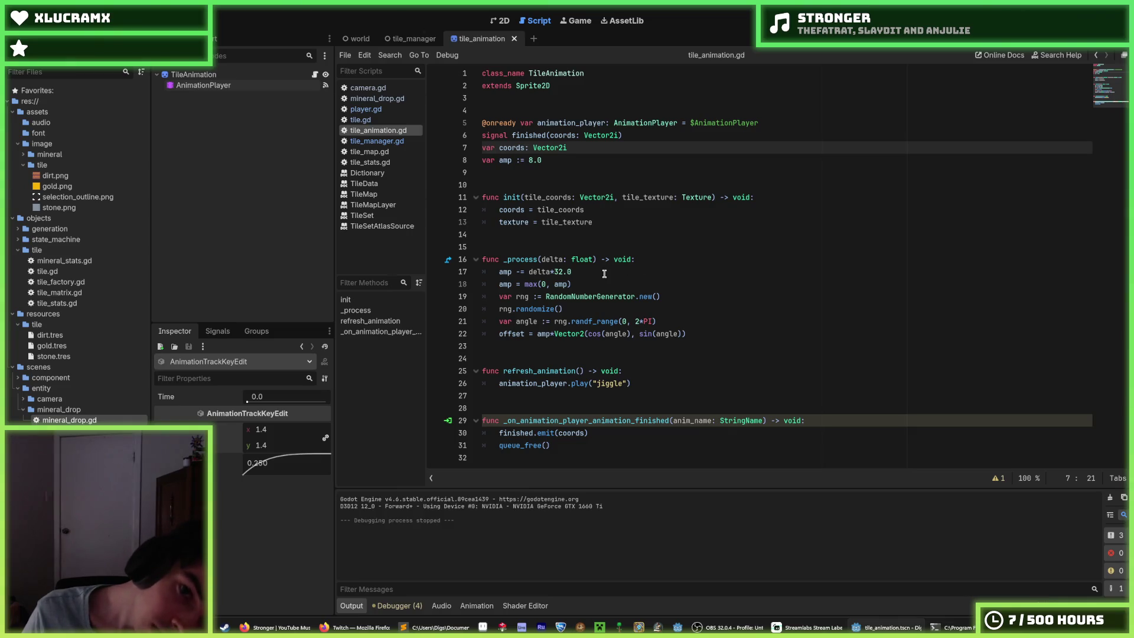
Review the amp := 8.0 declaration and decay line in tile_animation.gd, then relaunch the game.
{"action": "left_click", "coordinate": [581, 270]}
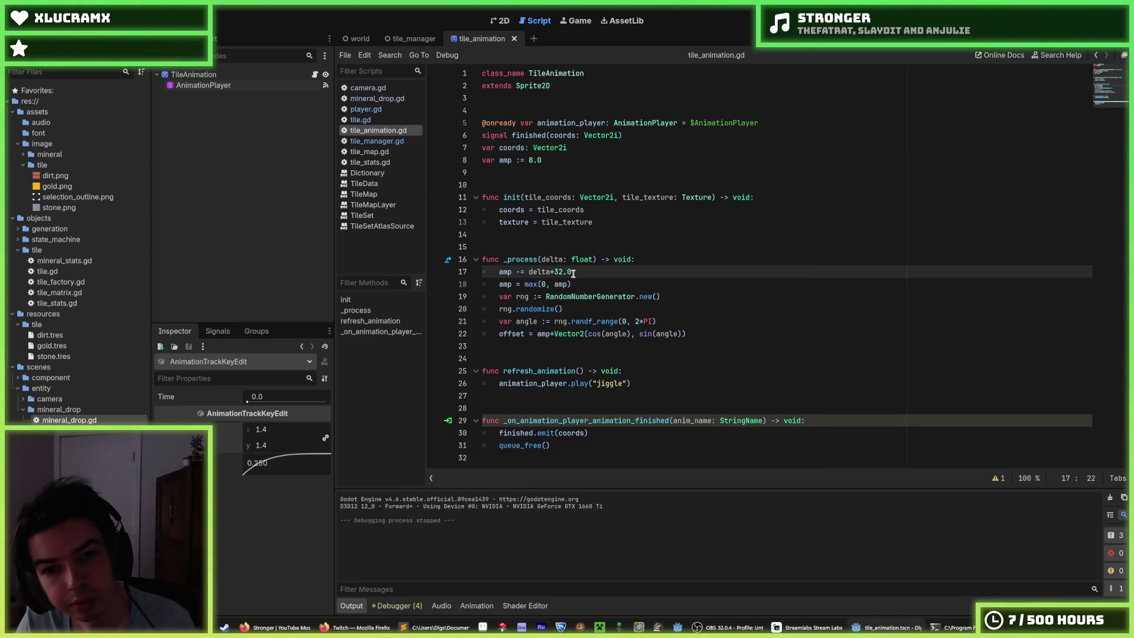
{"action": "left_click_drag", "start_coordinate": [498, 161], "coordinate": [556, 160]}
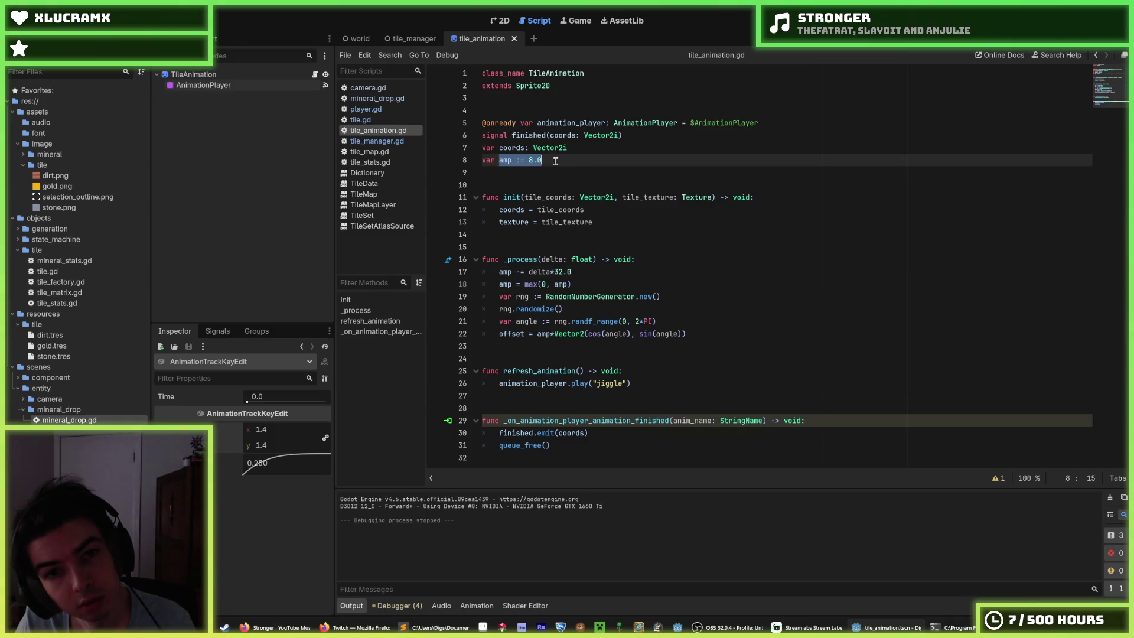
{"action": "left_click", "coordinate": [551, 383]}
{"action": "key", "text": "F5"}
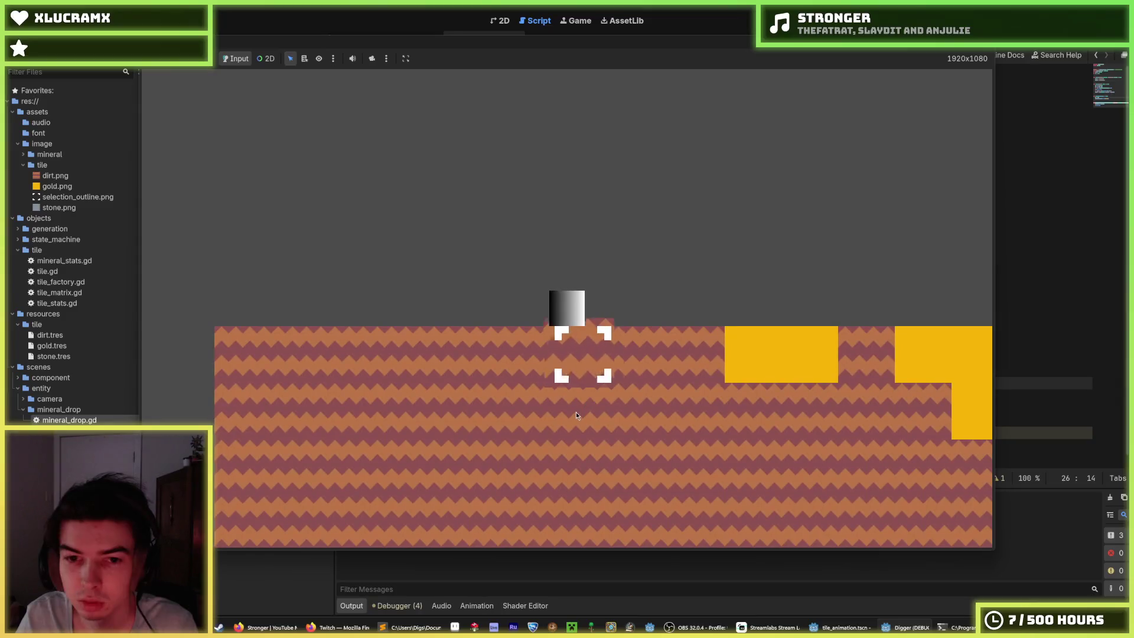
Dig tiles below, left, above and right of the player, then stop the game.
{"action": "key", "text": "a"}
{"action": "left_click", "coordinate": [565, 412]}
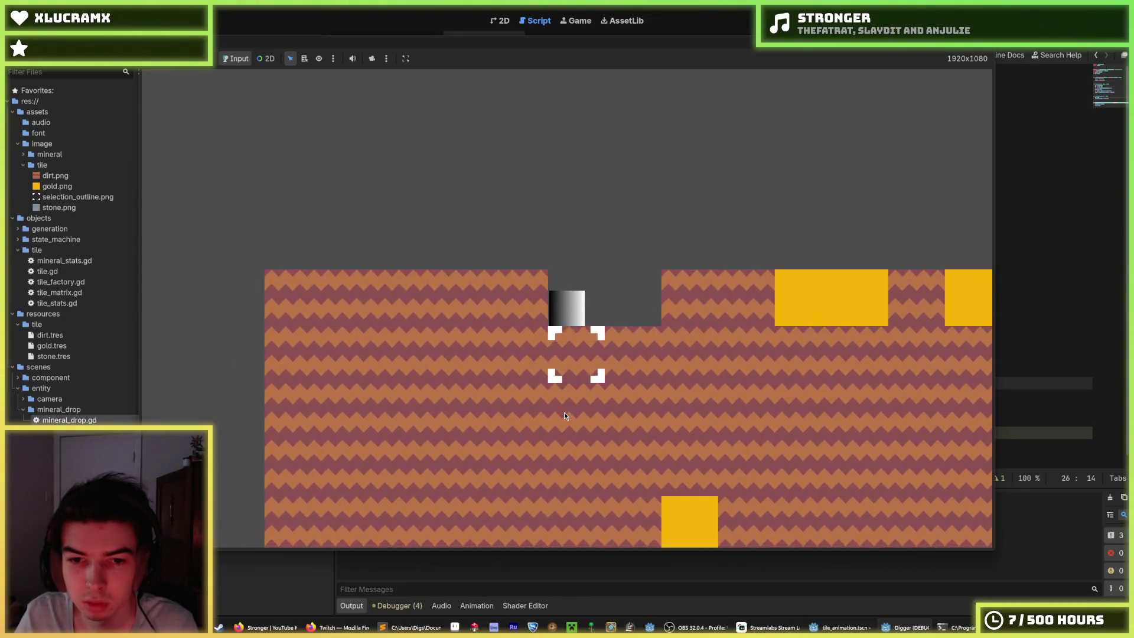
{"action": "left_click", "coordinate": [565, 413]}
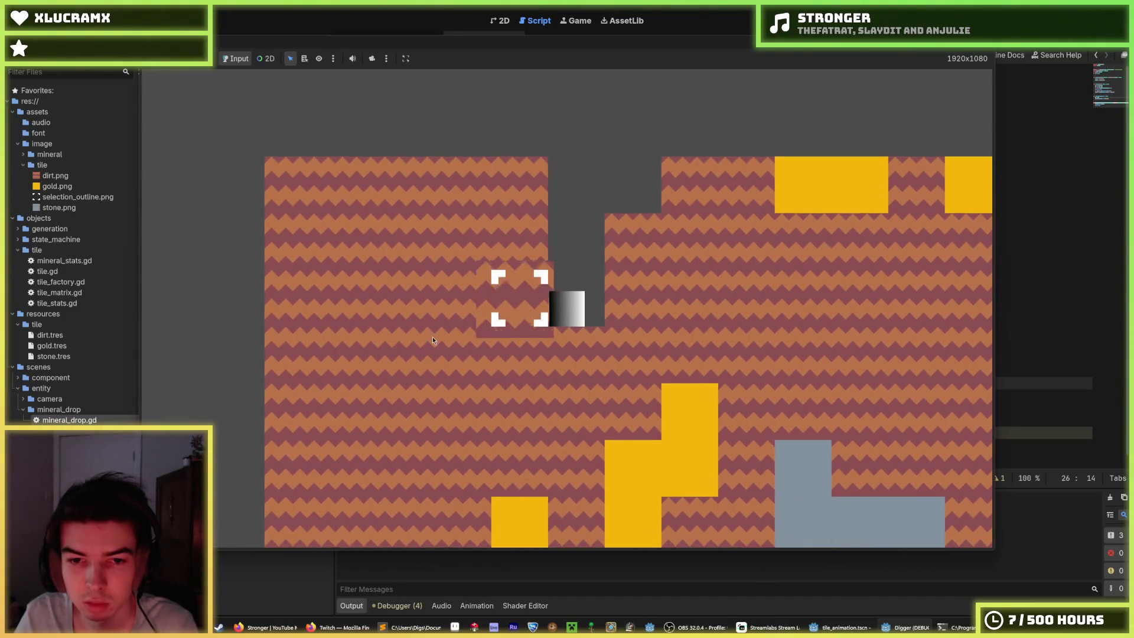
{"action": "left_click", "coordinate": [429, 330]}
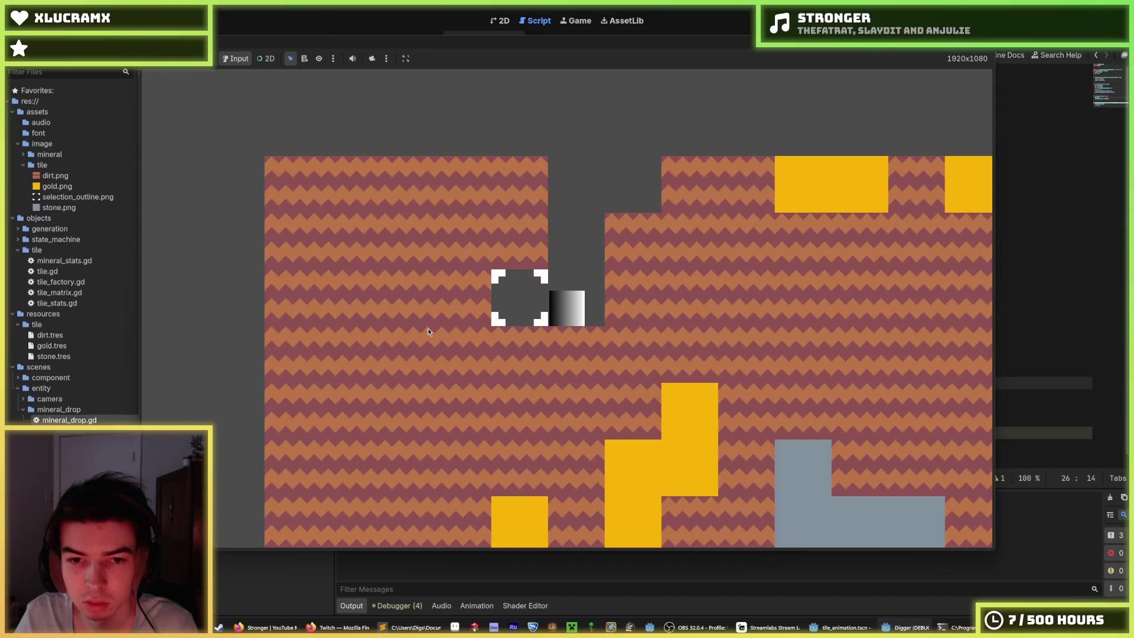
{"action": "left_click", "coordinate": [404, 313]}
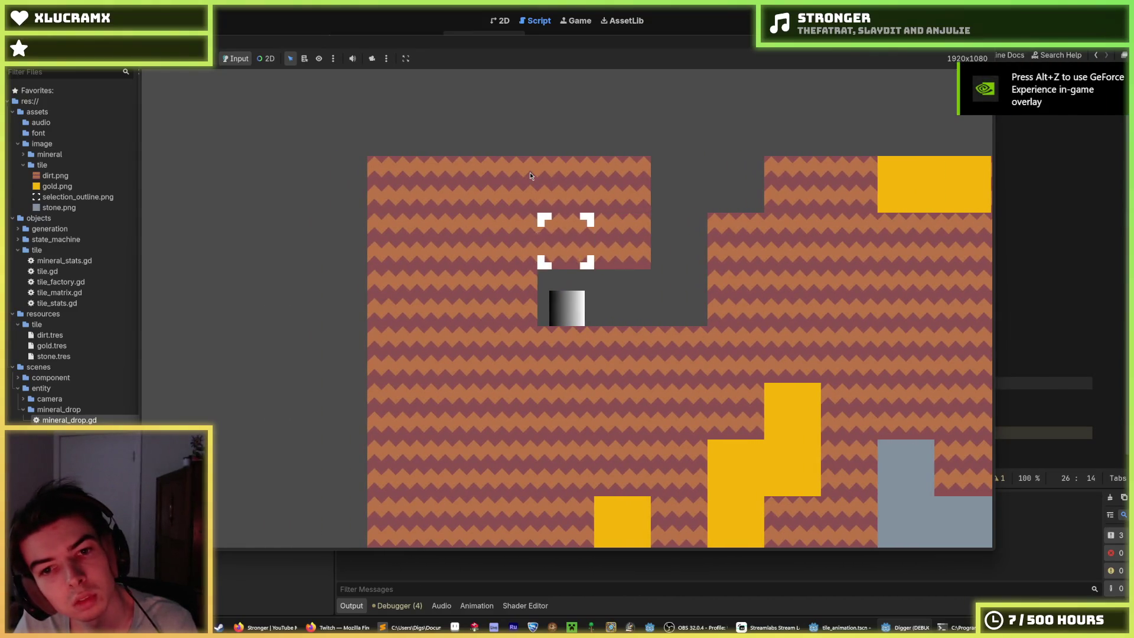
{"action": "left_click", "coordinate": [530, 172]}
{"action": "left_click", "coordinate": [627, 172]}
{"action": "key", "text": "d"}
{"action": "left_click", "coordinate": [777, 291]}
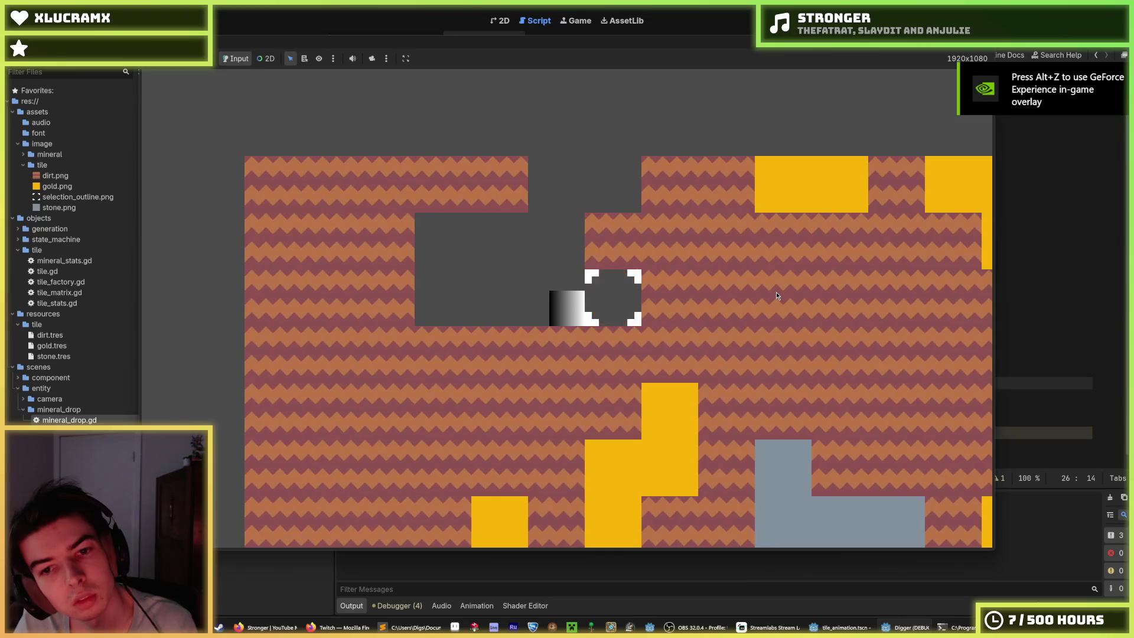
{"action": "left_click", "coordinate": [776, 291]}
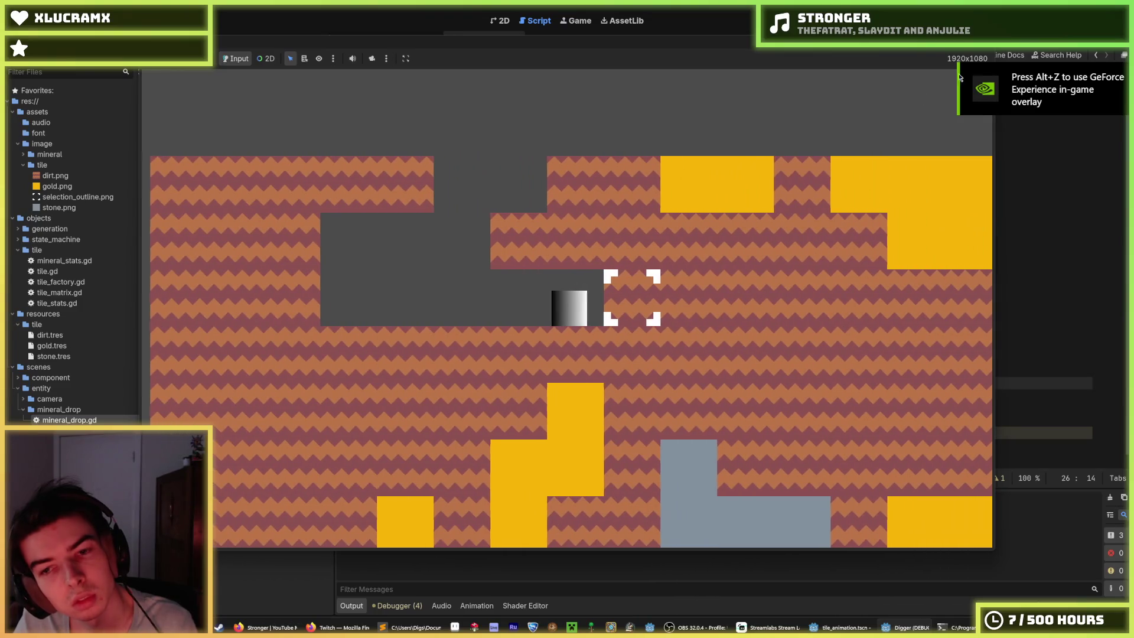
{"action": "key", "text": "F8"}
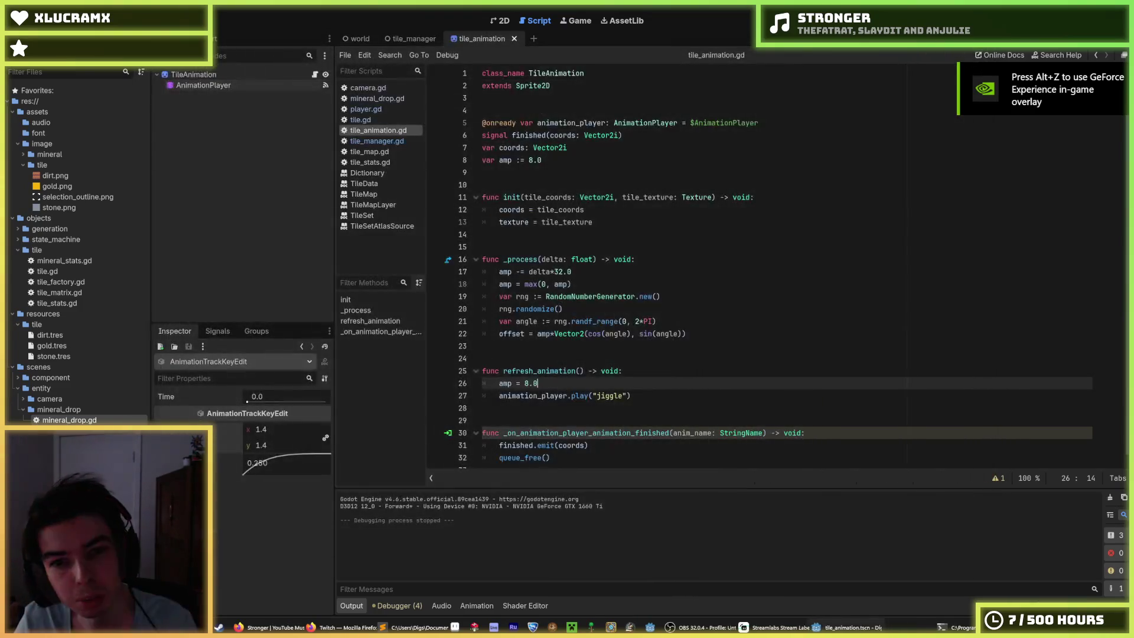
Comment out the random offset line 22 with Ctrl+K and run the game.
{"action": "left_click", "coordinate": [565, 334]}
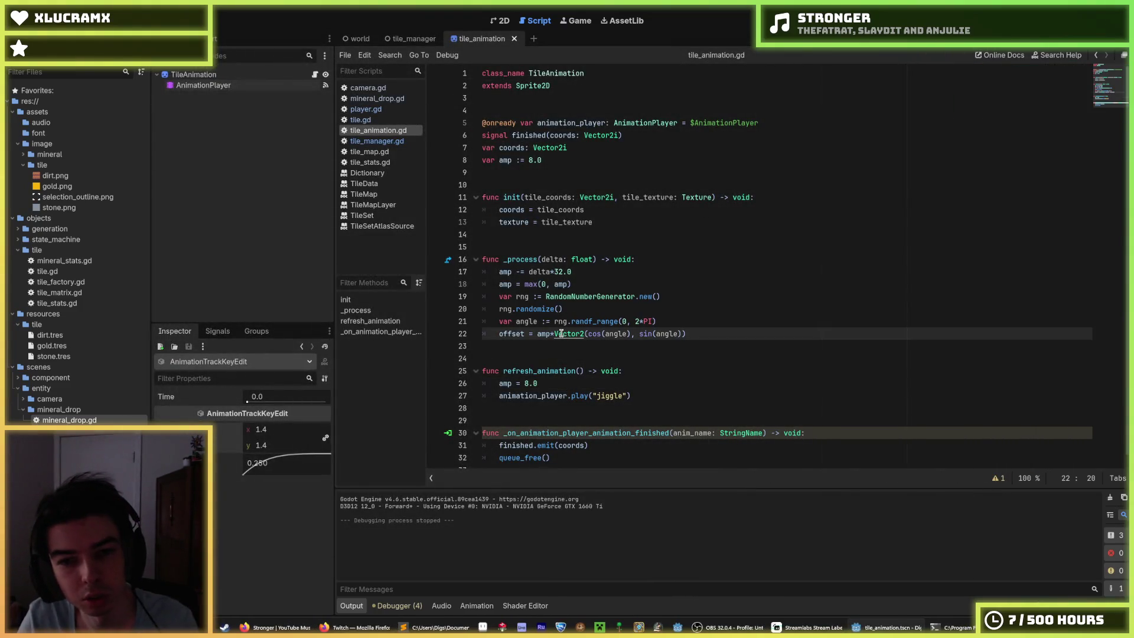
{"action": "key", "text": "ctrl+k"}
{"action": "key", "text": "F5"}
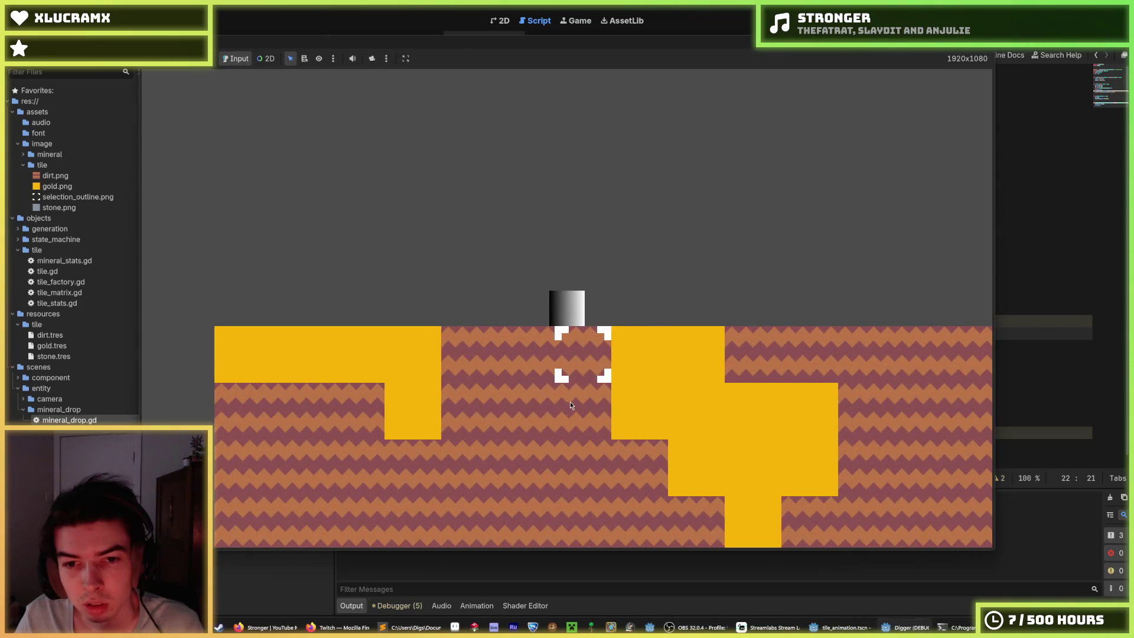
Dig tiles beside and below the player, moving left and right into the gaps.
{"action": "left_click", "coordinate": [570, 407]}
{"action": "key", "text": "a"}
{"action": "left_click", "coordinate": [550, 408]}
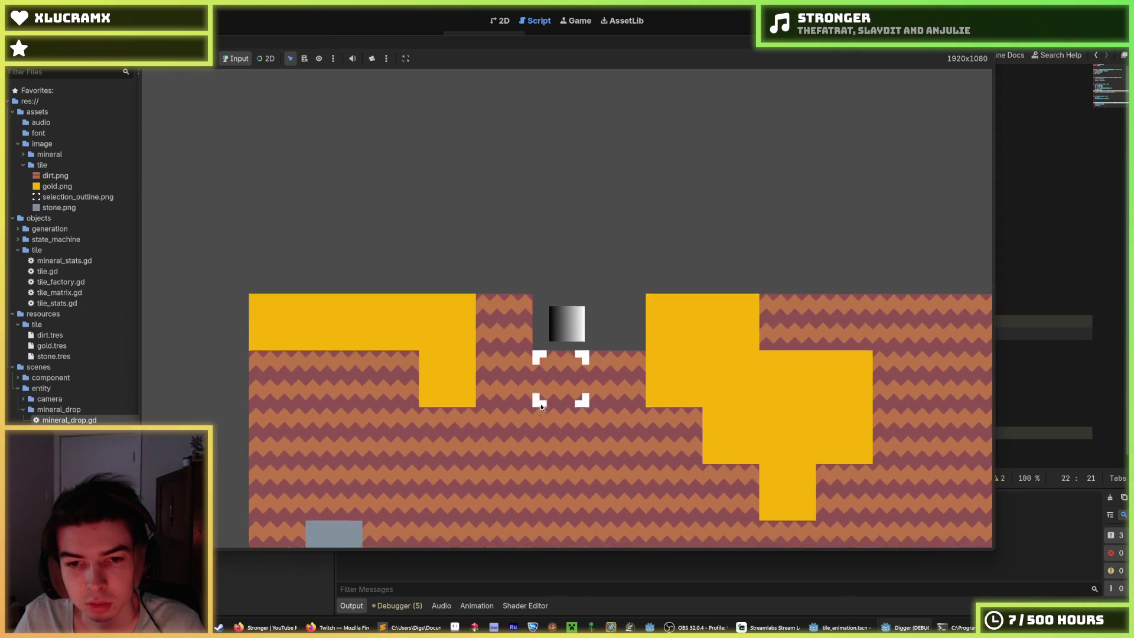
{"action": "left_click", "coordinate": [550, 407]}
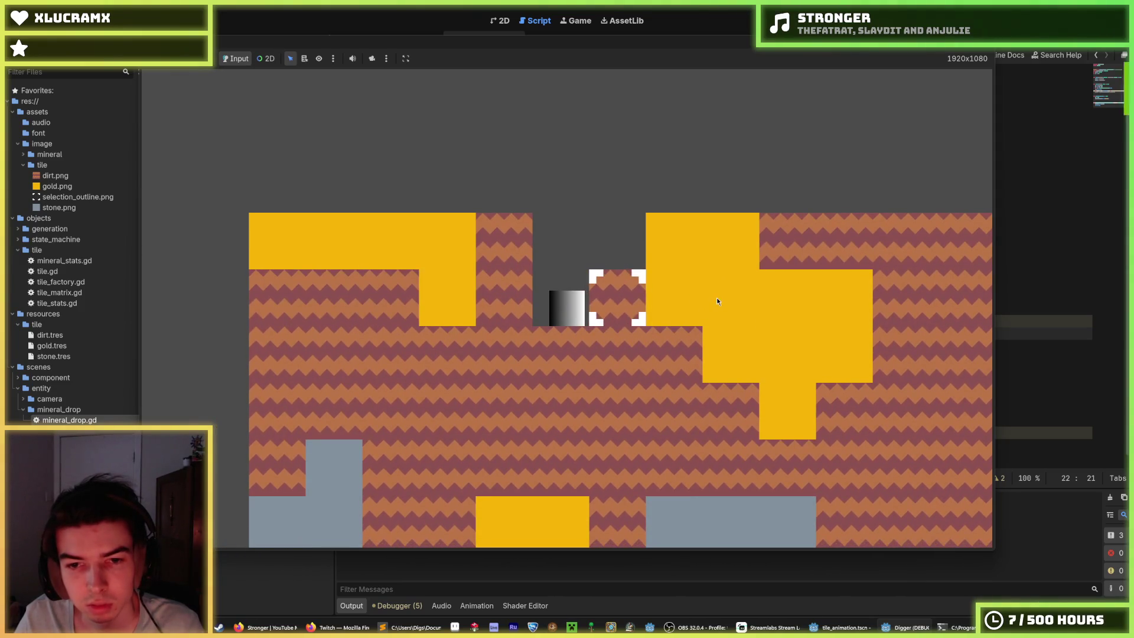
{"action": "left_click", "coordinate": [717, 296]}
{"action": "key", "text": "d"}
{"action": "left_click", "coordinate": [616, 428]}
{"action": "left_click", "coordinate": [421, 325]}
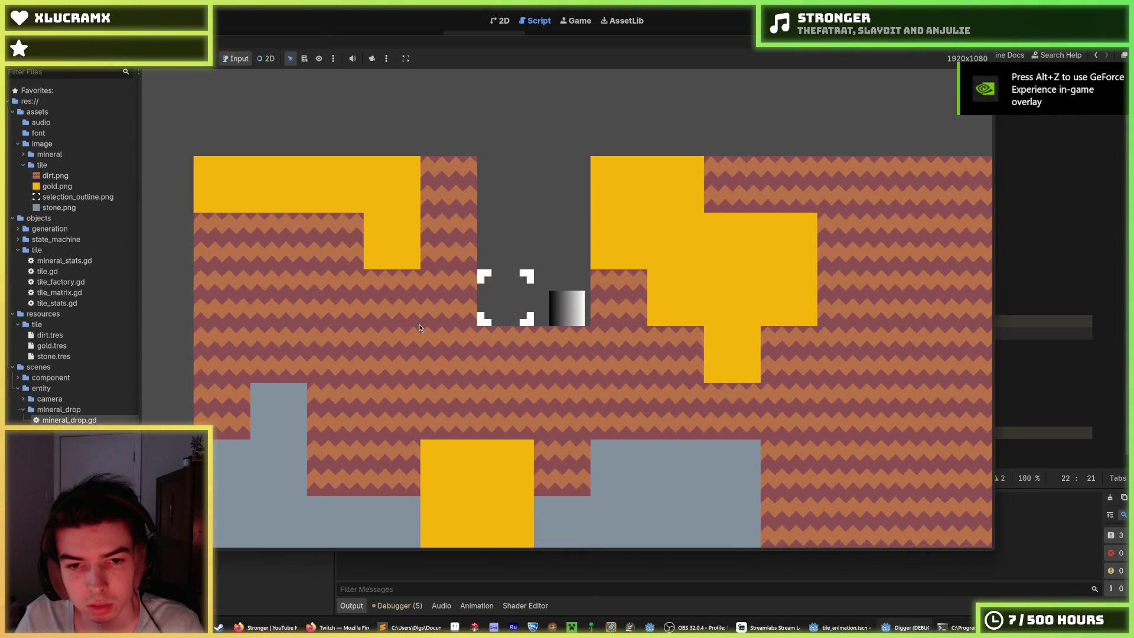
{"action": "key", "text": "a"}
{"action": "left_click", "coordinate": [530, 437]}
Tunnel rightward, digging tiles along the row and advancing the player.
{"action": "left_click", "coordinate": [731, 317]}
{"action": "key", "text": "d"}
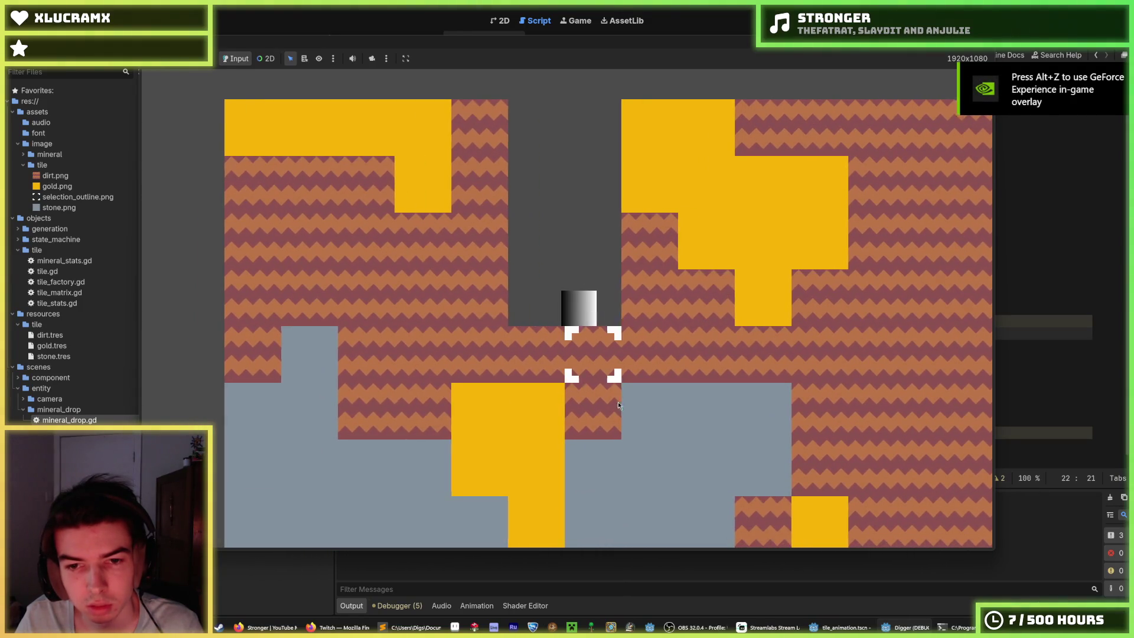
{"action": "left_click", "coordinate": [592, 422]}
{"action": "left_click", "coordinate": [702, 310]}
{"action": "key", "text": "d"}
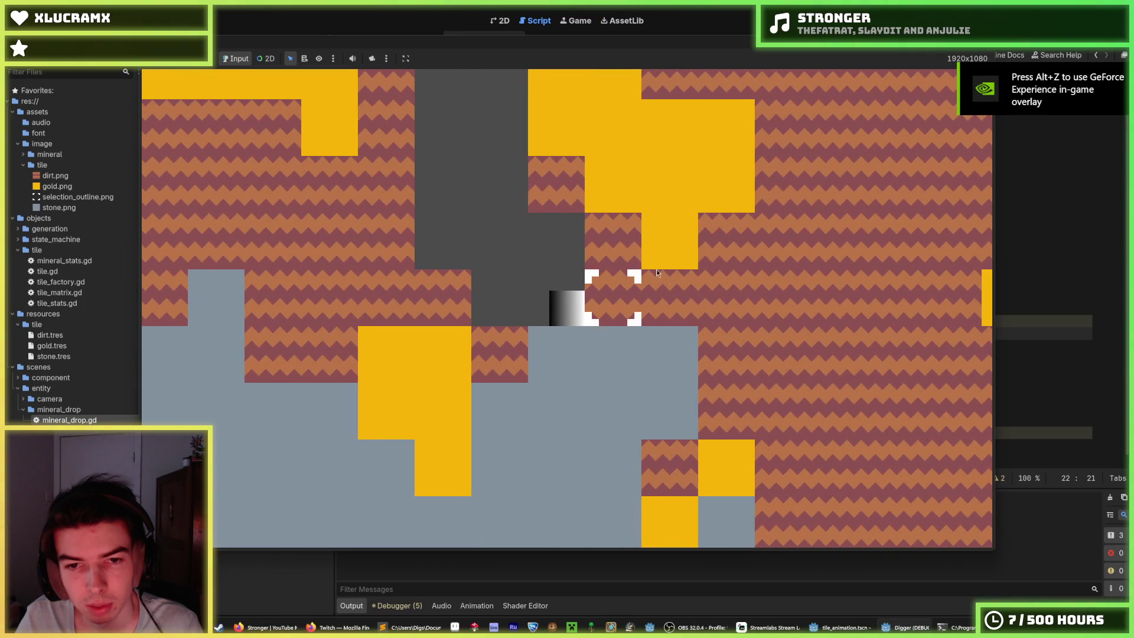
{"action": "left_click", "coordinate": [657, 268]}
{"action": "left_click", "coordinate": [673, 278]}
{"action": "key", "text": "d"}
{"action": "left_click", "coordinate": [676, 291]}
{"action": "left_click", "coordinate": [676, 290]}
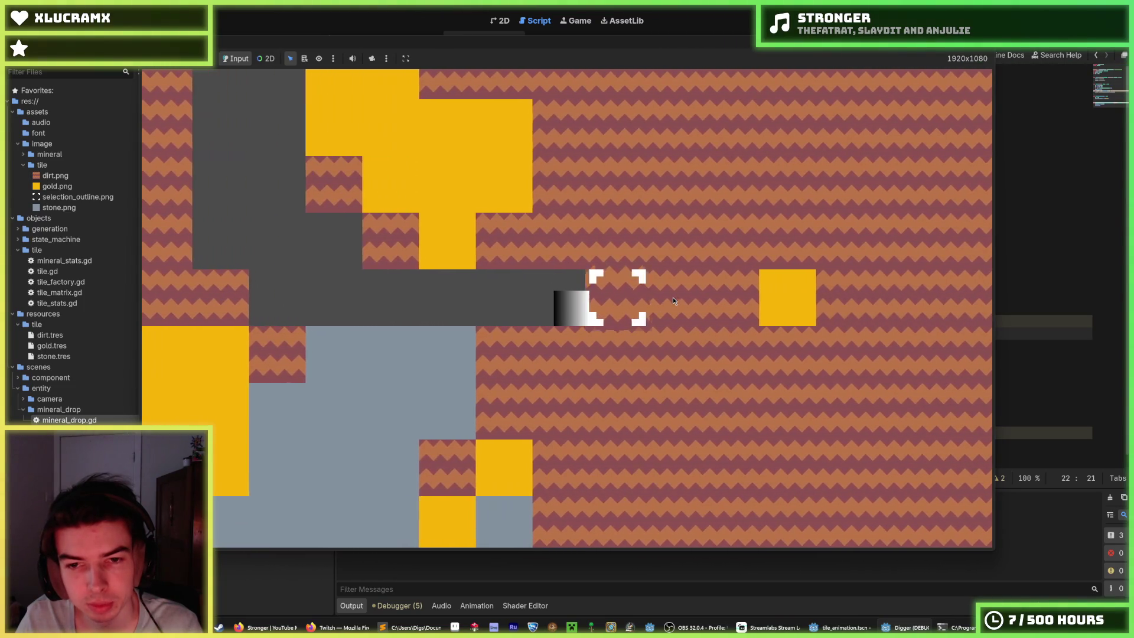
{"action": "left_click", "coordinate": [672, 296]}
Dig a few more tiles rightward and above-left, then stop the game.
{"action": "key", "text": "d"}
{"action": "left_click", "coordinate": [673, 296]}
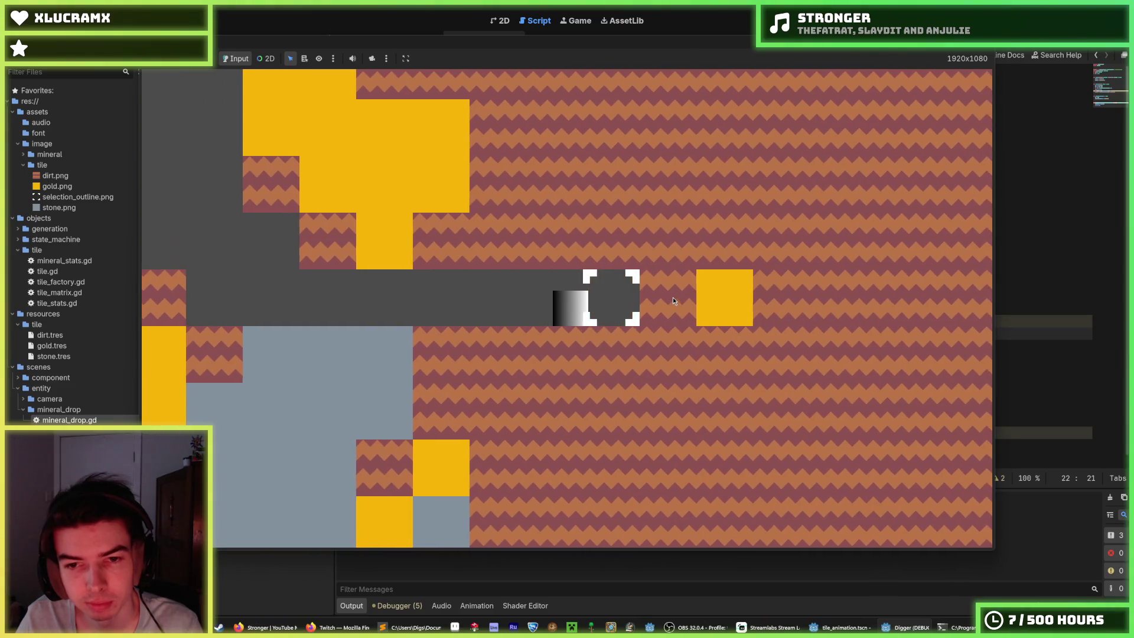
{"action": "key", "text": "d"}
{"action": "left_click", "coordinate": [672, 297]}
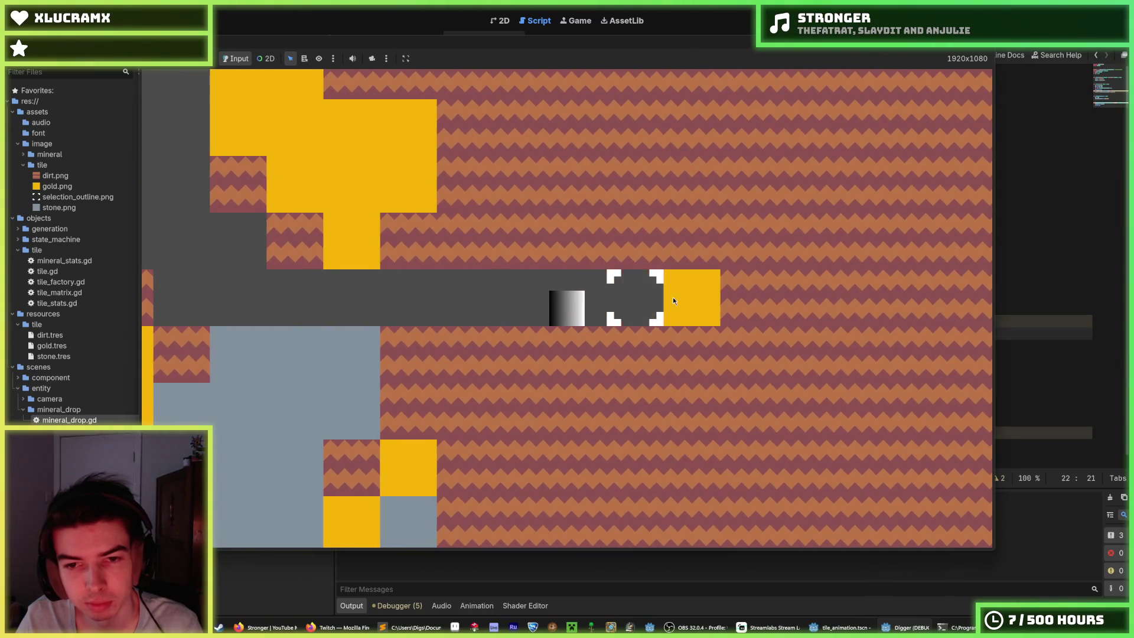
{"action": "left_click", "coordinate": [592, 214]}
{"action": "key", "text": "a"}
{"action": "left_click", "coordinate": [515, 198]}
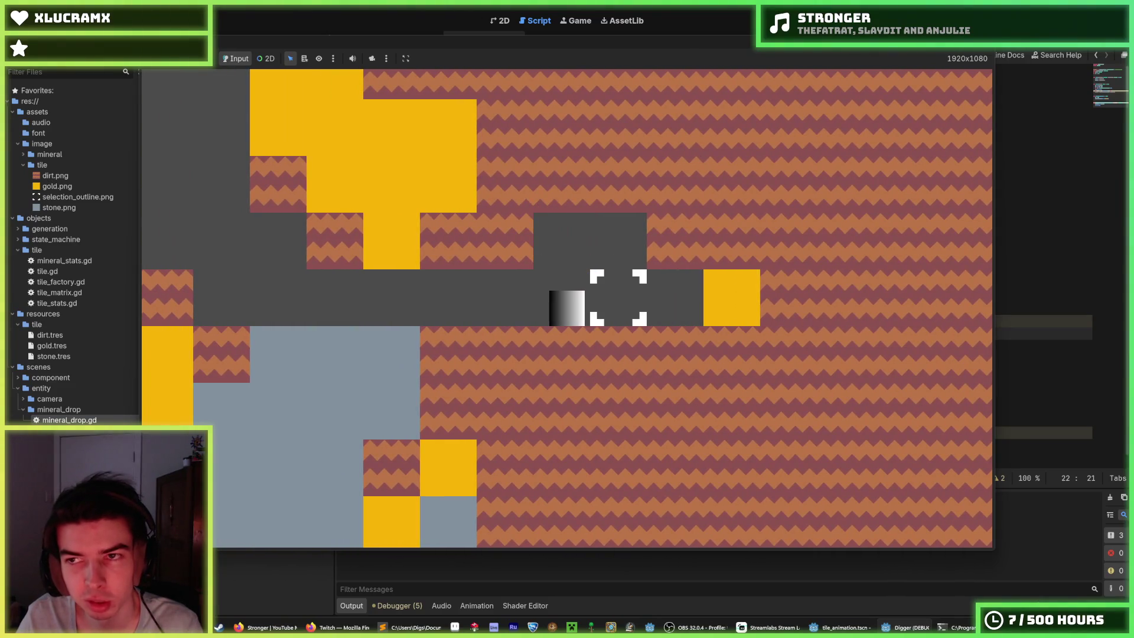
{"action": "key", "text": "F8"}
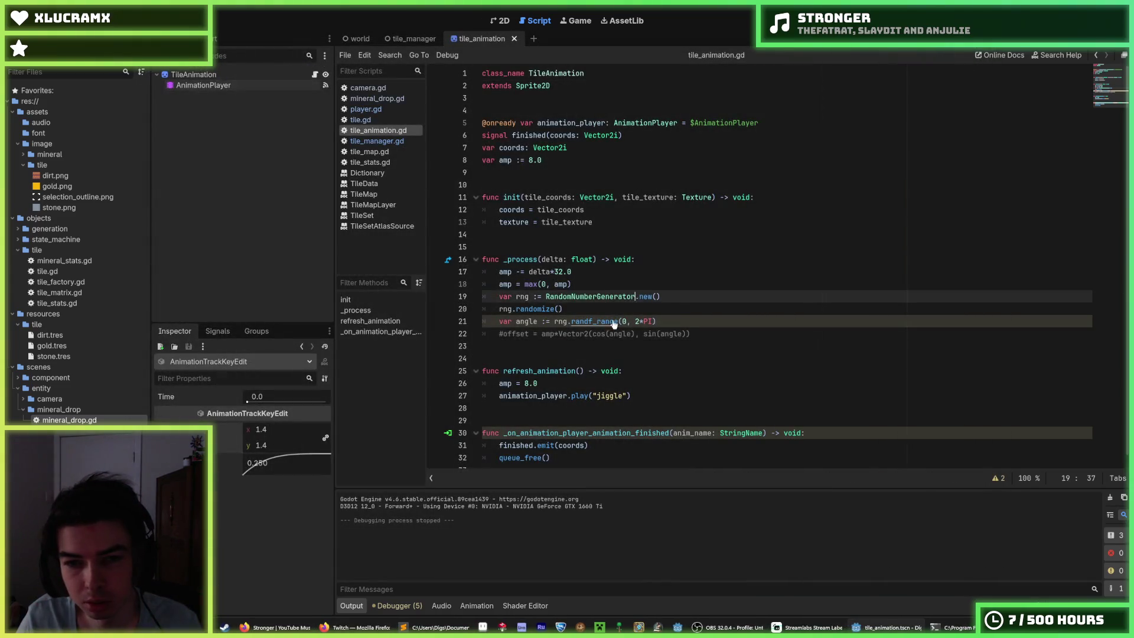
Uncomment the offset line 22 and run the game.
{"action": "left_click", "coordinate": [503, 334]}
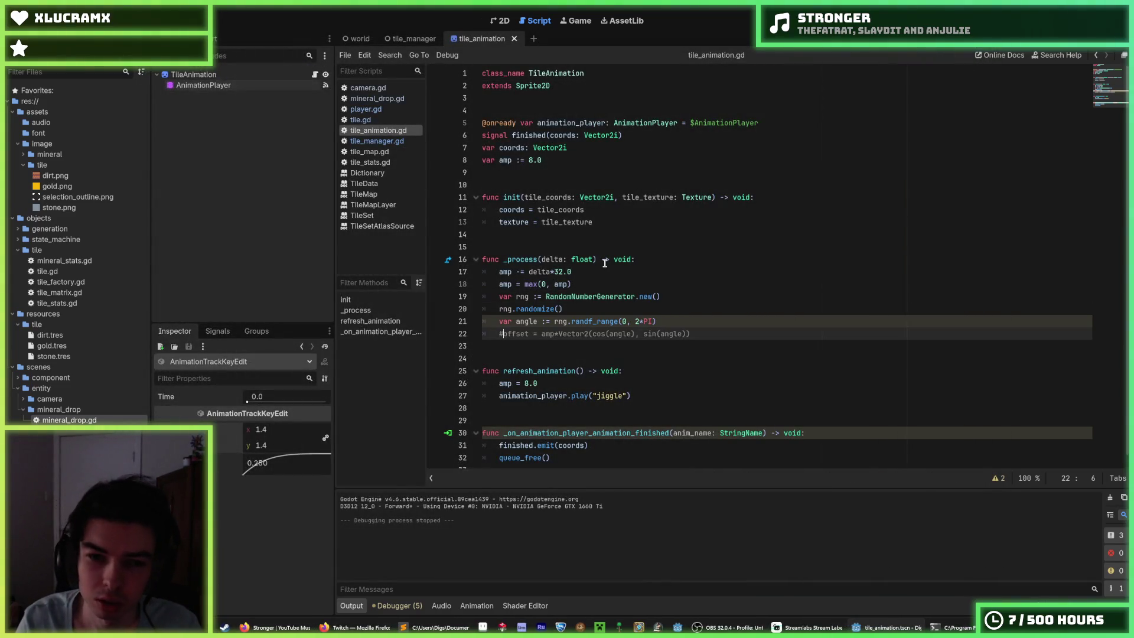
{"action": "key", "text": "BackSpace"}
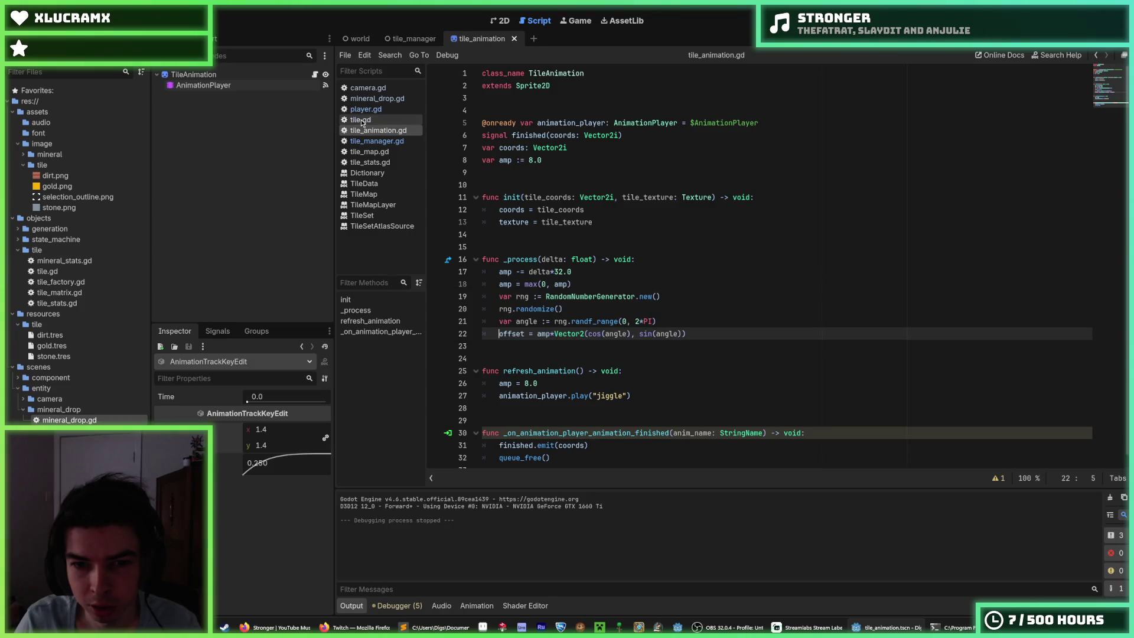
{"action": "key", "text": "F5"}
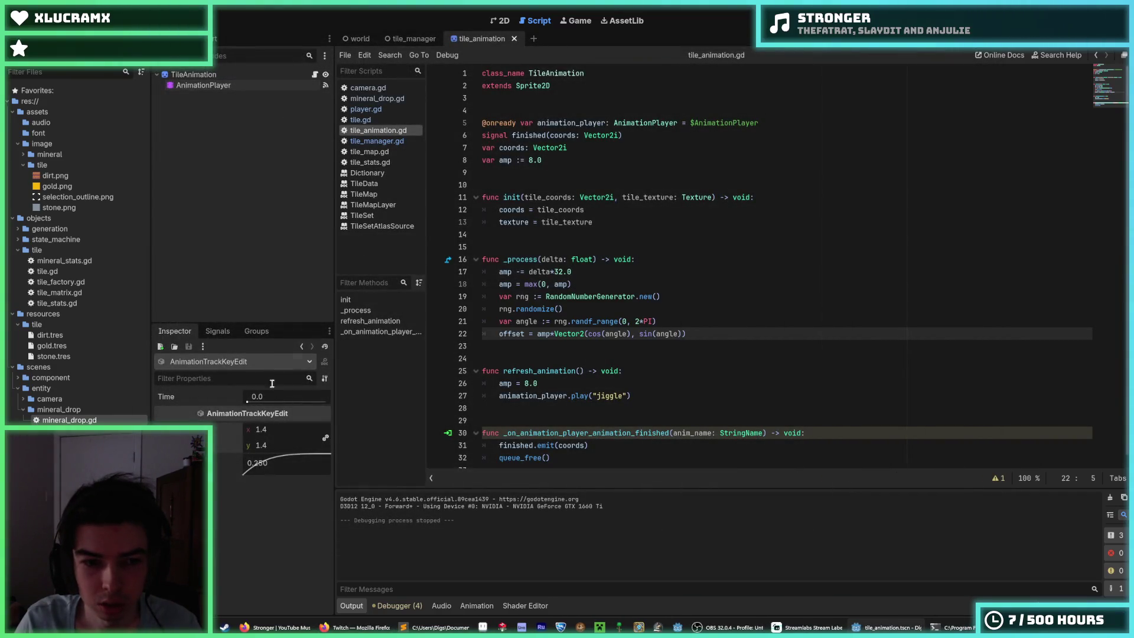
Set the jiggle keyframe's x and y scale to 1.25, save the scene, and relaunch.
{"action": "type", "text": "1."}
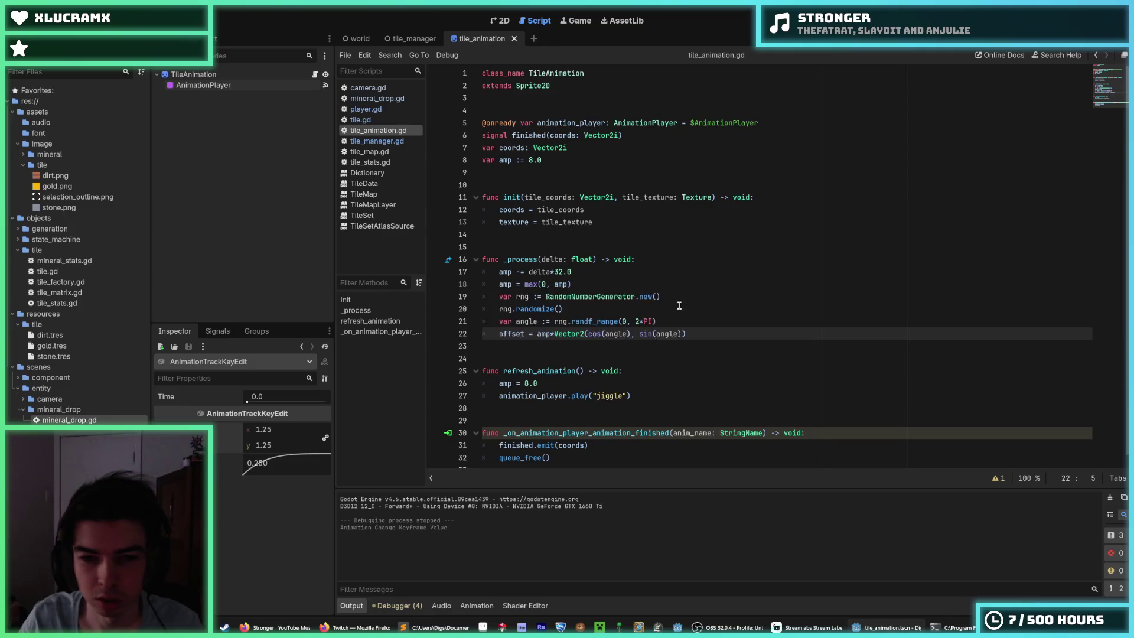
{"action": "key", "text": "ctrl+s"}
{"action": "key", "text": "F5"}
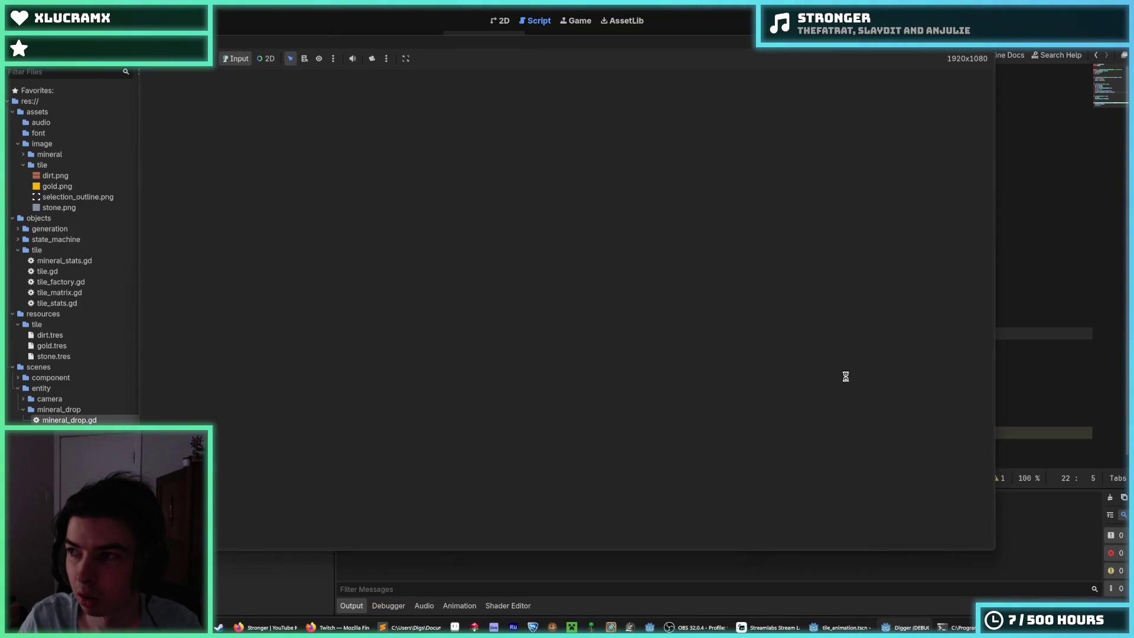
Move the drill left and dig down through several tiles to test the 1.25 jiggle.
{"action": "key", "text": "a"}
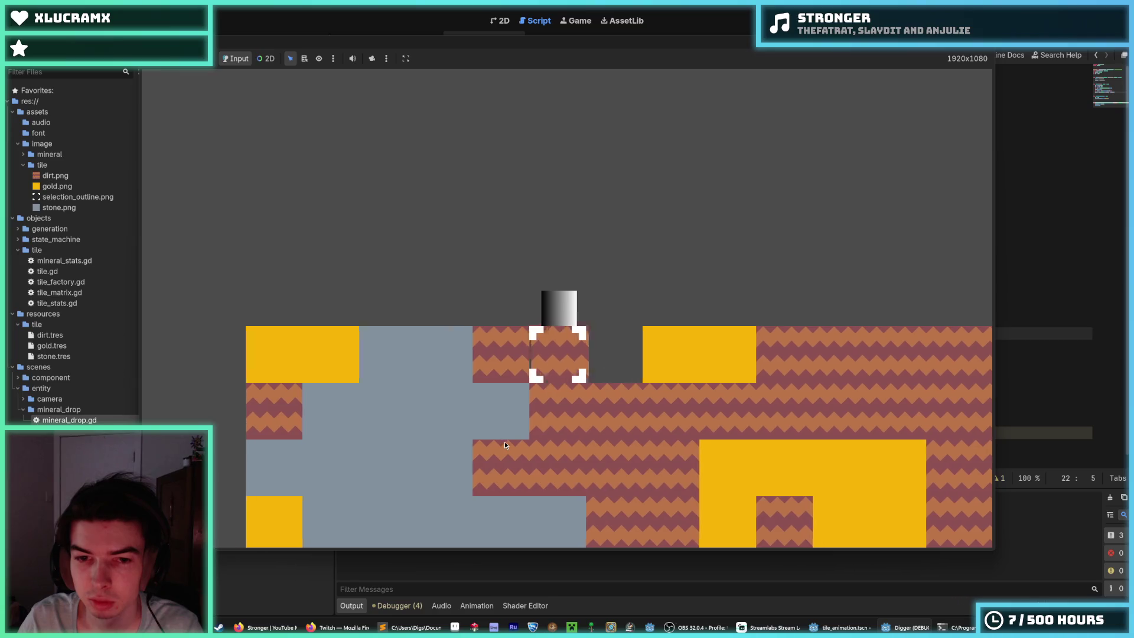
{"action": "key", "text": "s"}
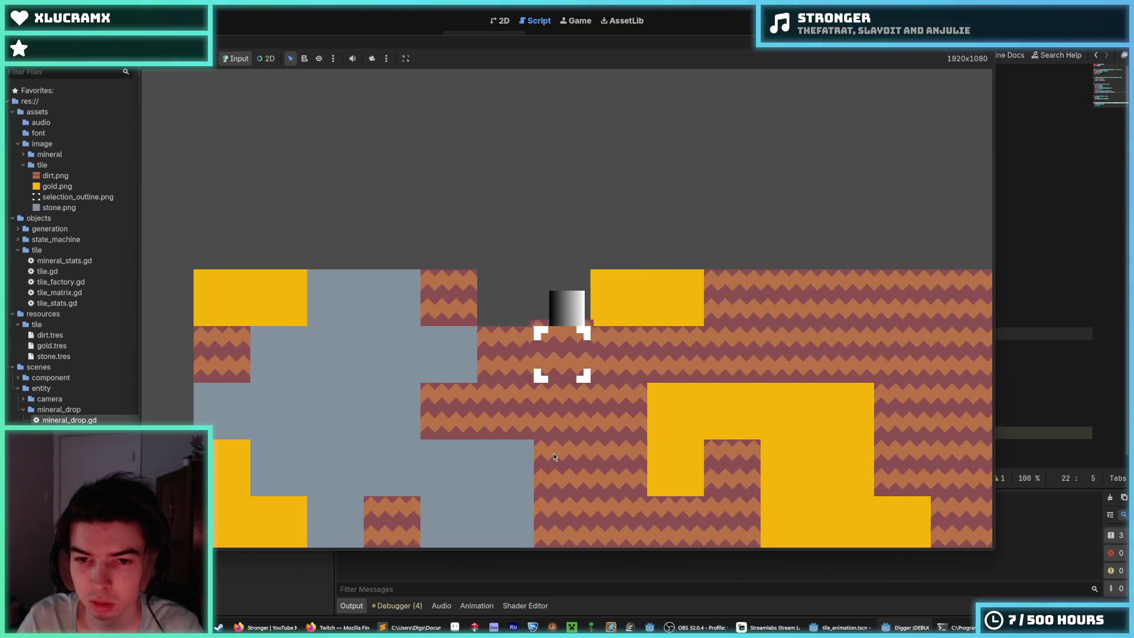
{"action": "key", "text": "s"}
{"action": "key", "text": "s"}
{"action": "key", "text": "d"}
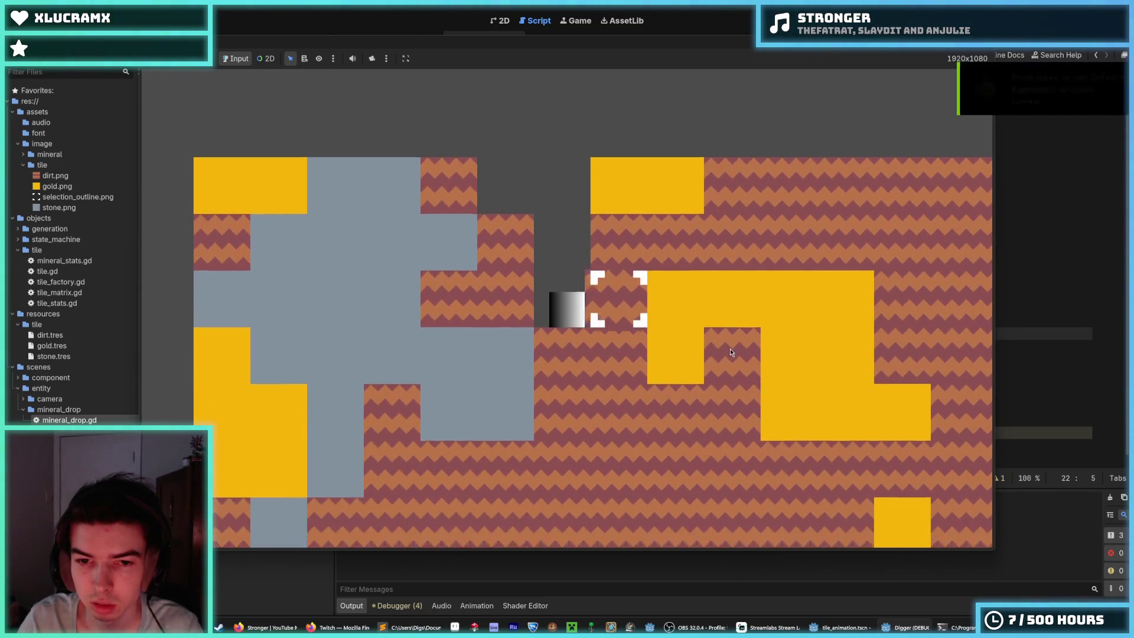
{"action": "left_click", "coordinate": [730, 353]}
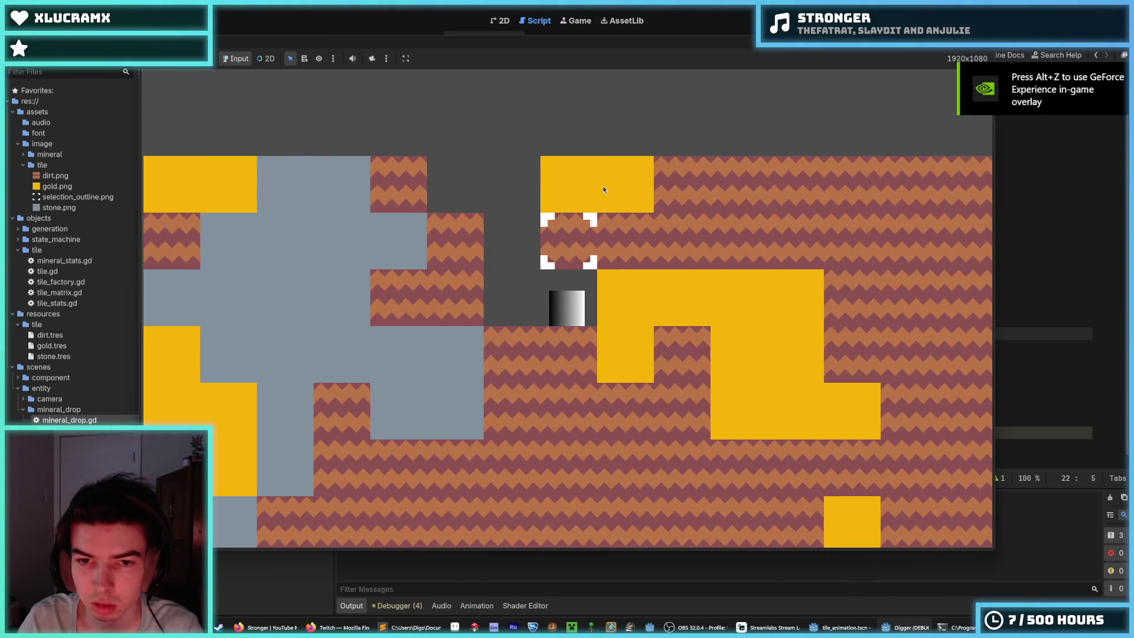
{"action": "left_click", "coordinate": [534, 425]}
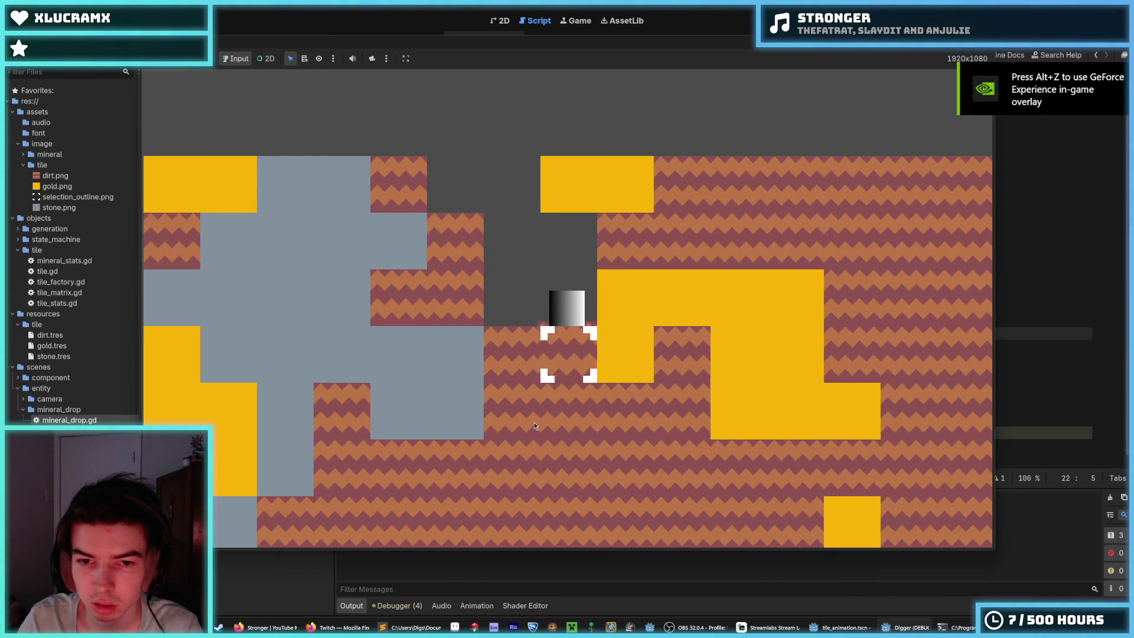
Mine more dirt tiles to the left, below and right, then stop the game.
{"action": "left_click", "coordinate": [435, 302]}
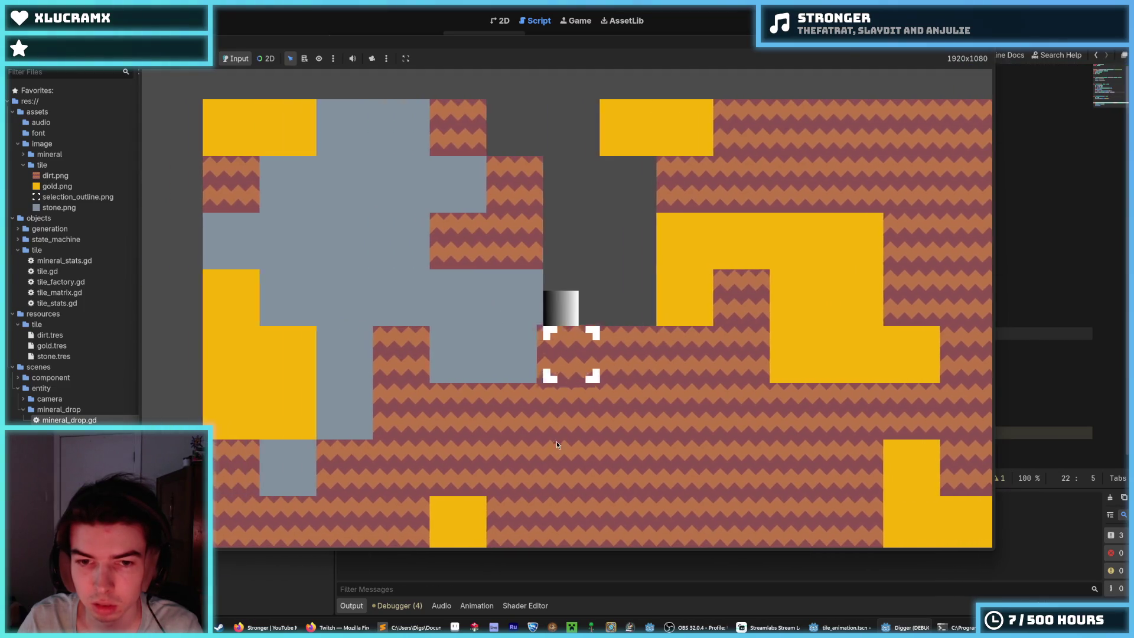
{"action": "left_click", "coordinate": [559, 442]}
{"action": "left_click", "coordinate": [559, 448]}
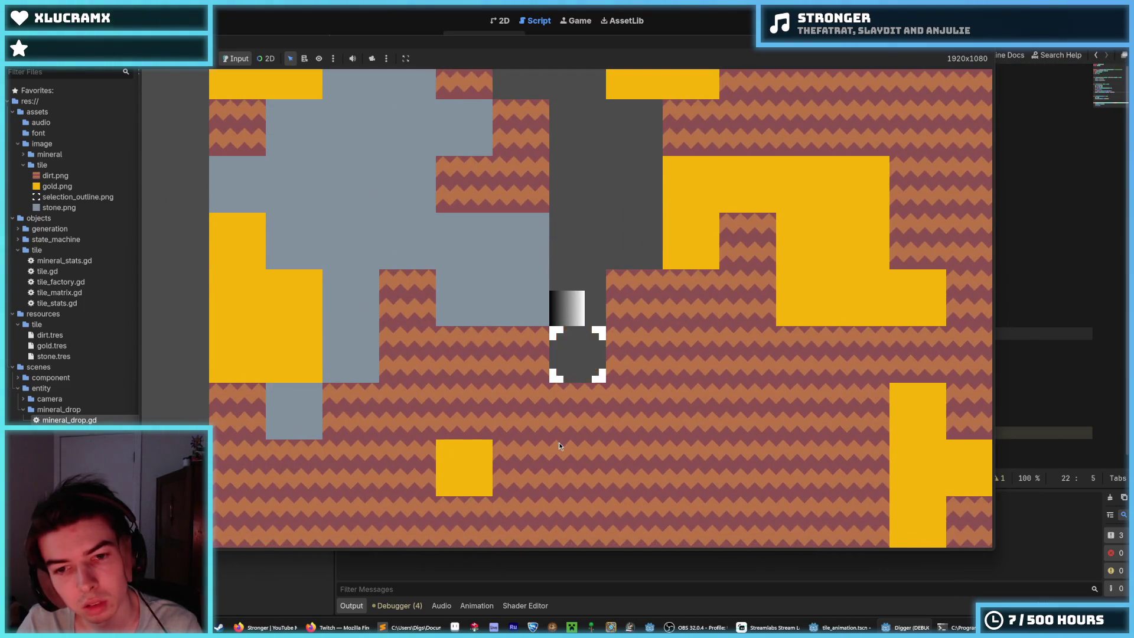
{"action": "left_click", "coordinate": [558, 450]}
{"action": "left_click", "coordinate": [739, 302]}
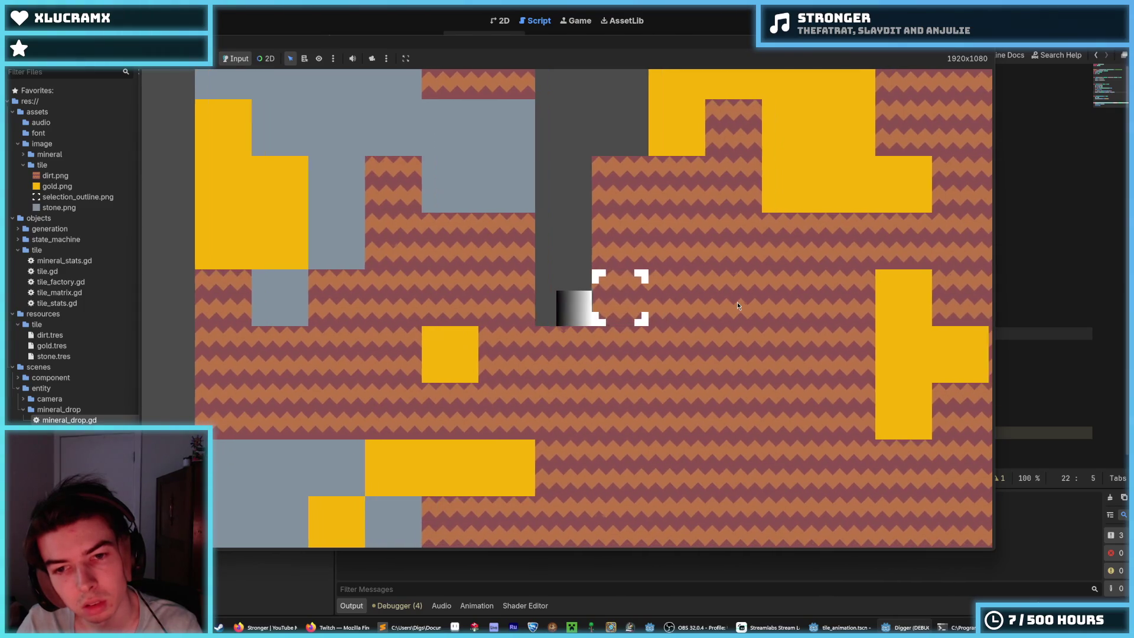
{"action": "left_click", "coordinate": [737, 302]}
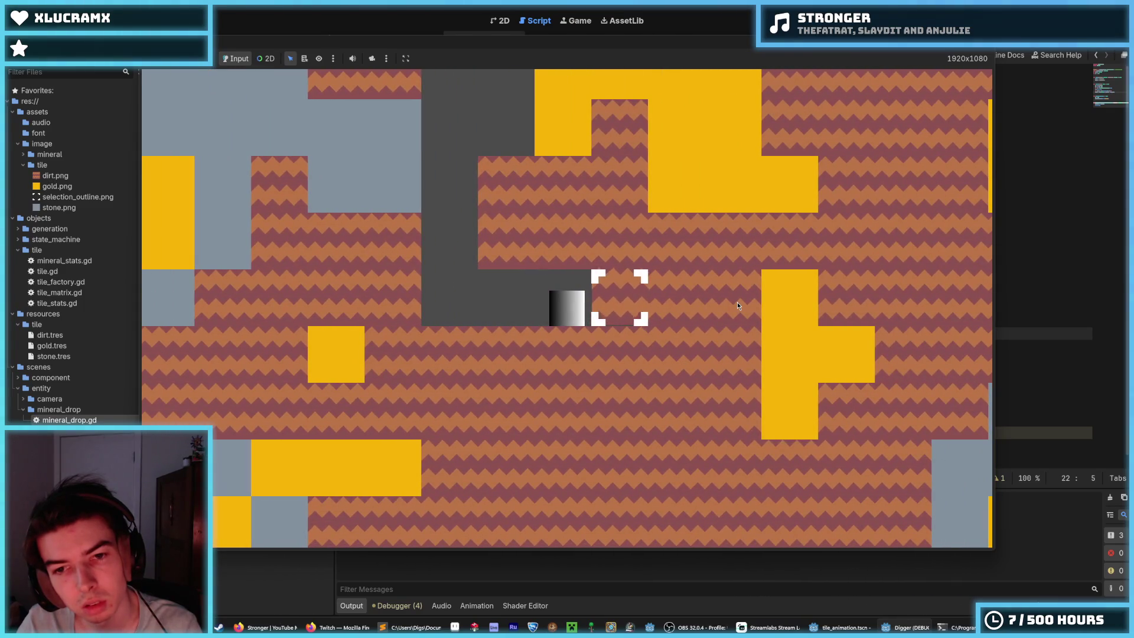
{"action": "left_click", "coordinate": [737, 303]}
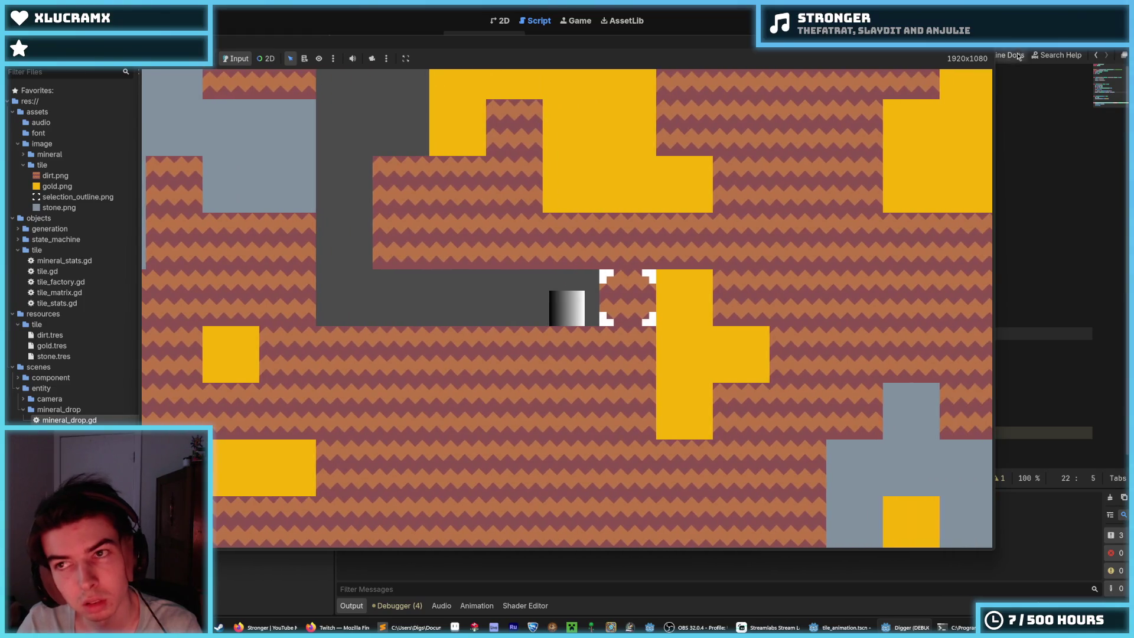
{"action": "key", "text": "F8"}
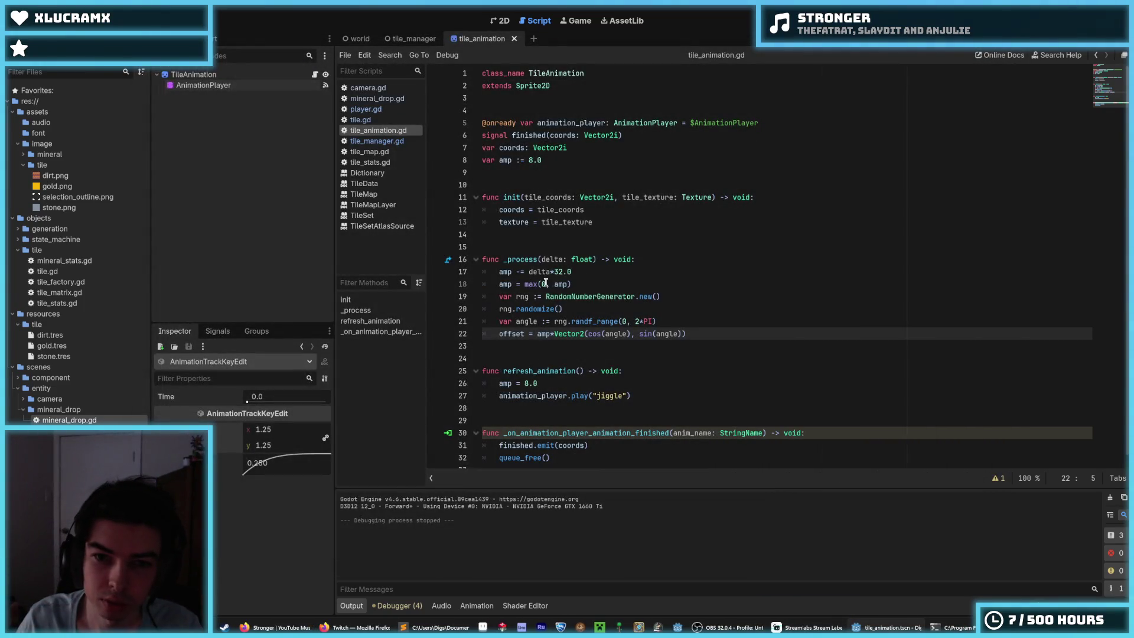
Go to the amp decay line and relaunch the game to test the tile shake.
{"action": "left_click", "coordinate": [558, 272]}
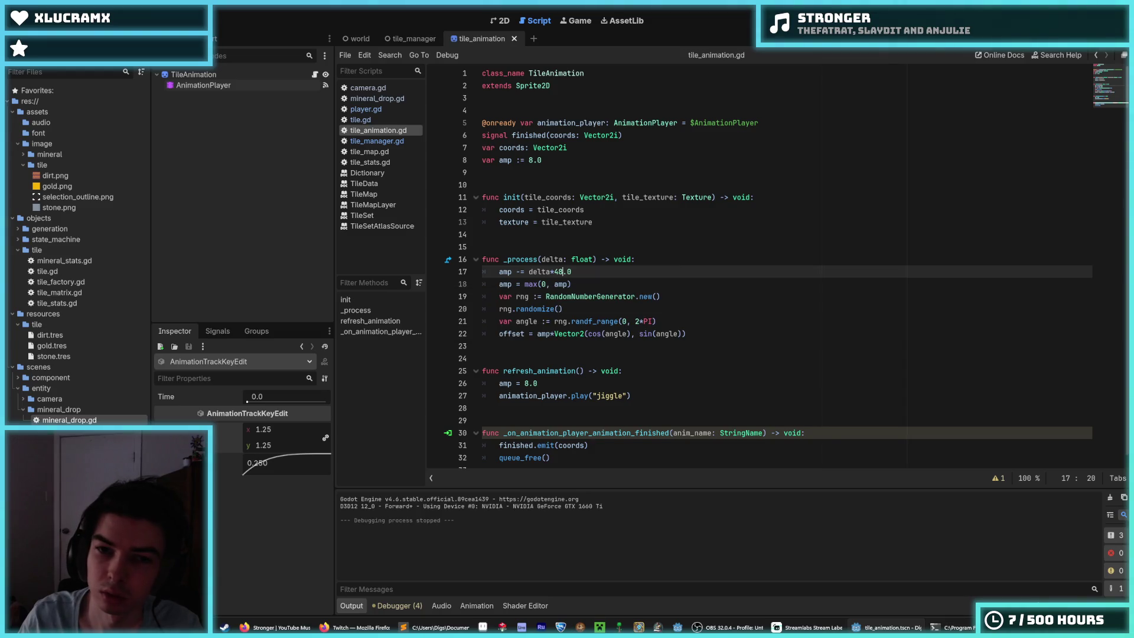
{"action": "key", "text": "F5"}
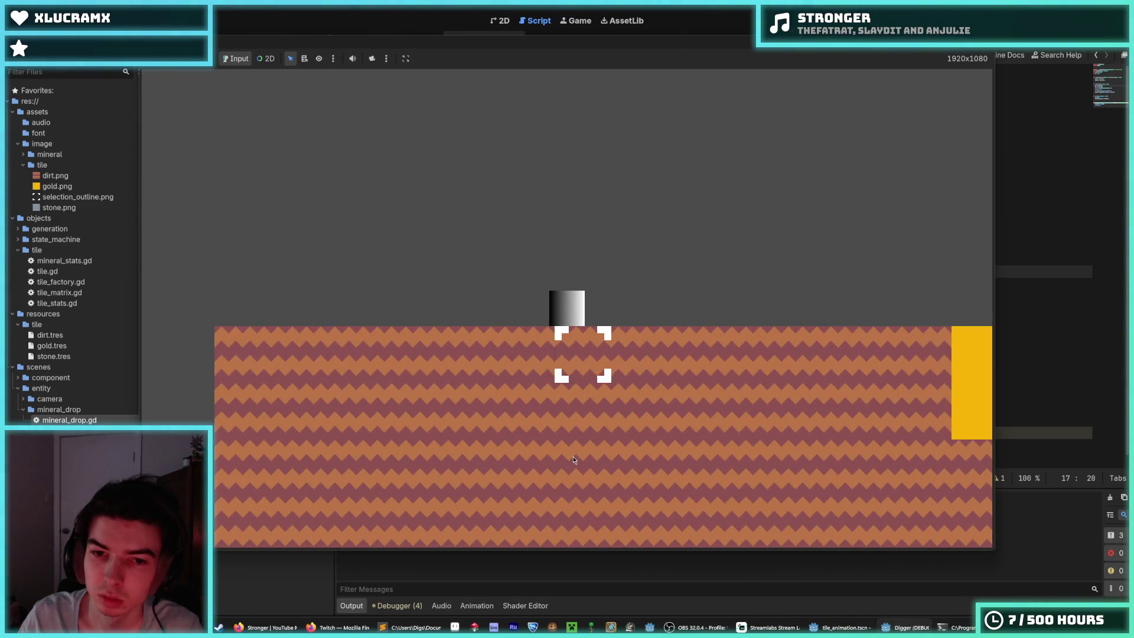
Dig a shaft down and to both sides of the player to test the 48.0 decay.
{"action": "left_click", "coordinate": [573, 459]}
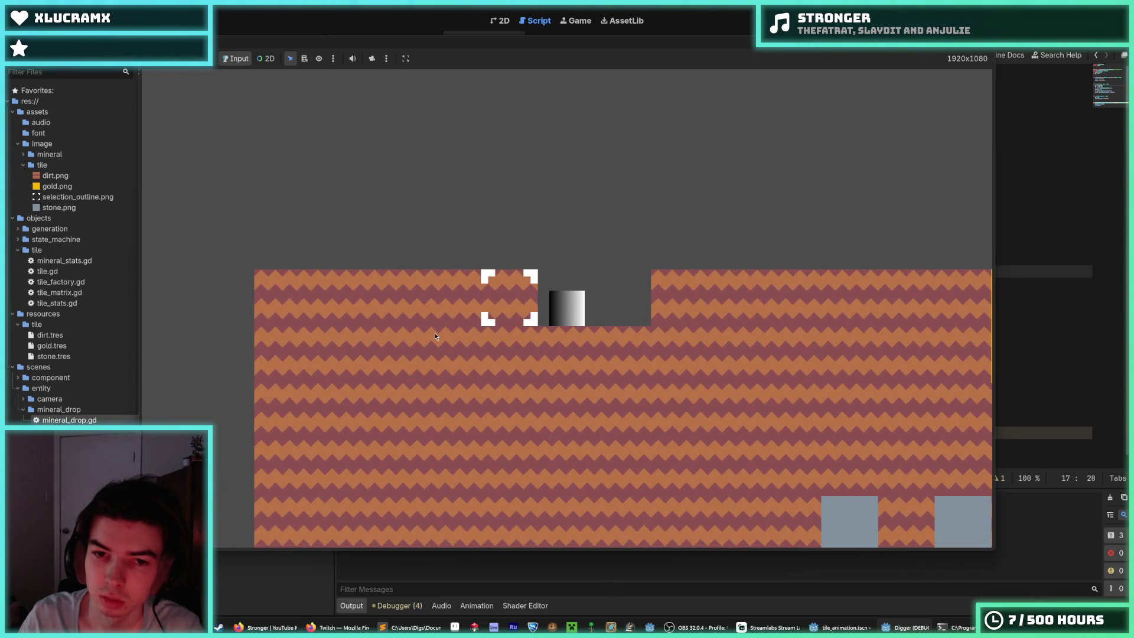
{"action": "left_click", "coordinate": [435, 332]}
{"action": "left_click", "coordinate": [549, 417]}
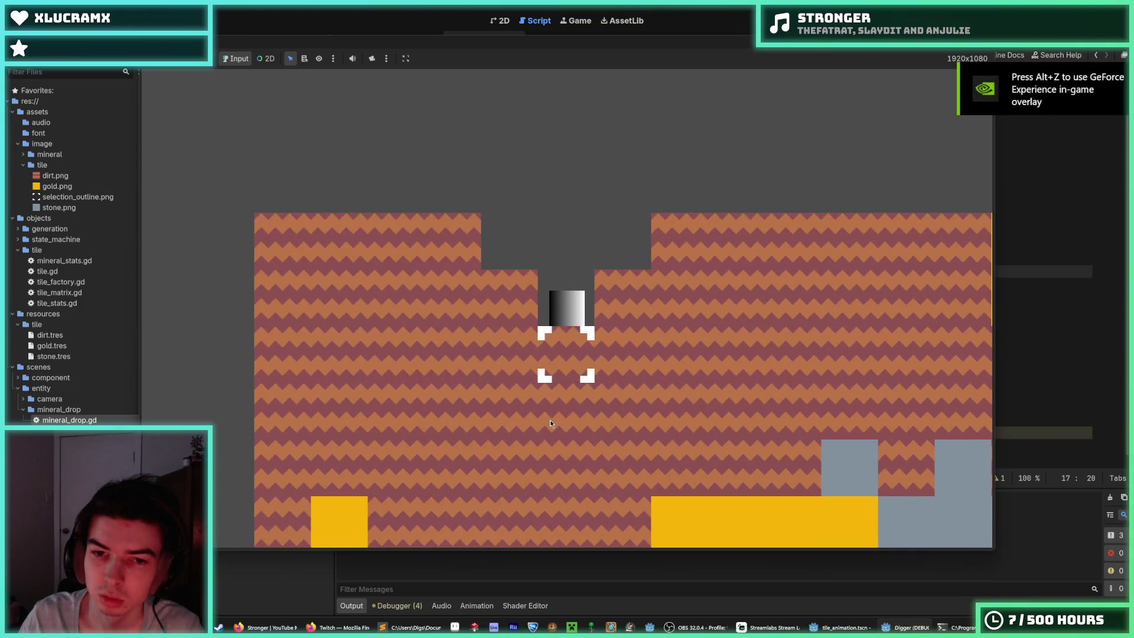
{"action": "left_click", "coordinate": [551, 421]}
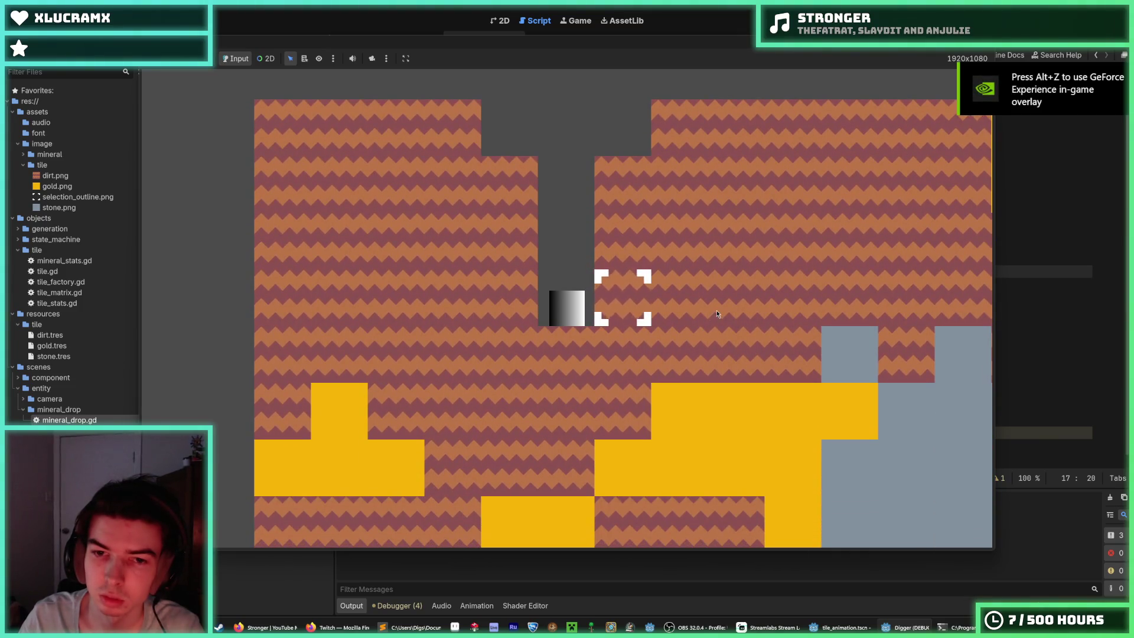
{"action": "left_click", "coordinate": [717, 310]}
{"action": "left_click", "coordinate": [965, 55]}
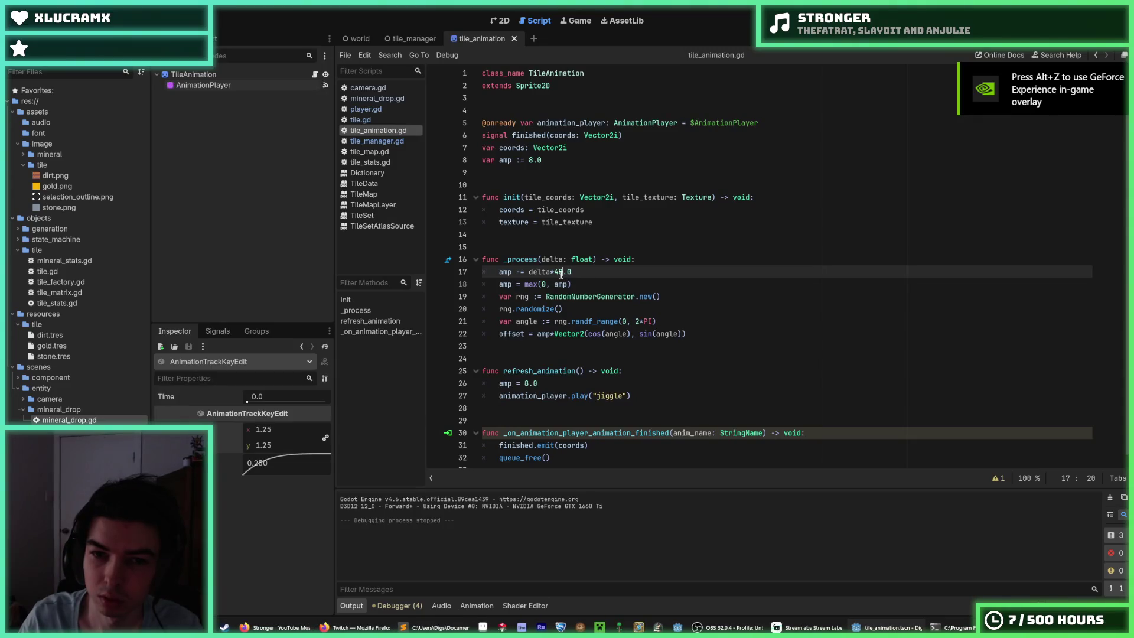
Set the starting amp to 10.0 and the decay to delta*50.0, and move the decay lines below the angle line.
{"action": "left_click", "coordinate": [530, 160]}
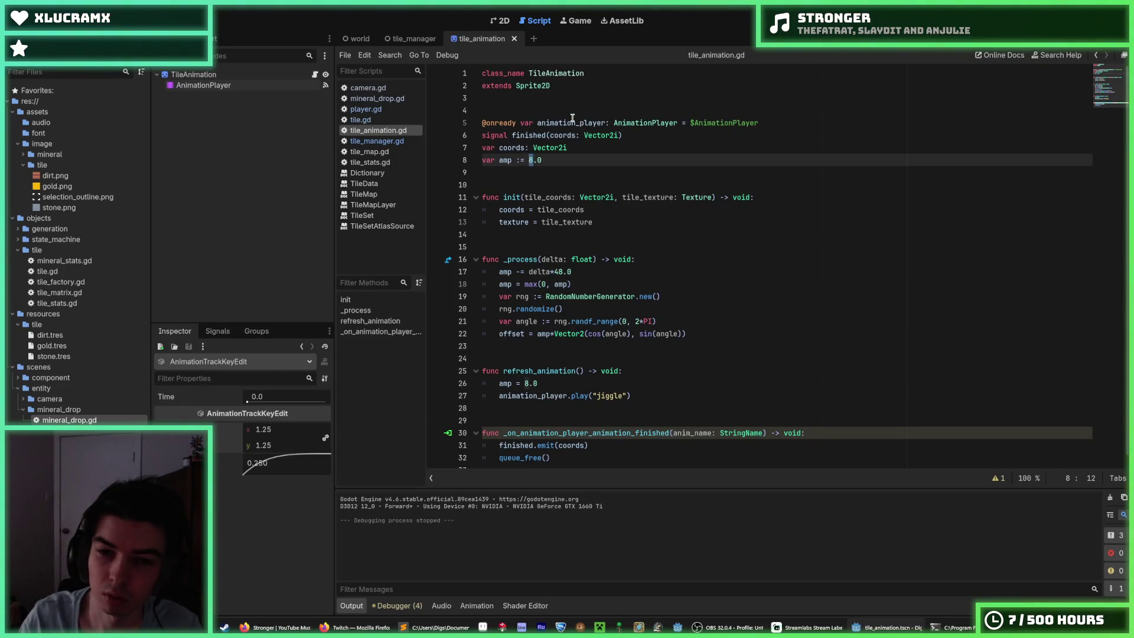
{"action": "left_click", "coordinate": [561, 272]}
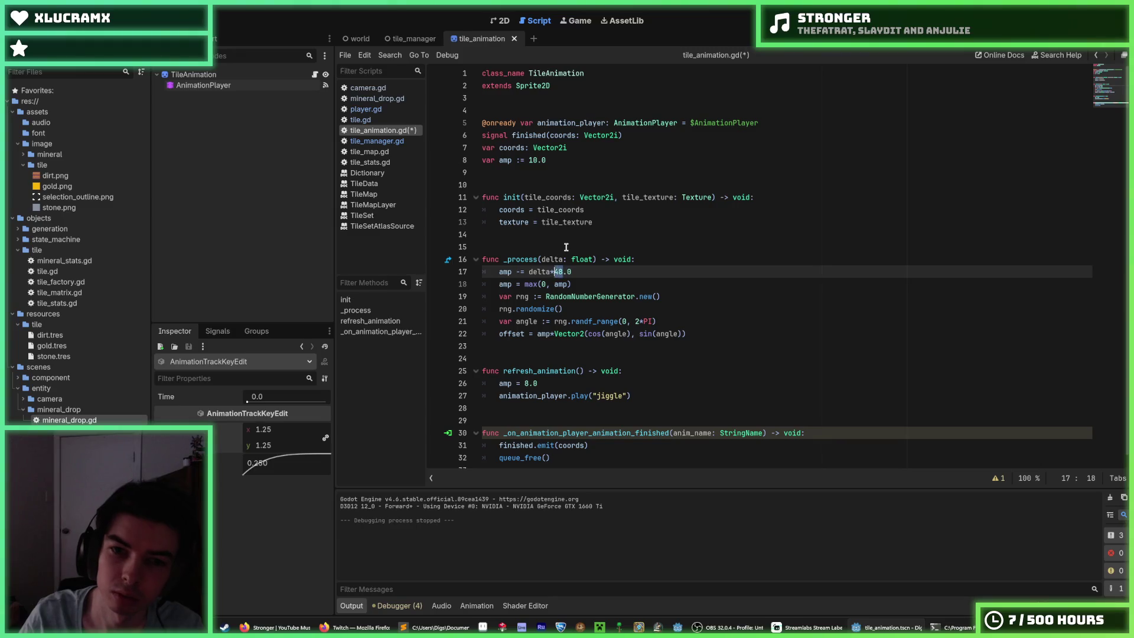
{"action": "key", "text": "ctrl+s"}
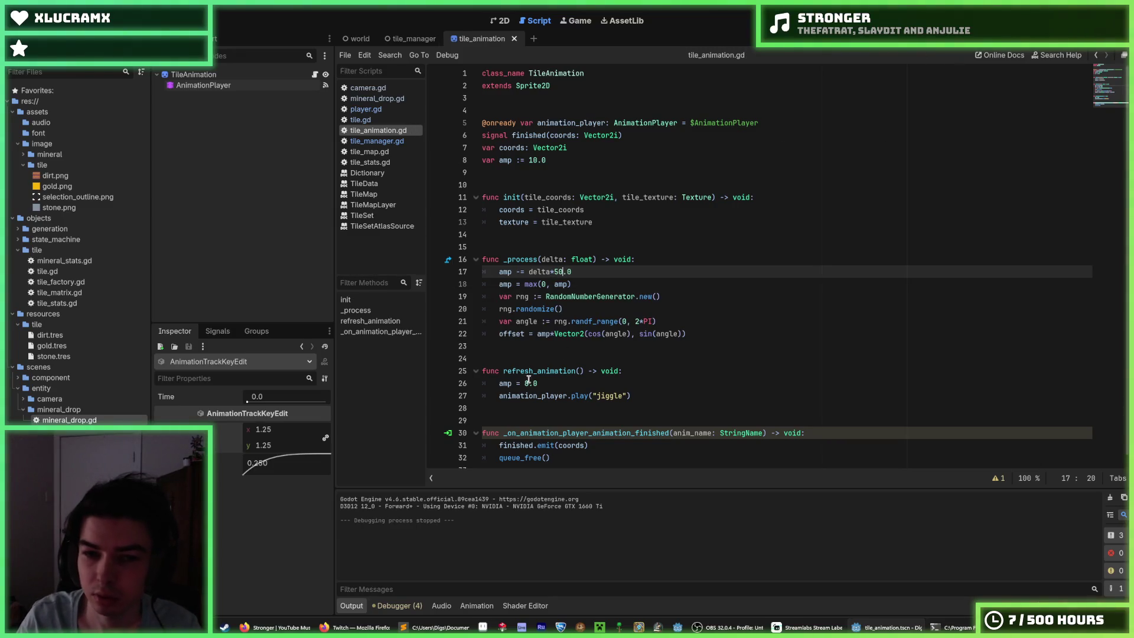
{"action": "left_click", "coordinate": [529, 383]}
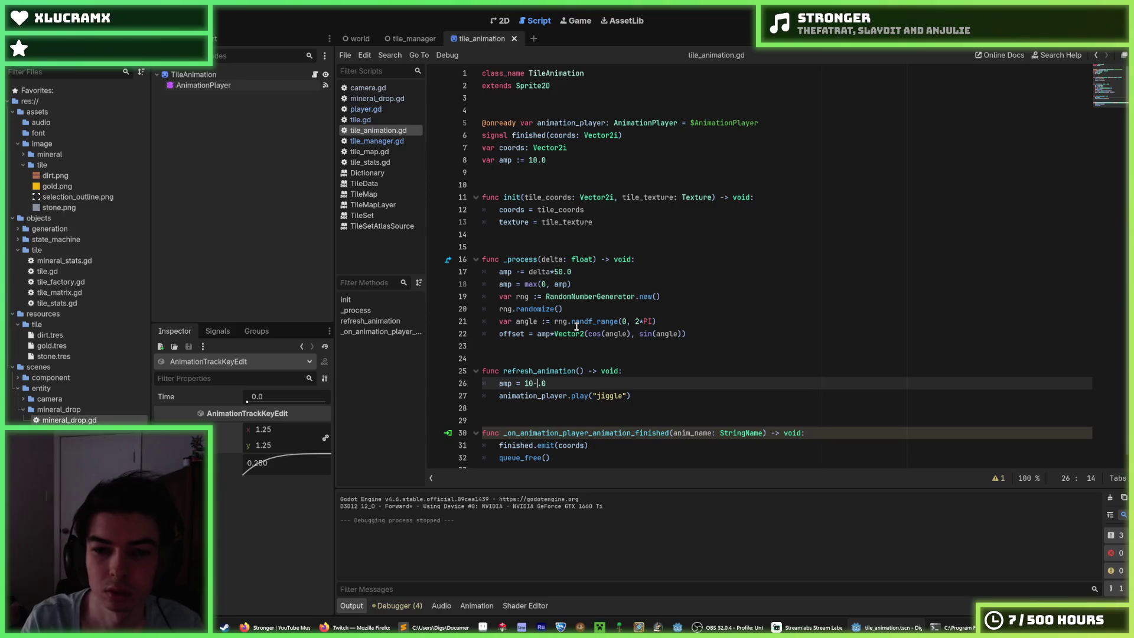
{"action": "left_click_drag", "start_coordinate": [561, 284], "coordinate": [541, 273]}
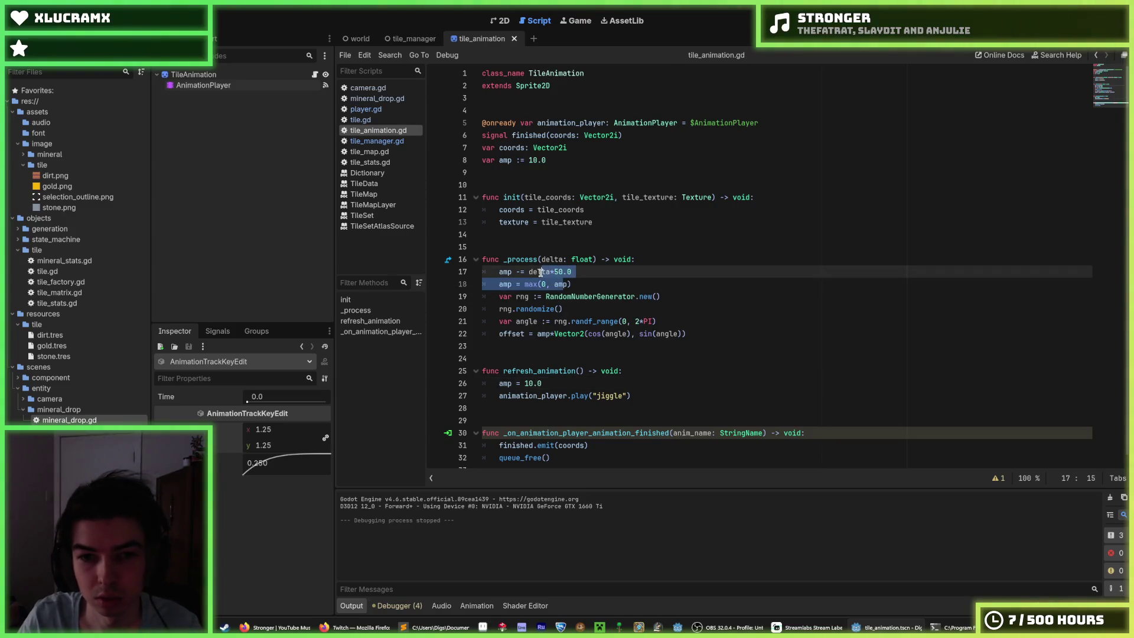
{"action": "key", "text": "alt+Down"}
{"action": "key", "text": "alt+Down"}
{"action": "key", "text": "alt+Down"}
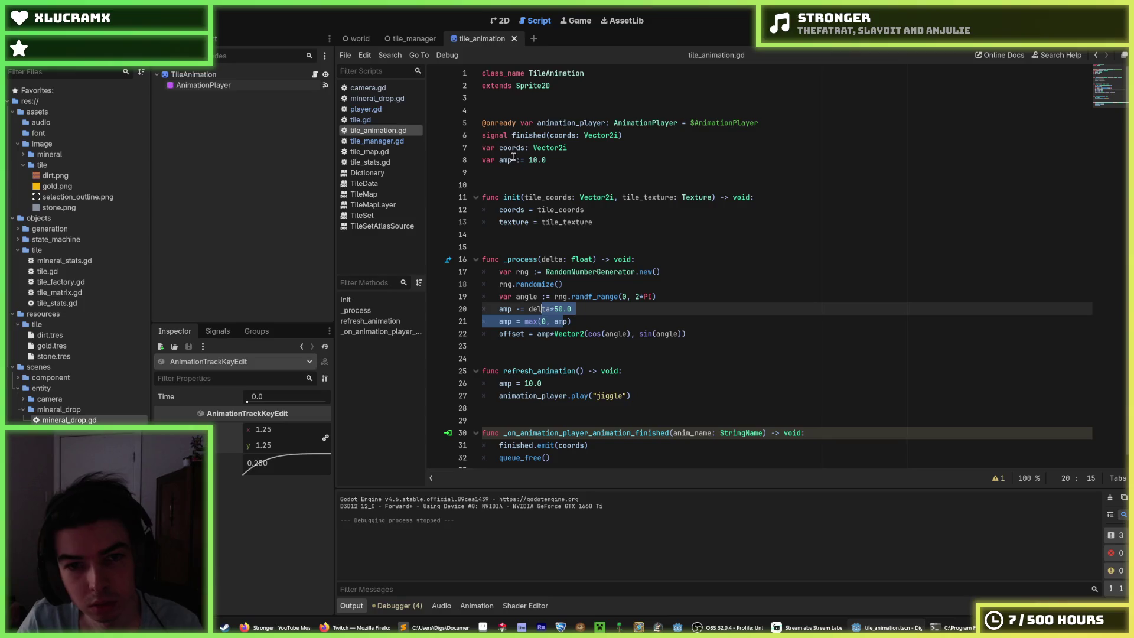
Rename every amp occurrence to amplitude with multi-cursor, and save.
{"action": "double_click", "coordinate": [507, 159]}
{"action": "key", "text": "ctrl+d"}
{"action": "key", "text": "ctrl+d"}
{"action": "key", "text": "ctrl+d"}
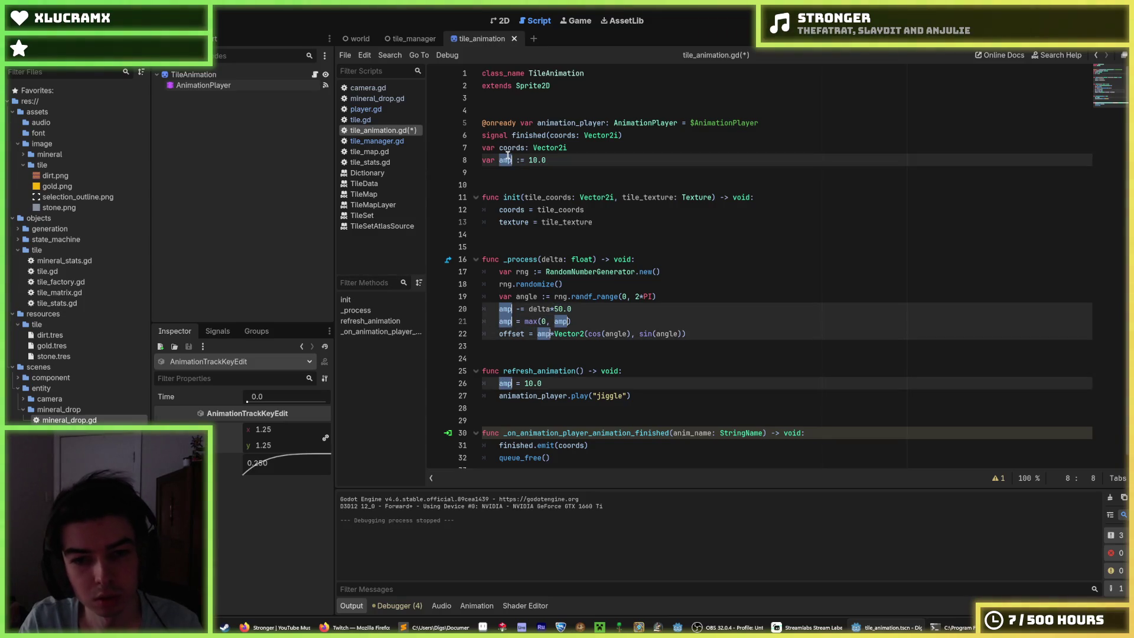
{"action": "type", "text": "amplitud"}
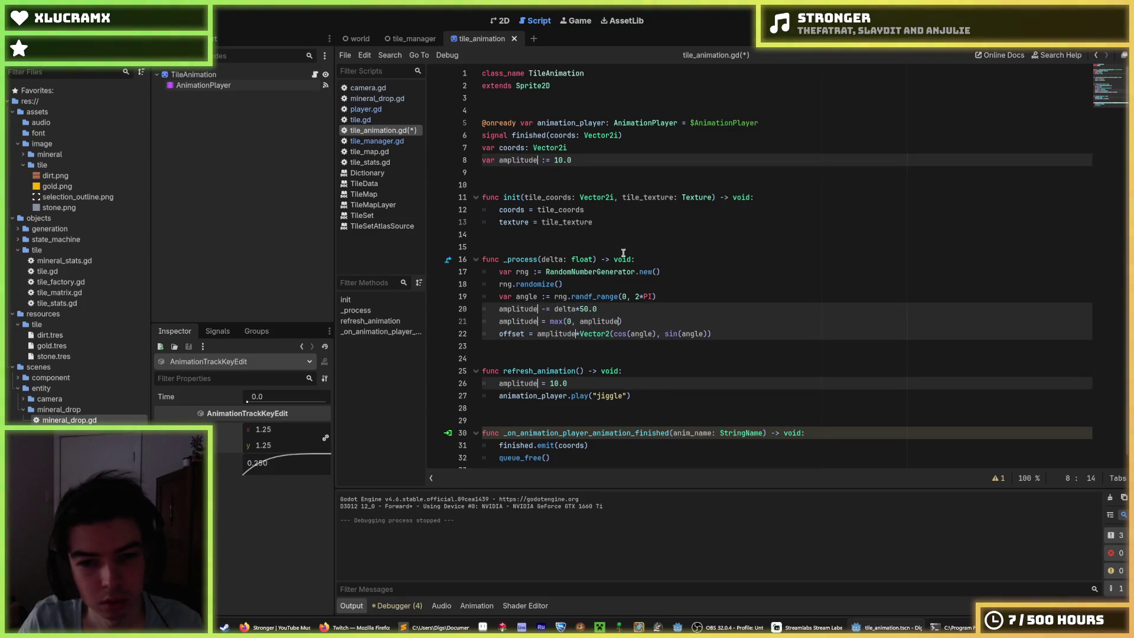
{"action": "type", "text": "e"}
{"action": "left_click", "coordinate": [650, 313]}
{"action": "key", "text": "ctrl+s"}
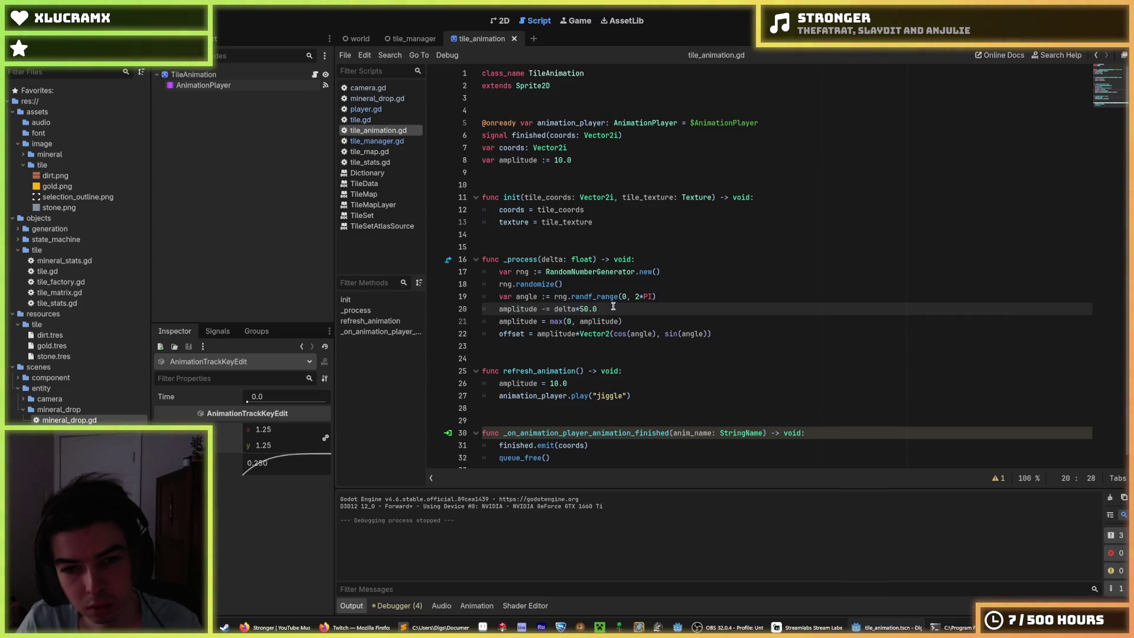
Merge the decay into max(0, amplitude - delta*50.0), delete the leftover -= line, and save.
{"action": "left_click_drag", "start_coordinate": [598, 309], "coordinate": [555, 309]}
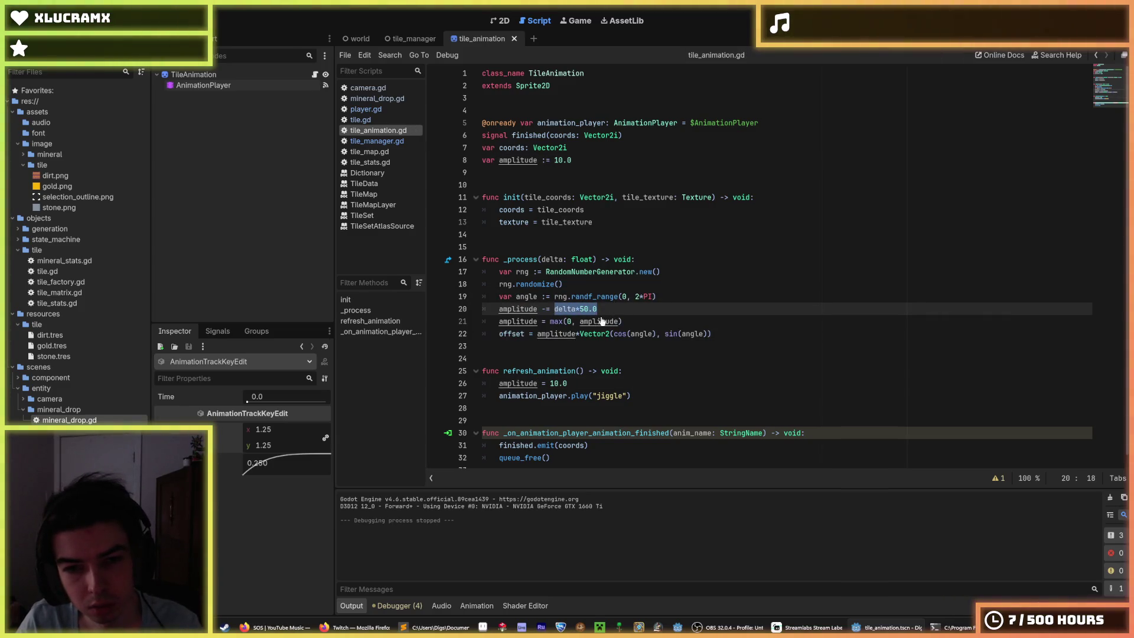
{"action": "key", "text": "ctrl+x"}
{"action": "left_click", "coordinate": [615, 321]}
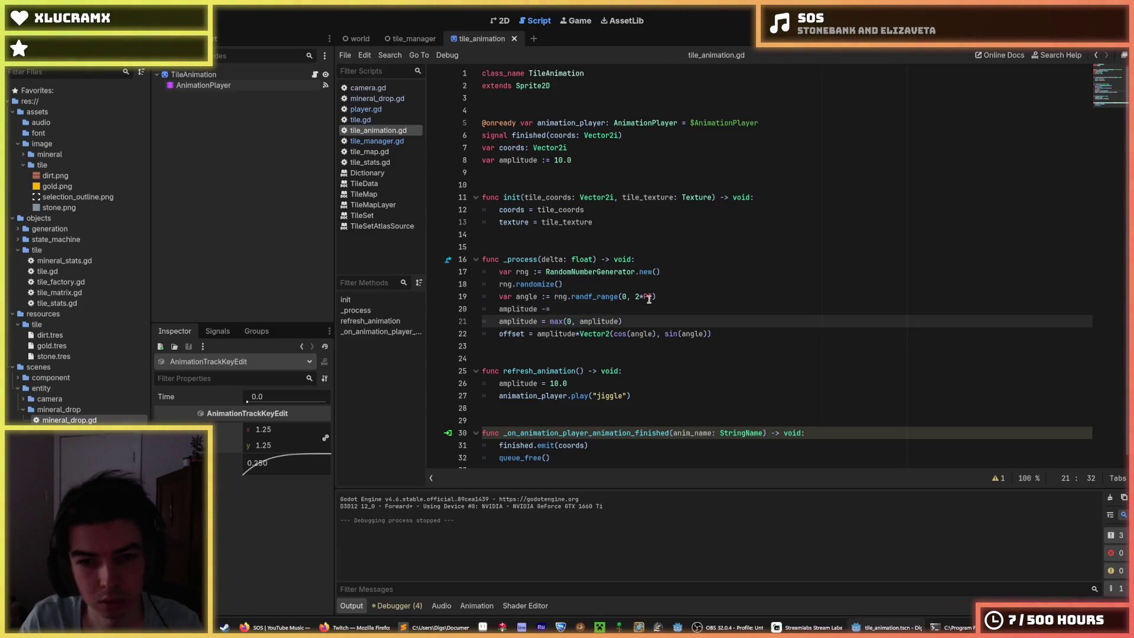
{"action": "key", "text": "Right"}
{"action": "type", "text": "-"}
{"action": "key", "text": "ctrl+v"}
{"action": "key", "text": "Up"}
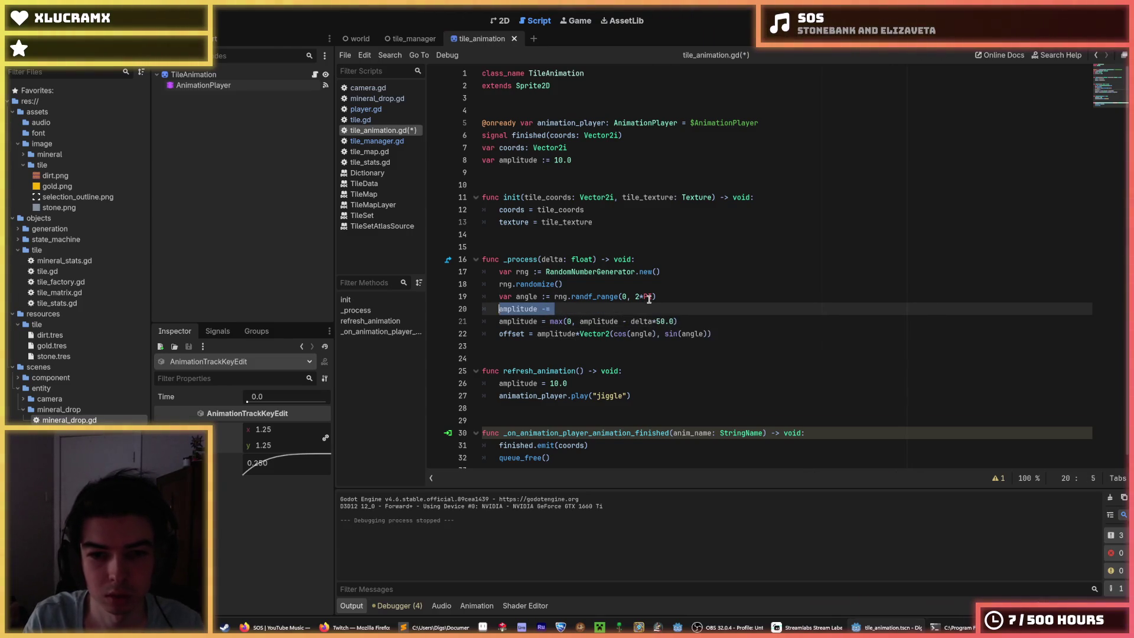
{"action": "key", "text": "shift+Home"}
{"action": "key", "text": "BackSpace"}
{"action": "key", "text": "BackSpace"}
{"action": "key", "text": "ctrl+s"}
{"action": "key", "text": "Down"}
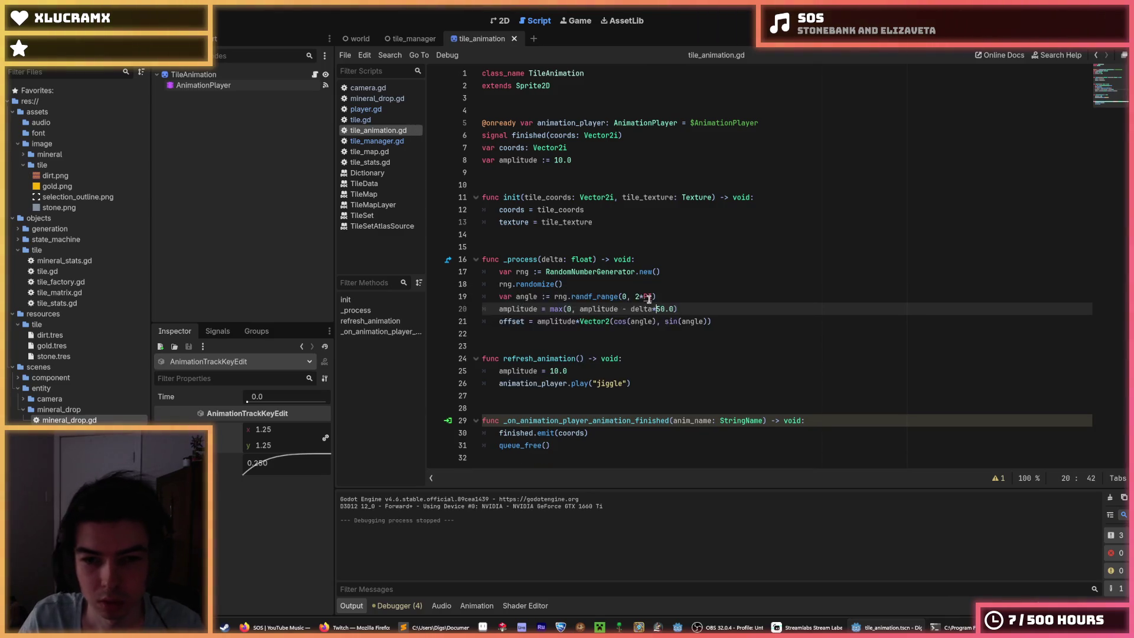
{"action": "key", "text": "ctrl+s"}
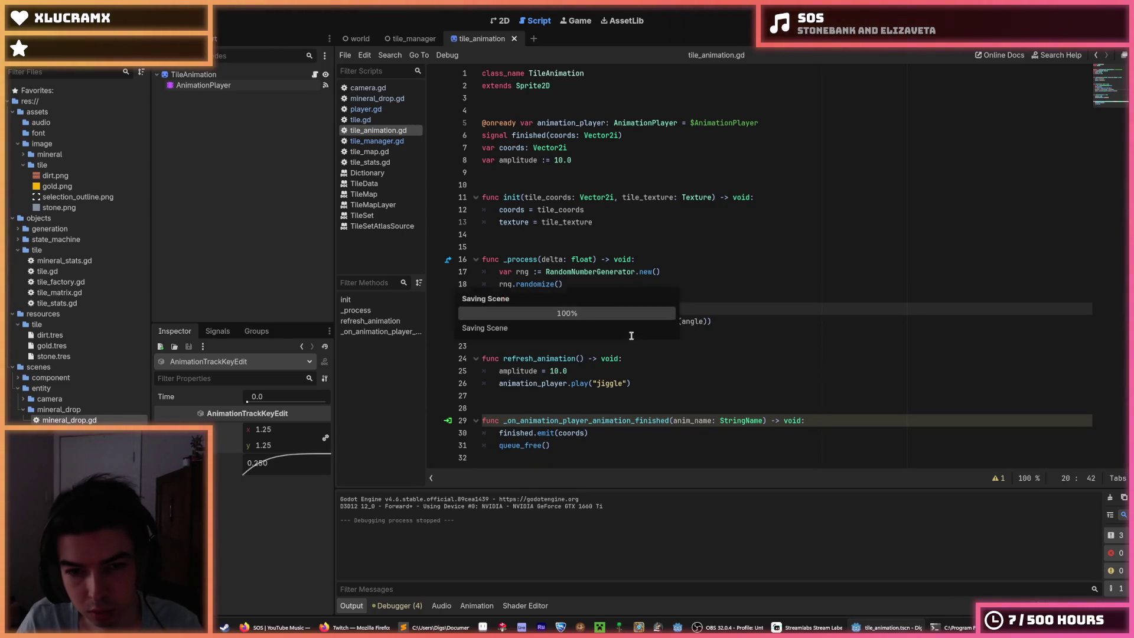
{"action": "left_click", "coordinate": [608, 368]}
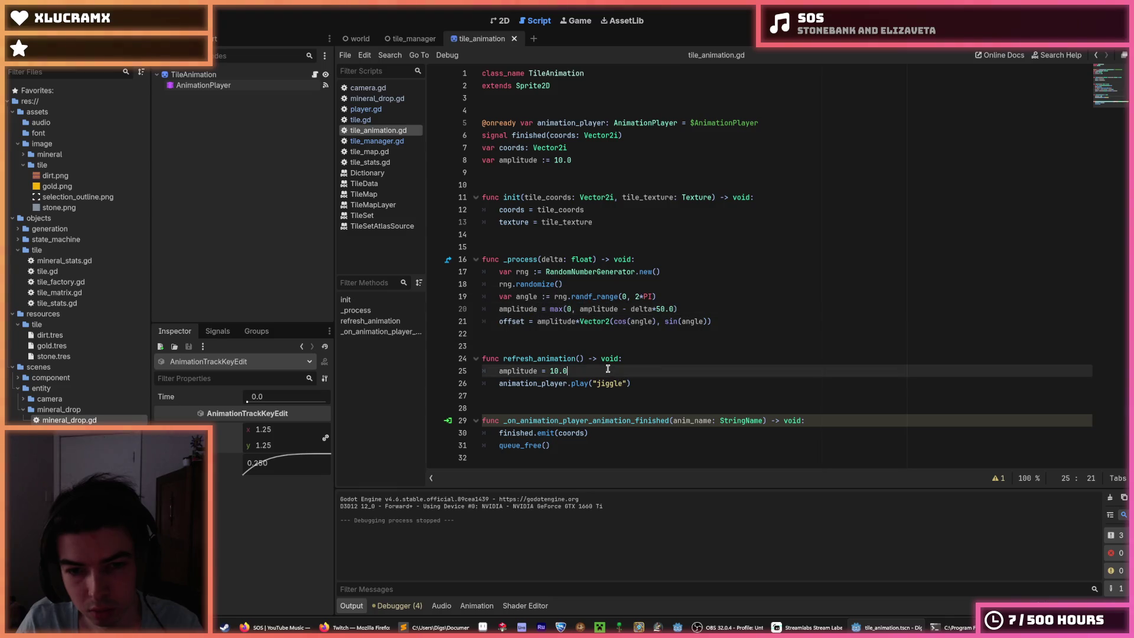
{"action": "left_click", "coordinate": [668, 356]}
{"action": "left_click", "coordinate": [539, 120]}
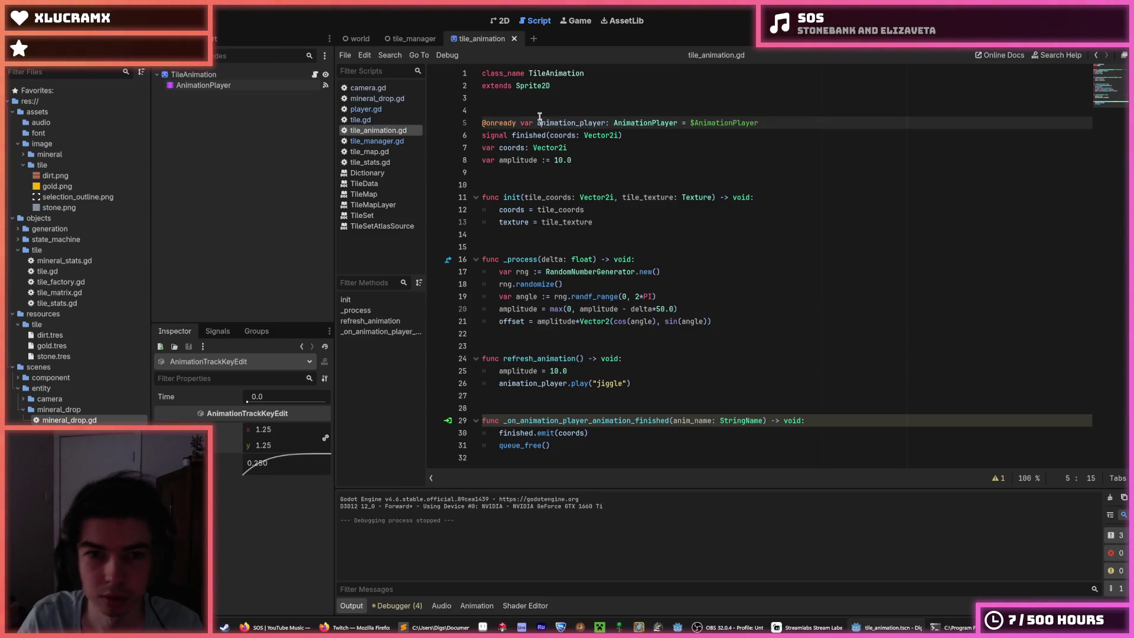
{"action": "key", "text": "Up"}
{"action": "key", "text": "Return"}
{"action": "type", "text": "@"}
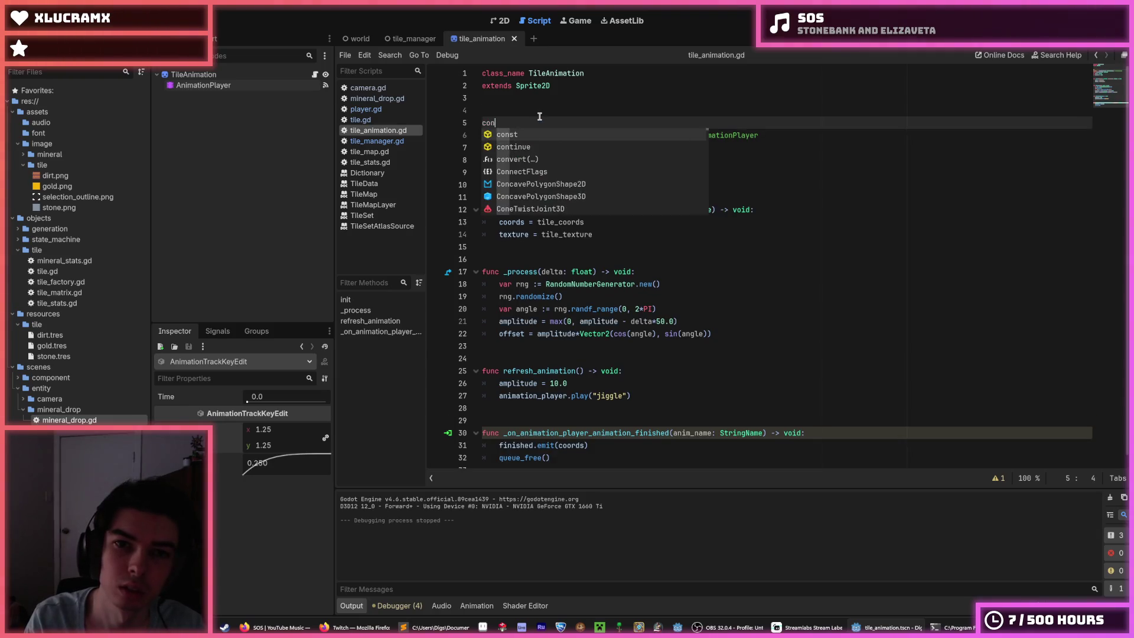
{"action": "key", "text": "BackSpace"}
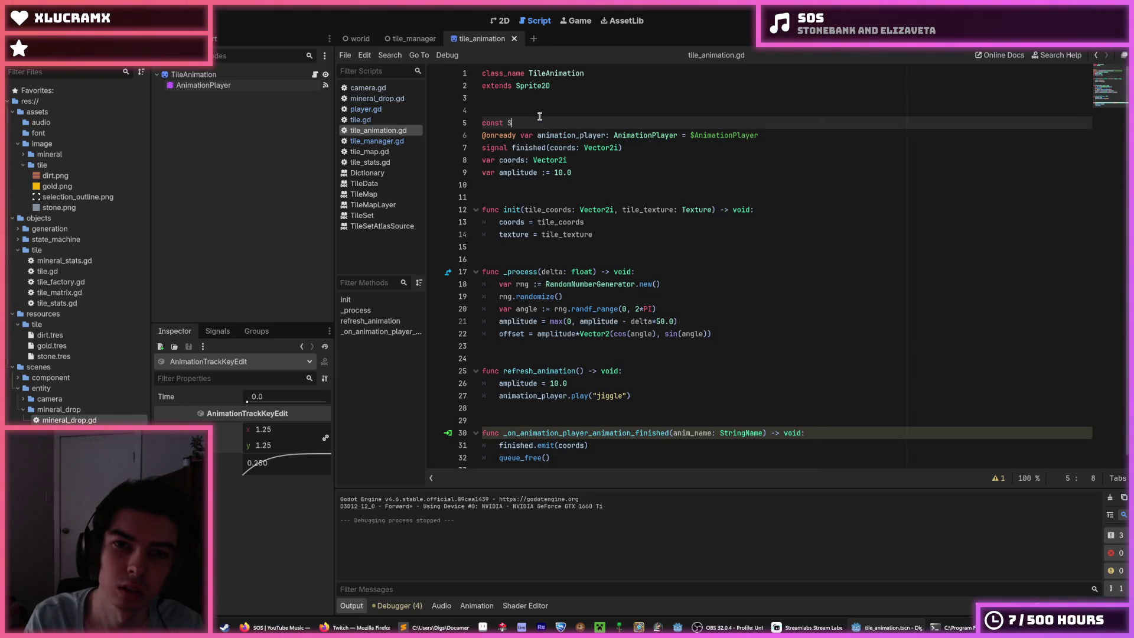
{"action": "type", "text": "TARTING_AMPLIT"}
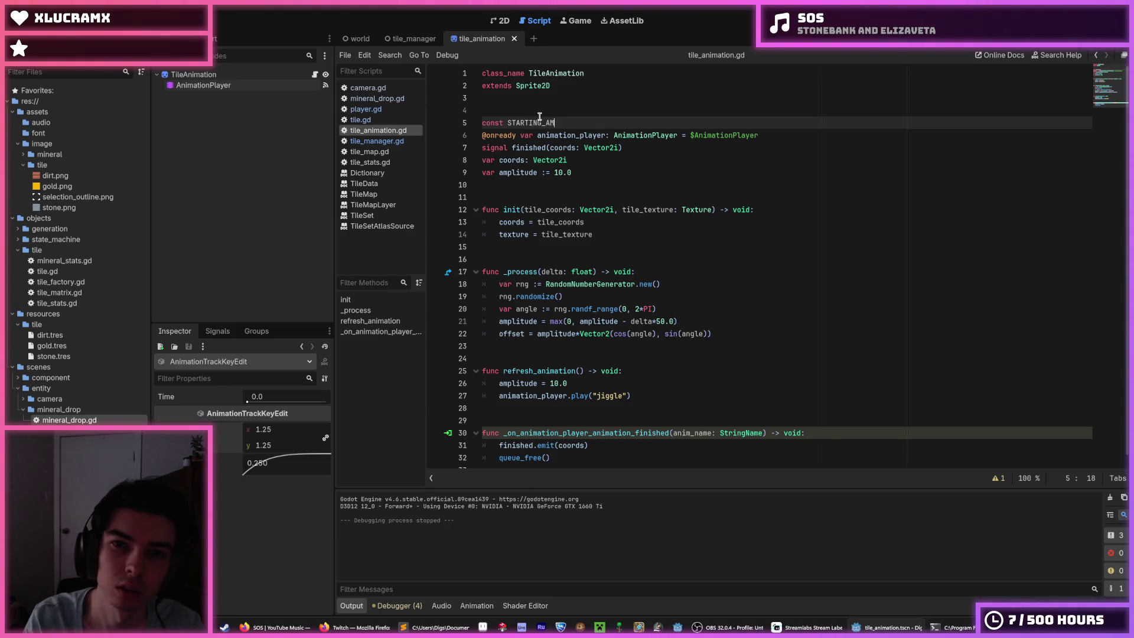
{"action": "type", "text": "UDE"}
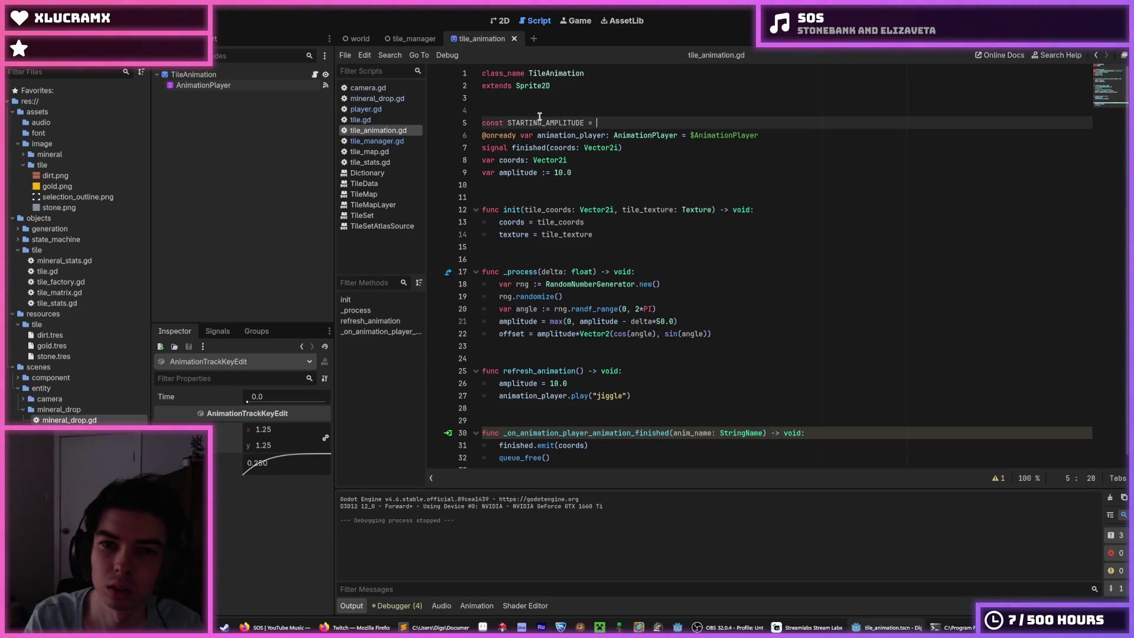
{"action": "type", "text": " = 1."}
{"action": "key", "text": "BackSpace"}
{"action": "type", "text": "0.0"}
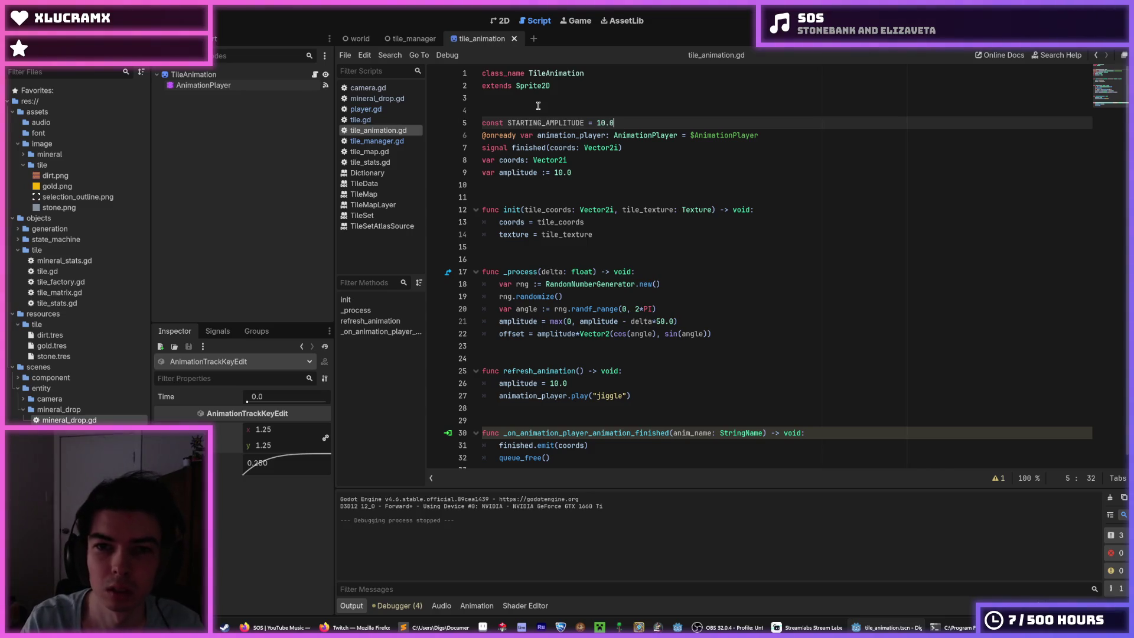
Replace the 10.0 literals on lines 9 and 26 with STARTING_AMPLITUDE.
{"action": "double_click", "coordinate": [543, 123]}
{"action": "left_click_drag", "start_coordinate": [579, 172], "coordinate": [555, 172]}
{"action": "key", "text": "ctrl+v"}
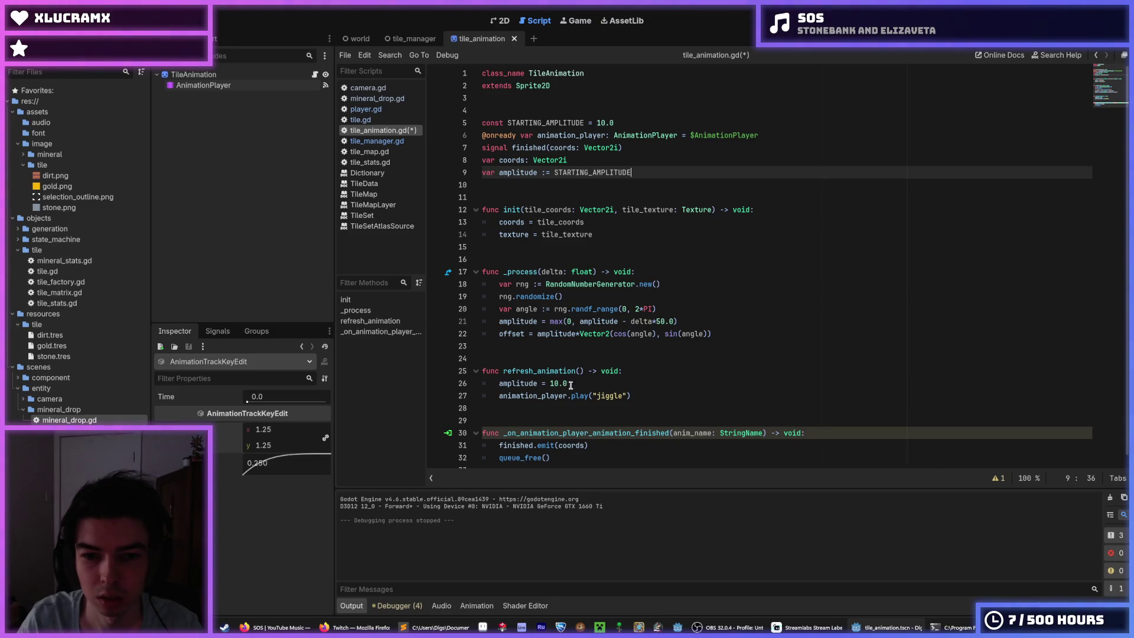
{"action": "double_click", "coordinate": [567, 384]}
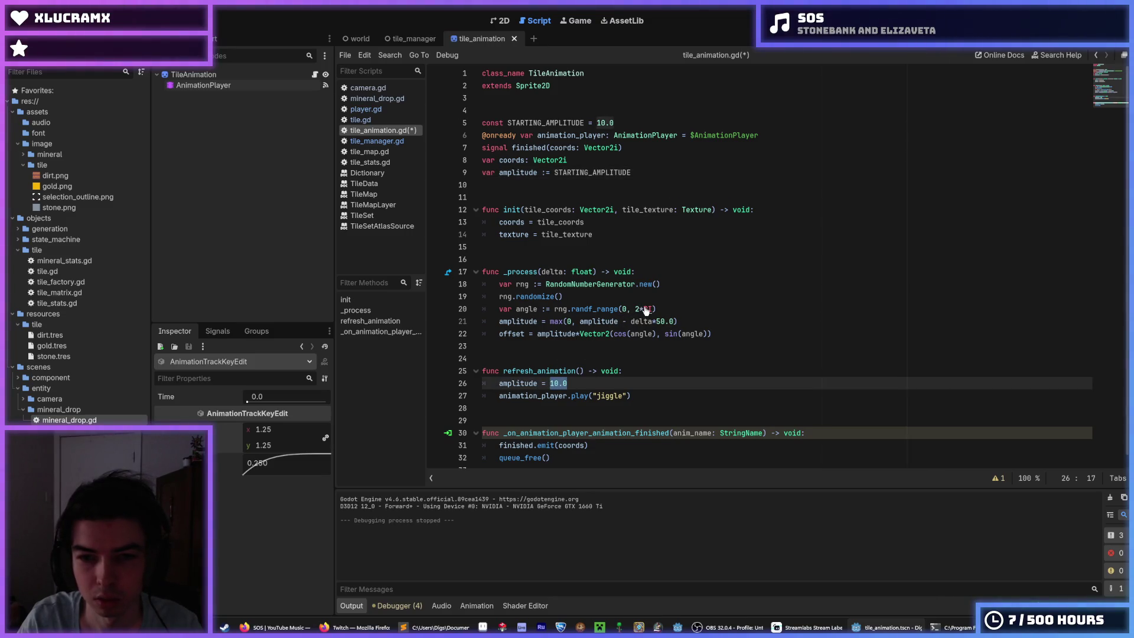
{"action": "key", "text": "ctrl+v"}
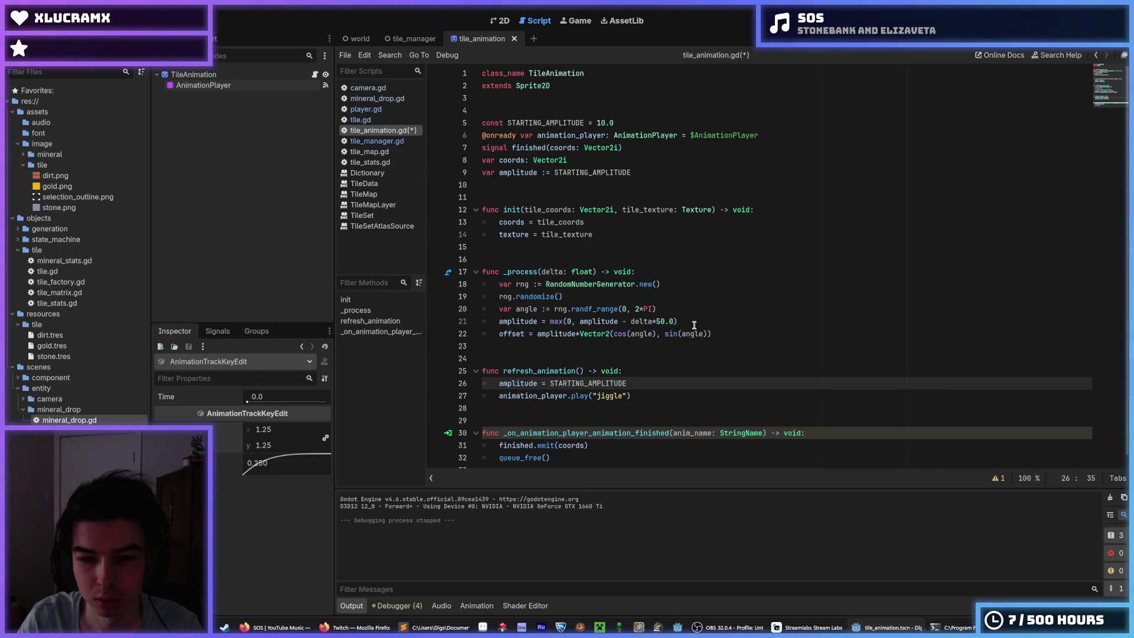
Duplicate the STARTING_AMPLITUDE line and begin renaming the copy as a decay-rate constant.
{"action": "left_click", "coordinate": [634, 121]}
{"action": "key", "text": "ctrl+shift+d"}
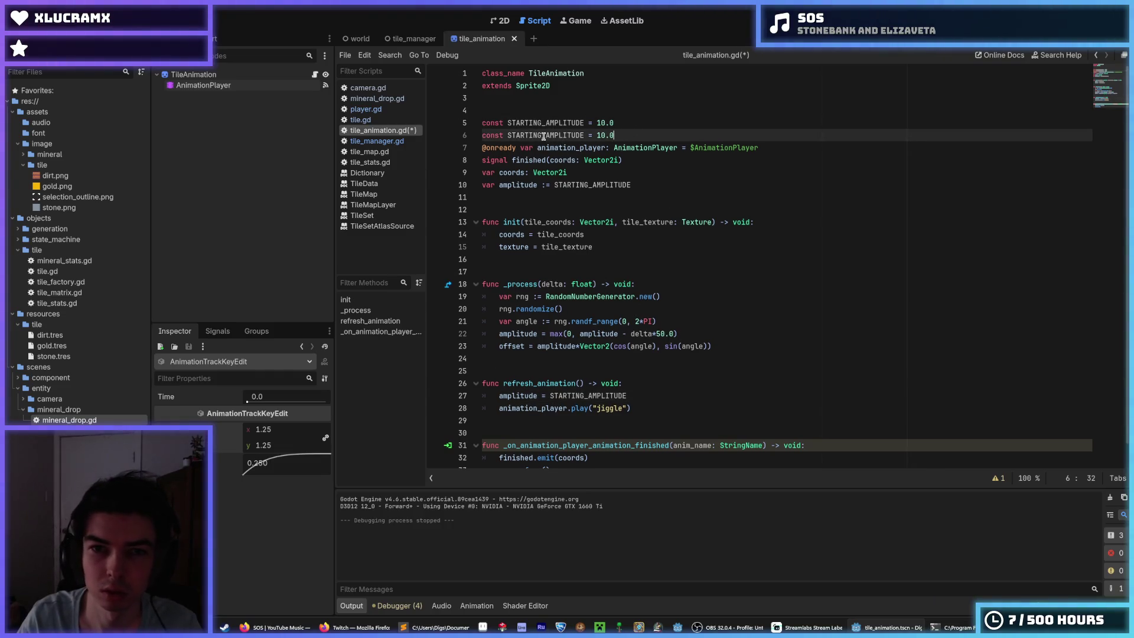
{"action": "left_click_drag", "start_coordinate": [550, 135], "coordinate": [508, 135]}
{"action": "type", "text": "A"}
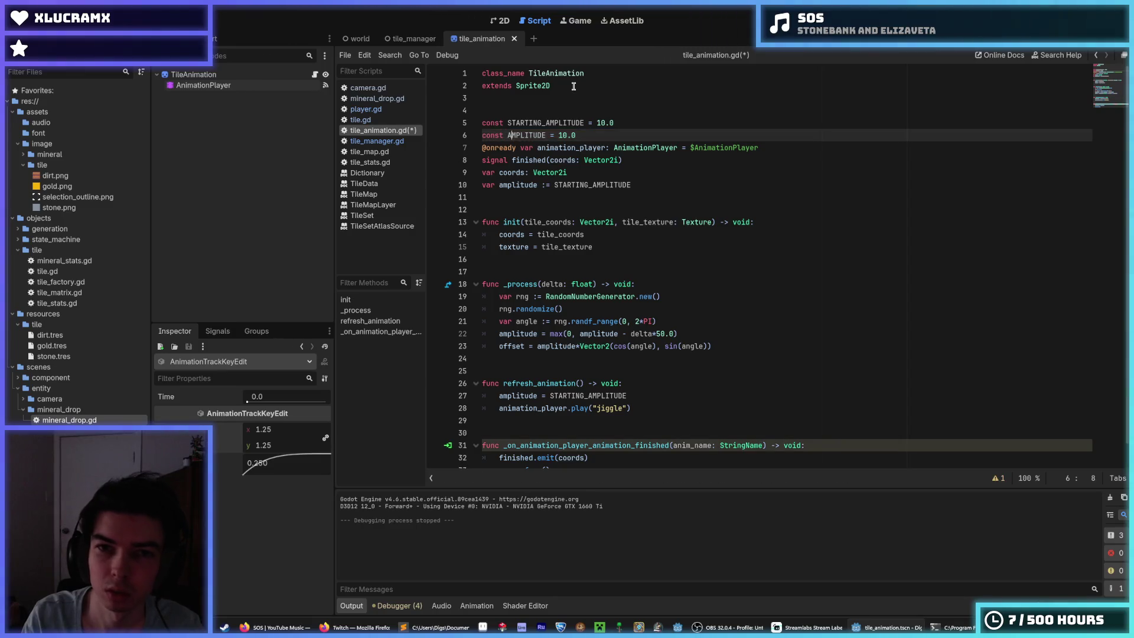
{"action": "type", "text": "_"}
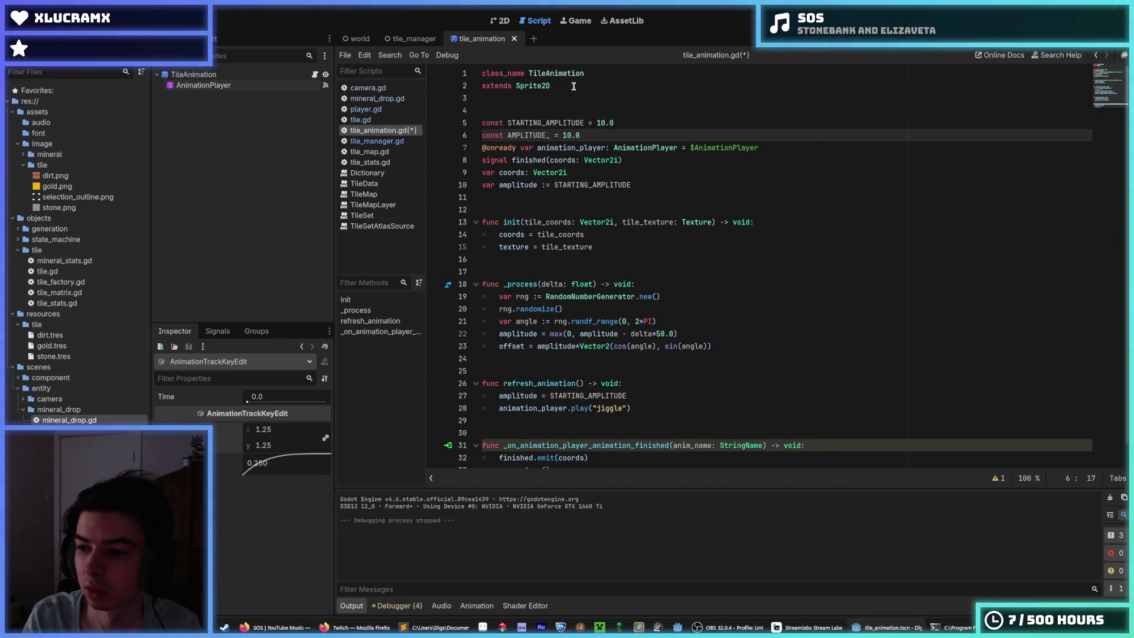
{"action": "type", "text": "RATE"}
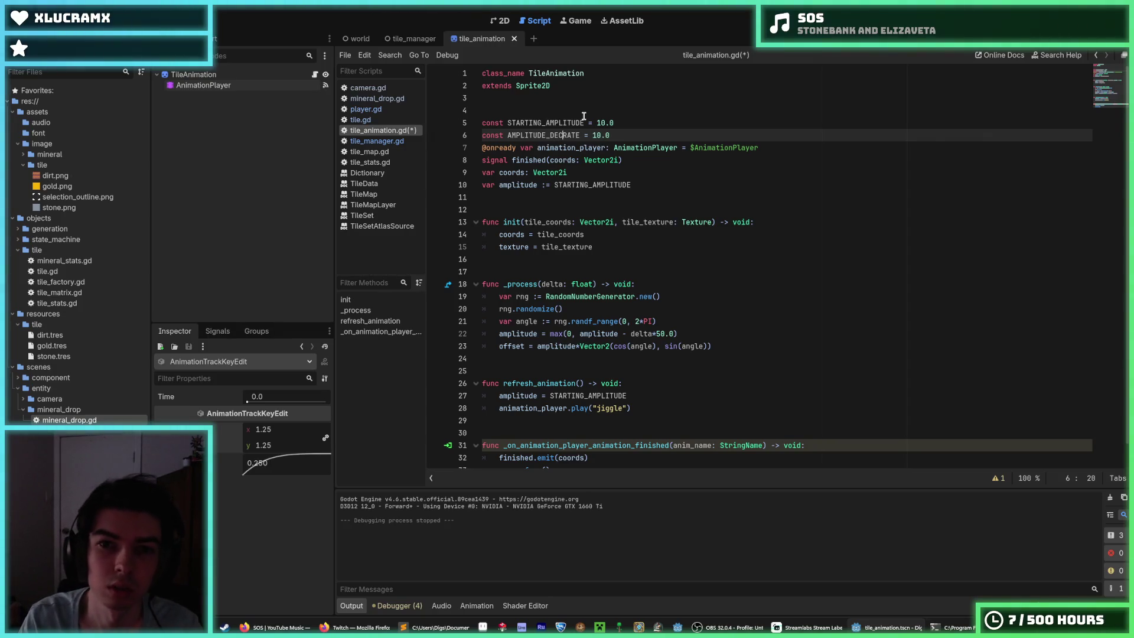
{"action": "type", "text": "DECAY_"}
{"action": "double_click", "coordinate": [553, 135]}
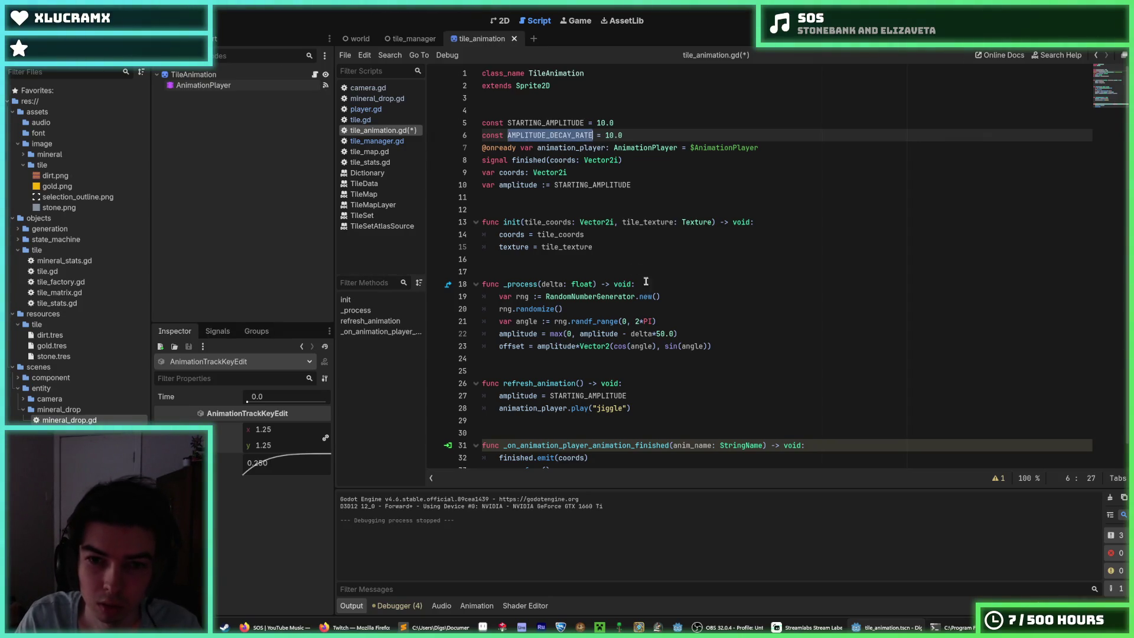
Check how speed constants are named in mineral_drop.gd, then return to tile_animation.gd.
{"action": "left_click", "coordinate": [378, 98]}
{"action": "scroll", "coordinate": [650, 236], "scroll_direction": "up", "scroll_amount": 6}
{"action": "left_click", "coordinate": [666, 234]}
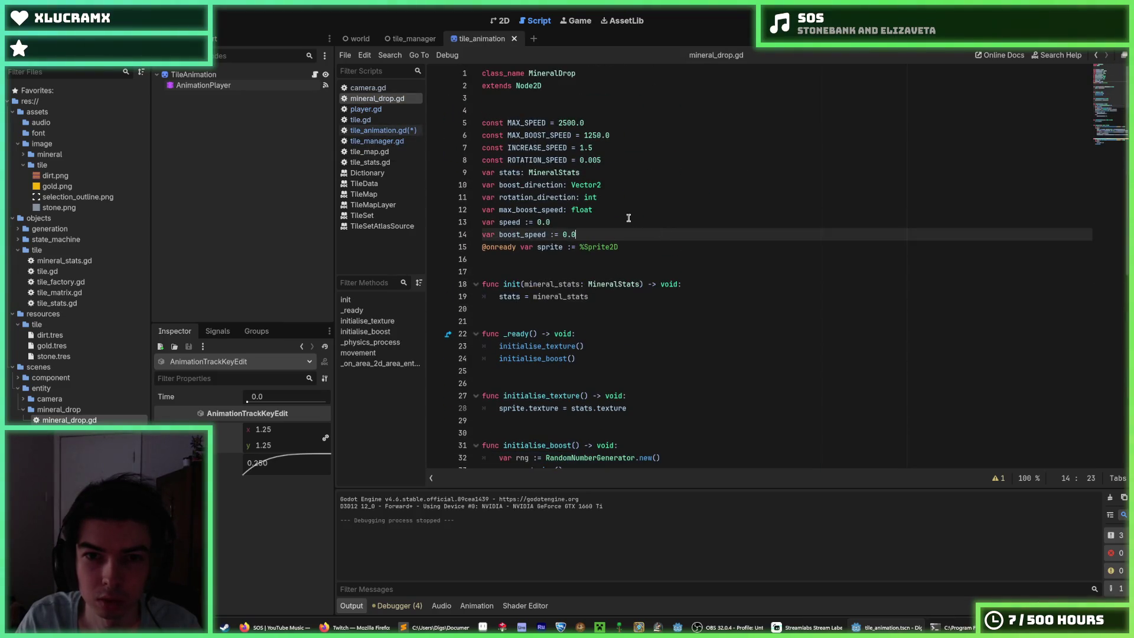
{"action": "left_click", "coordinate": [600, 197]}
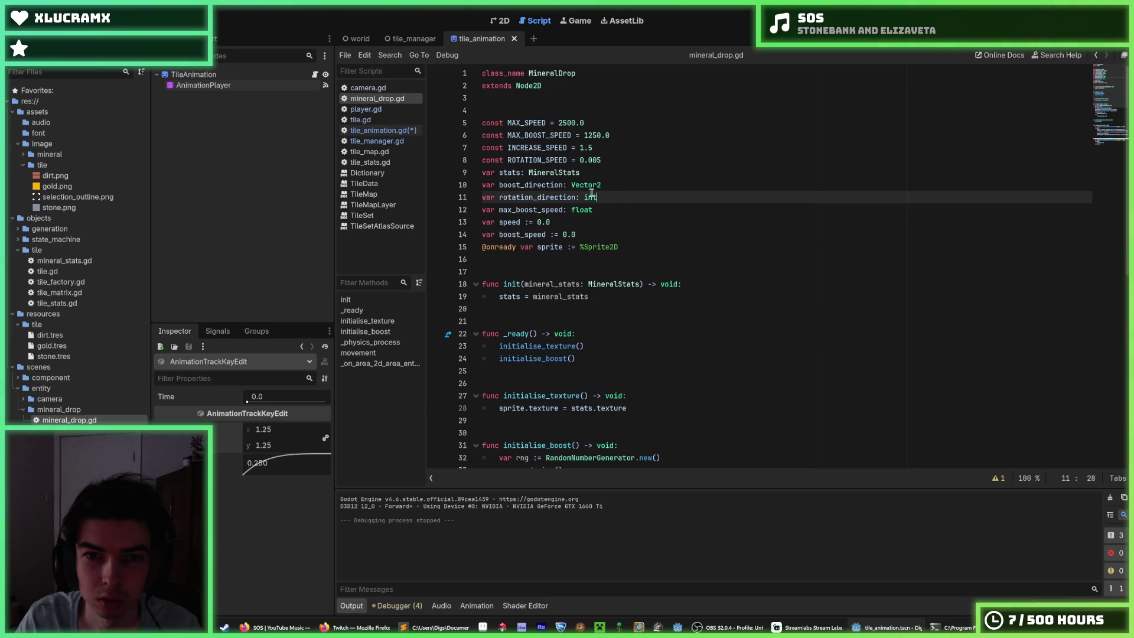
{"action": "left_click", "coordinate": [376, 132]}
Rename the new constant to AMPLITUDE_DECREASE_SPEED = 50.0.
{"action": "left_click", "coordinate": [575, 133]}
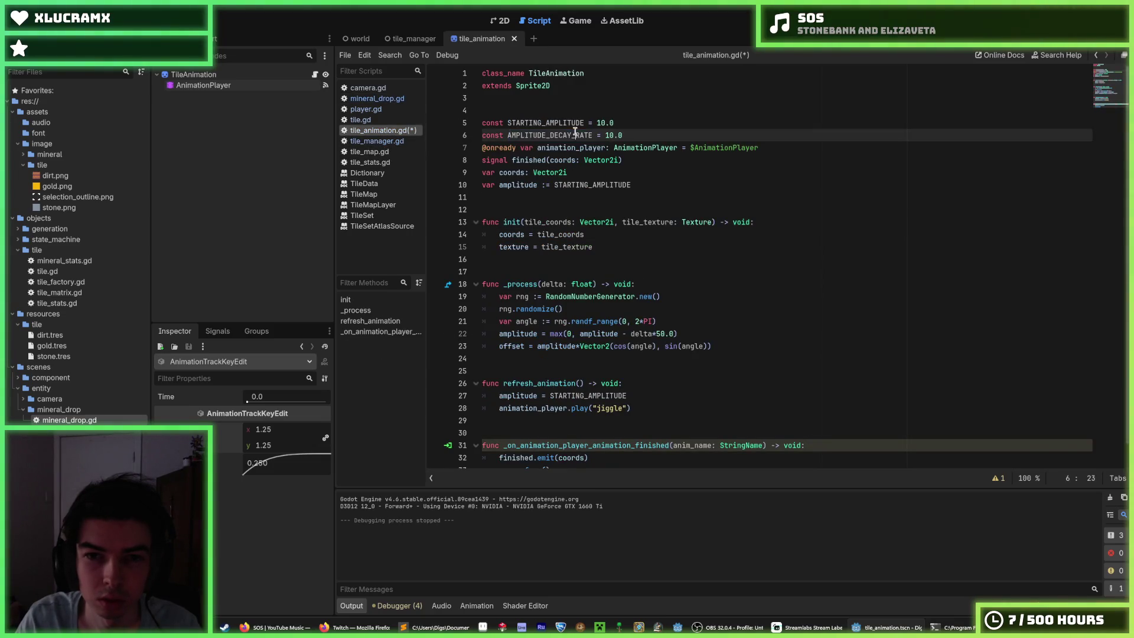
{"action": "left_click_drag", "start_coordinate": [571, 134], "coordinate": [555, 135]}
{"action": "type", "text": "ECREASE"}
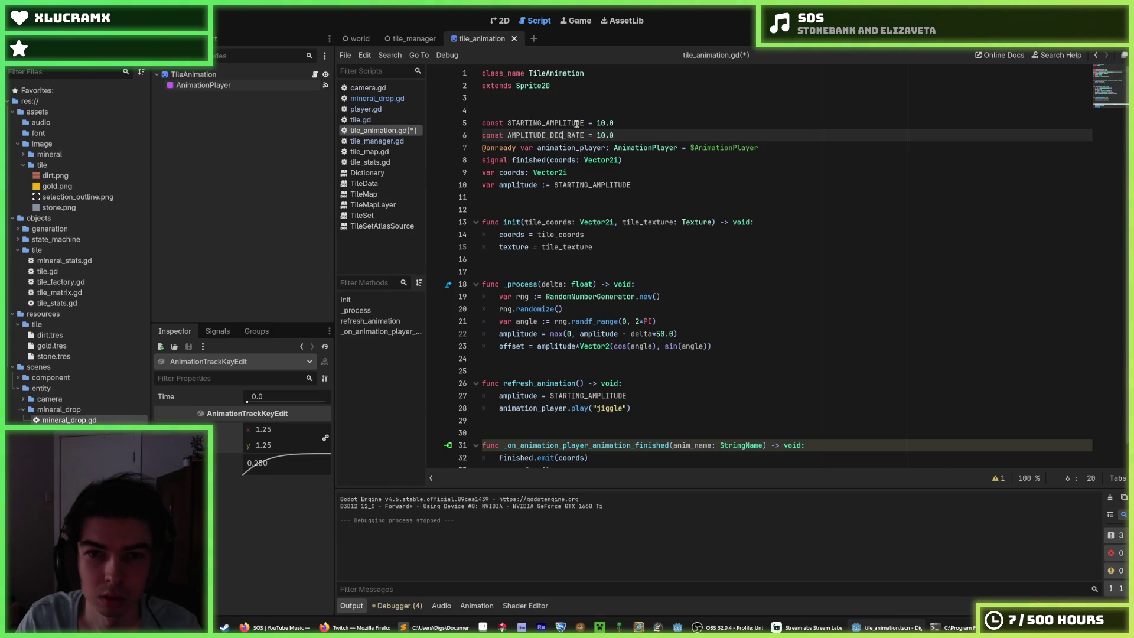
{"action": "left_click_drag", "start_coordinate": [607, 135], "coordinate": [589, 135]}
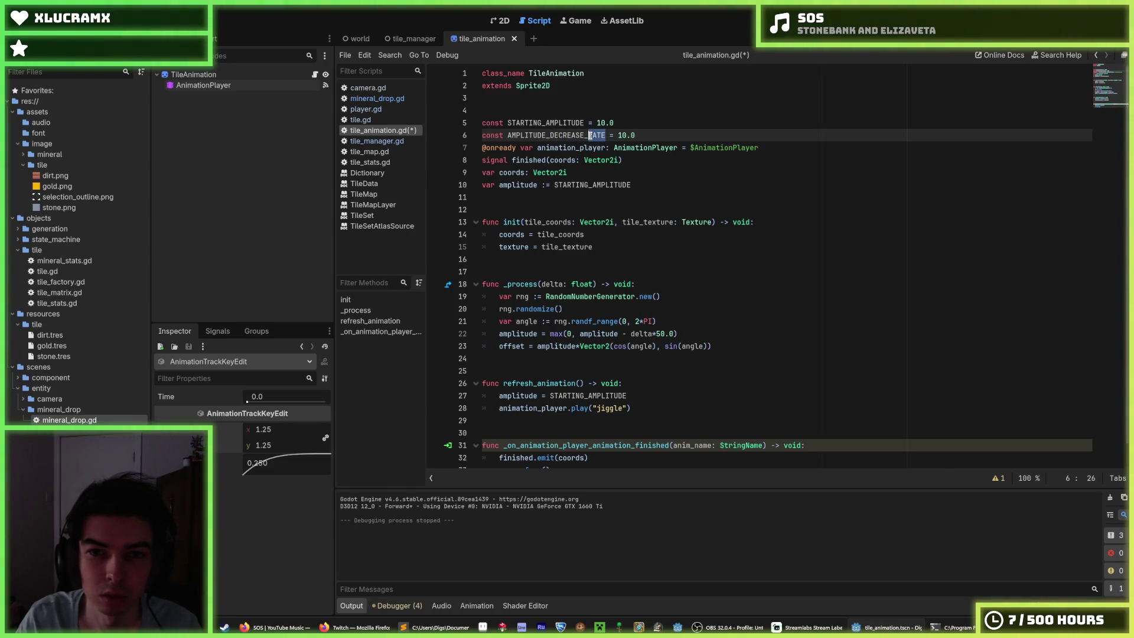
{"action": "type", "text": "SPEED"}
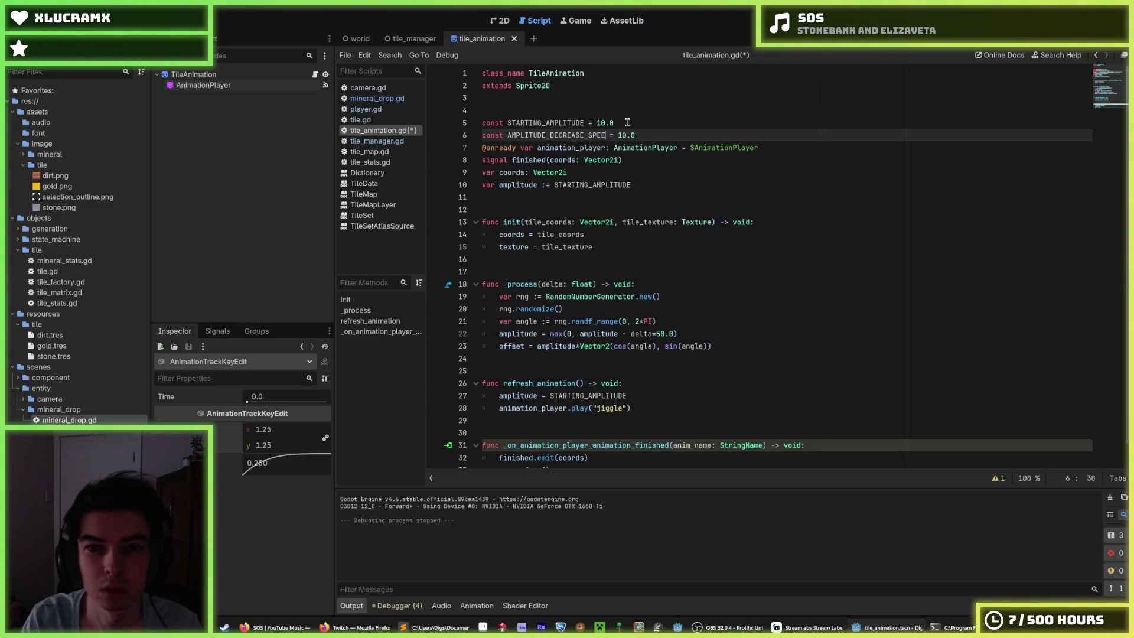
{"action": "double_click", "coordinate": [573, 135]}
{"action": "key", "text": "ctrl+c"}
Replace the 50.0 in the decay formula with AMPLITUDE_DECREASE_SPEED and save.
{"action": "scroll", "coordinate": [606, 369], "scroll_direction": "down", "scroll_amount": 1}
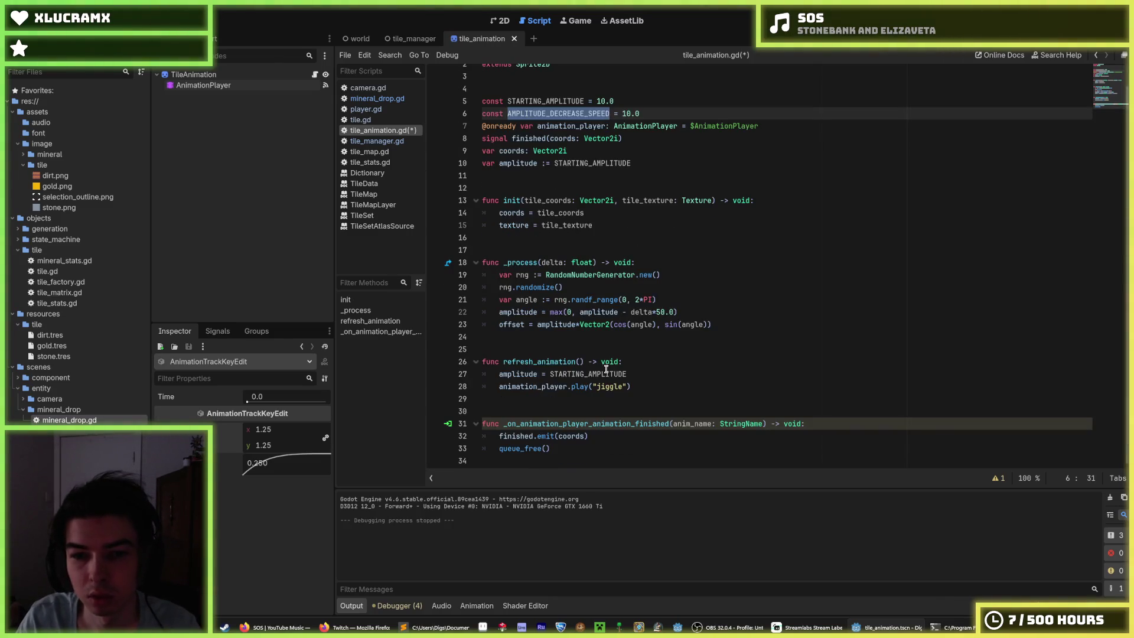
{"action": "left_click", "coordinate": [672, 311]}
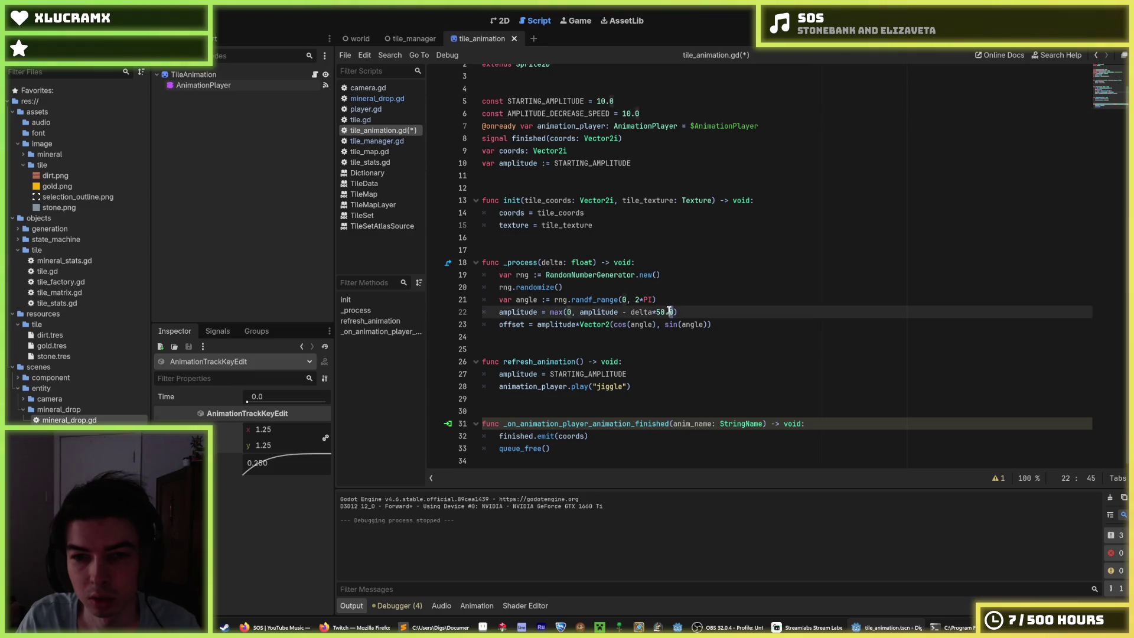
{"action": "left_click", "coordinate": [624, 112]}
{"action": "double_click", "coordinate": [672, 311]}
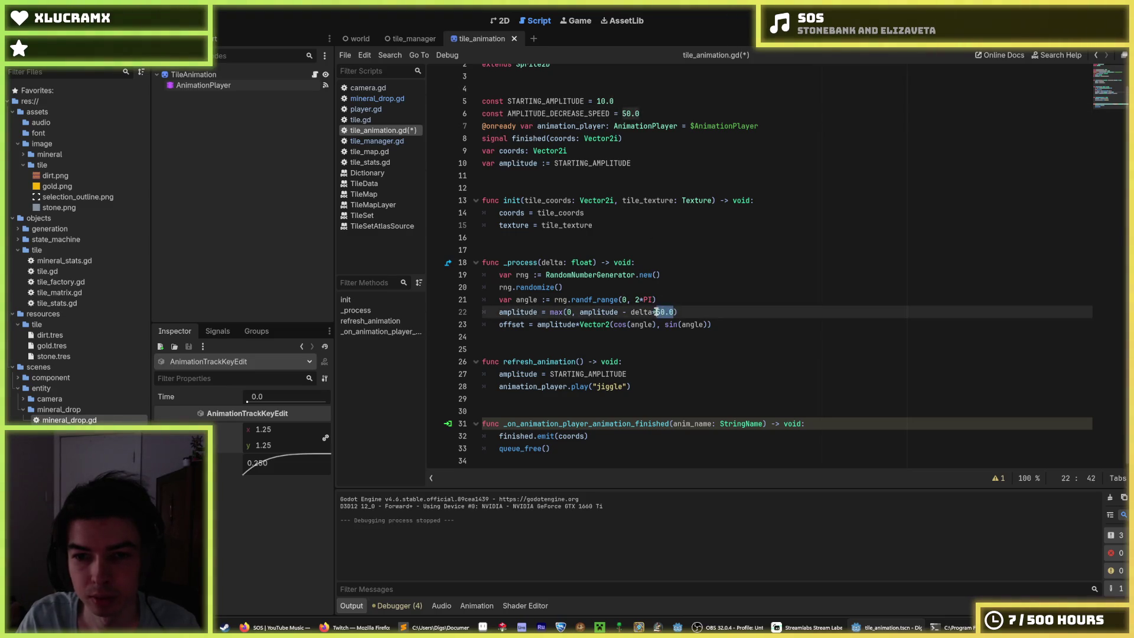
{"action": "key", "text": "ctrl+v"}
{"action": "key", "text": "ctrl+s"}
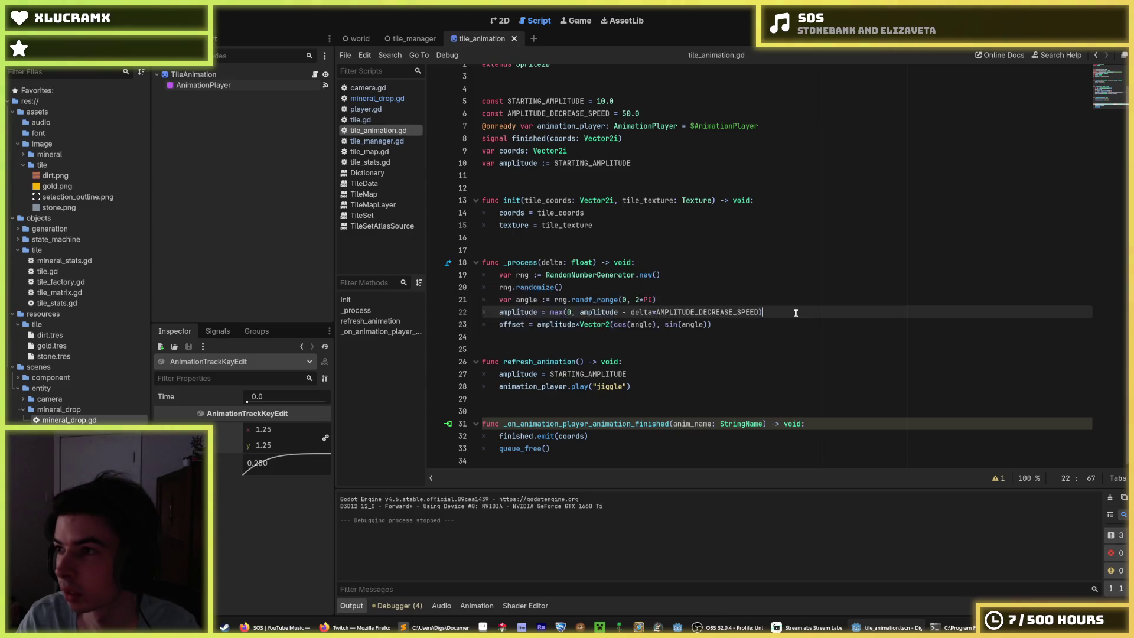
Review the refresh_animation function and reset line, briefly checking the music player and Twitch windows.
{"action": "left_click", "coordinate": [659, 367]}
{"action": "left_click", "coordinate": [650, 373]}
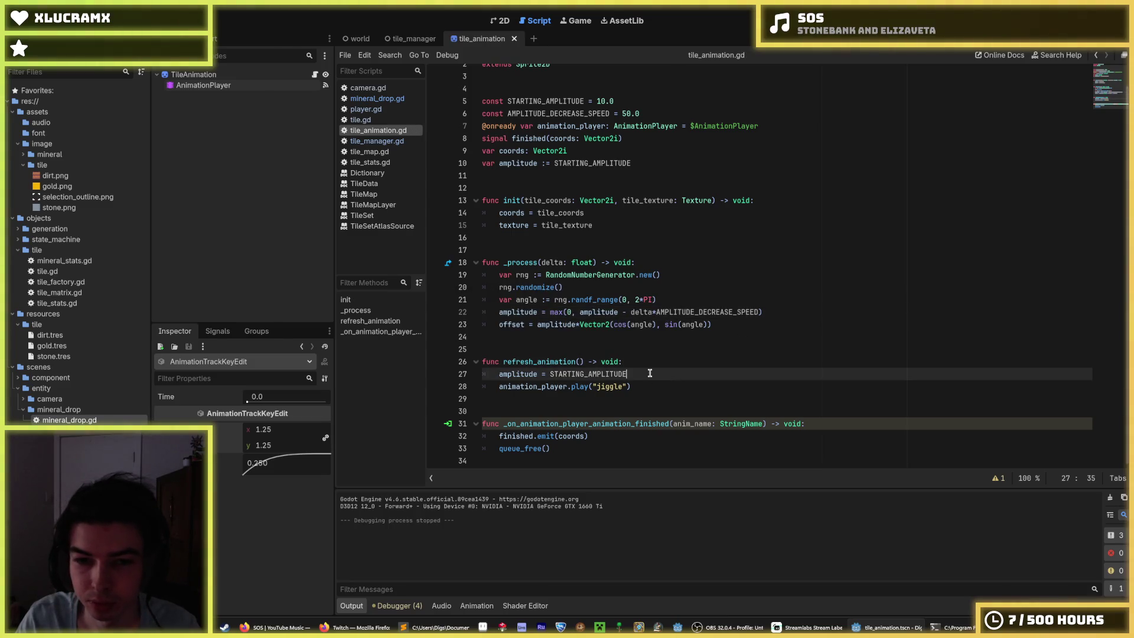
{"action": "left_click", "coordinate": [639, 361]}
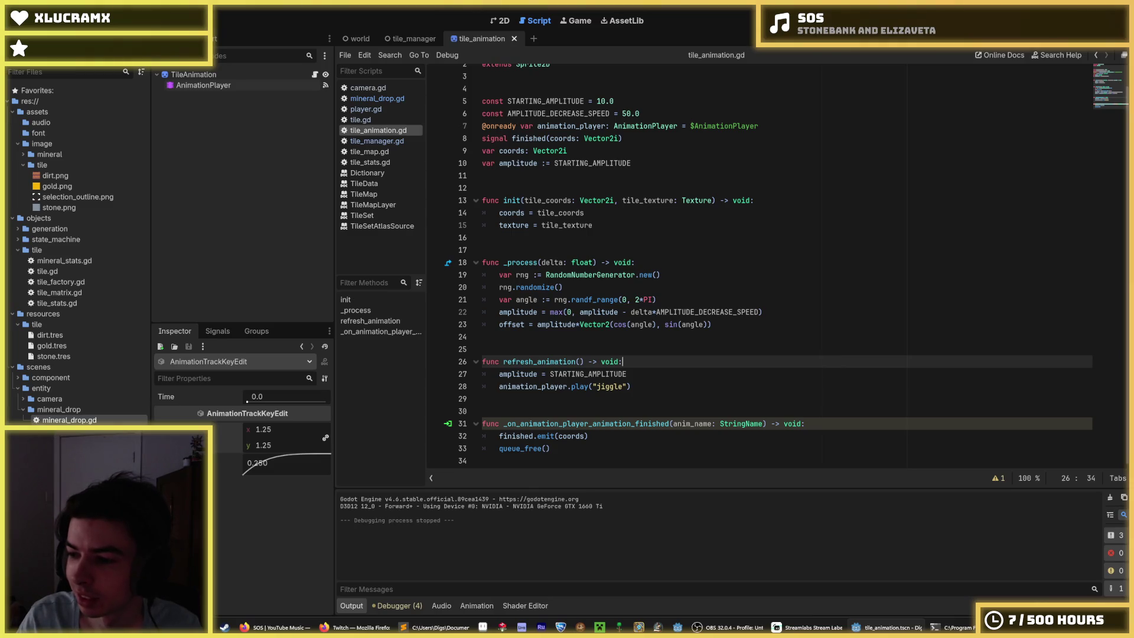
{"action": "key", "text": "alt+Tab"}
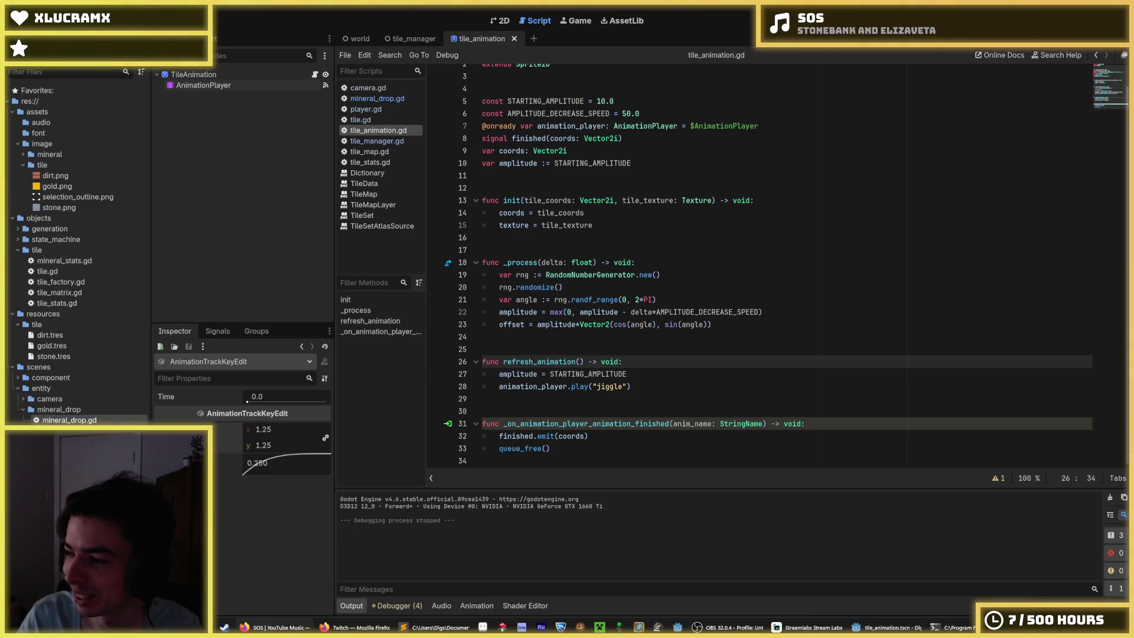
{"action": "key", "text": "alt+Tab"}
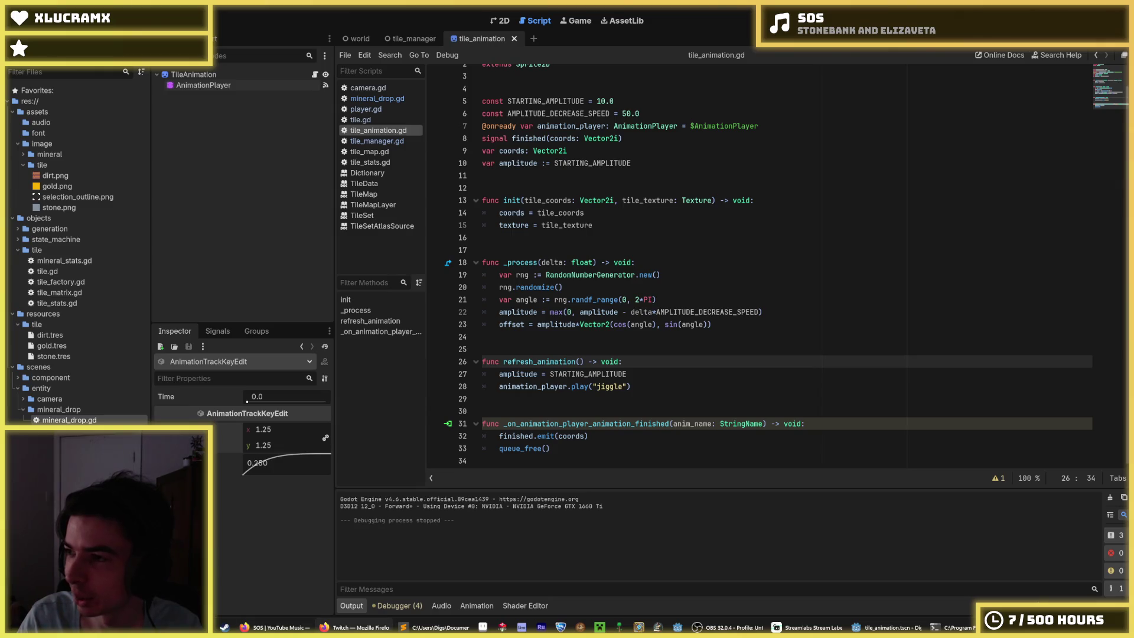
{"action": "key", "text": "alt+Tab"}
Save the script and run the game to test the tile shake.
{"action": "left_click", "coordinate": [730, 324]}
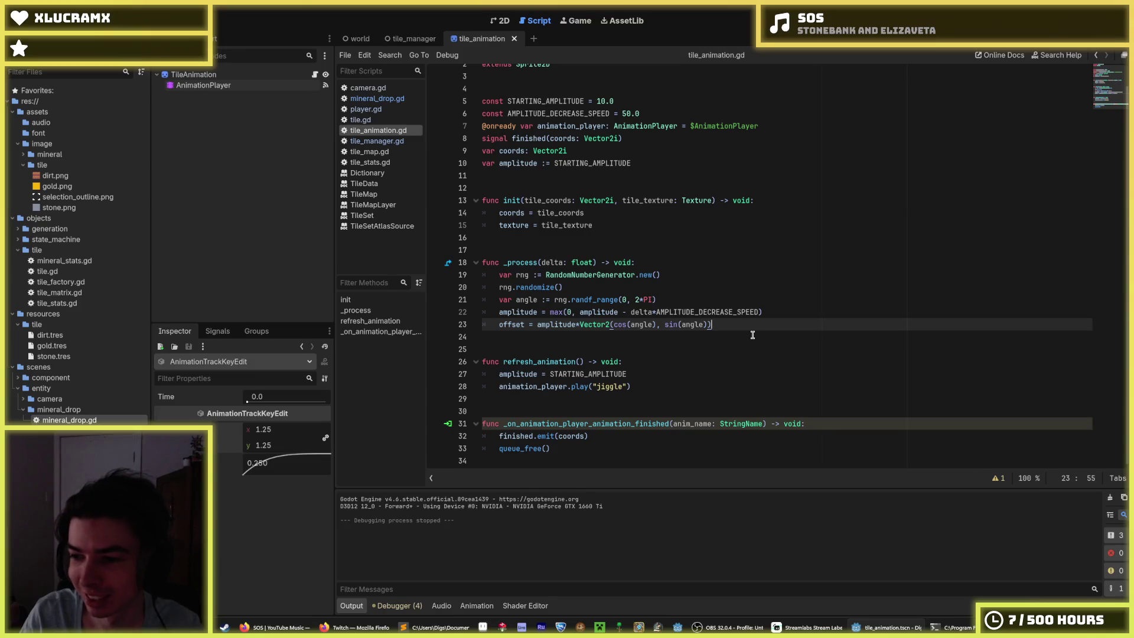
{"action": "left_click", "coordinate": [808, 310]}
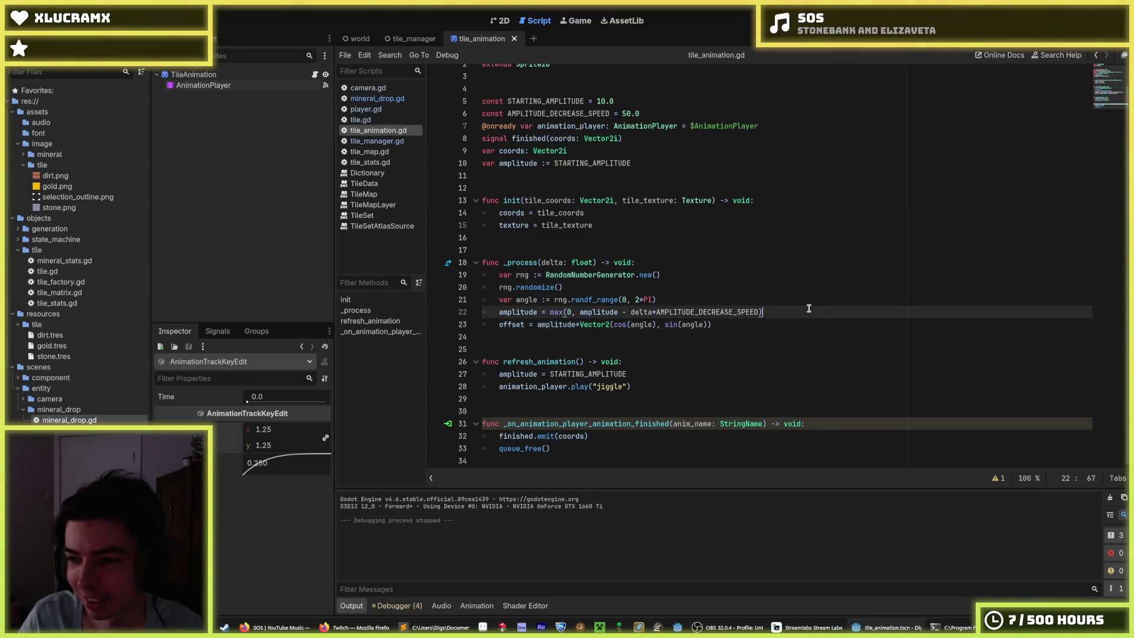
{"action": "key", "text": "Up"}
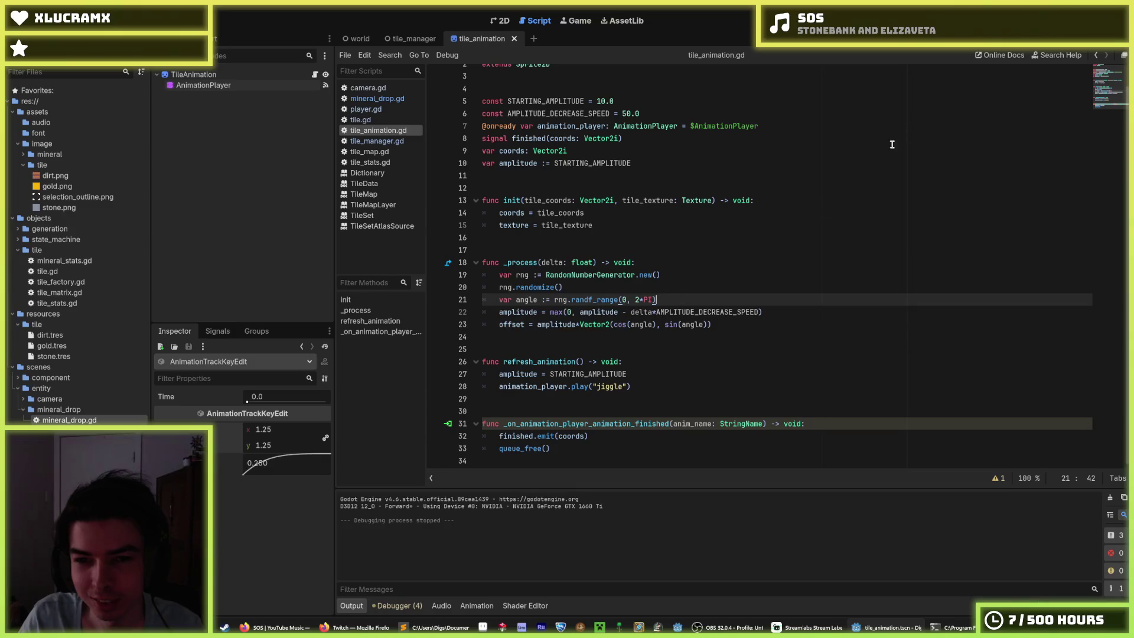
{"action": "key", "text": "F5"}
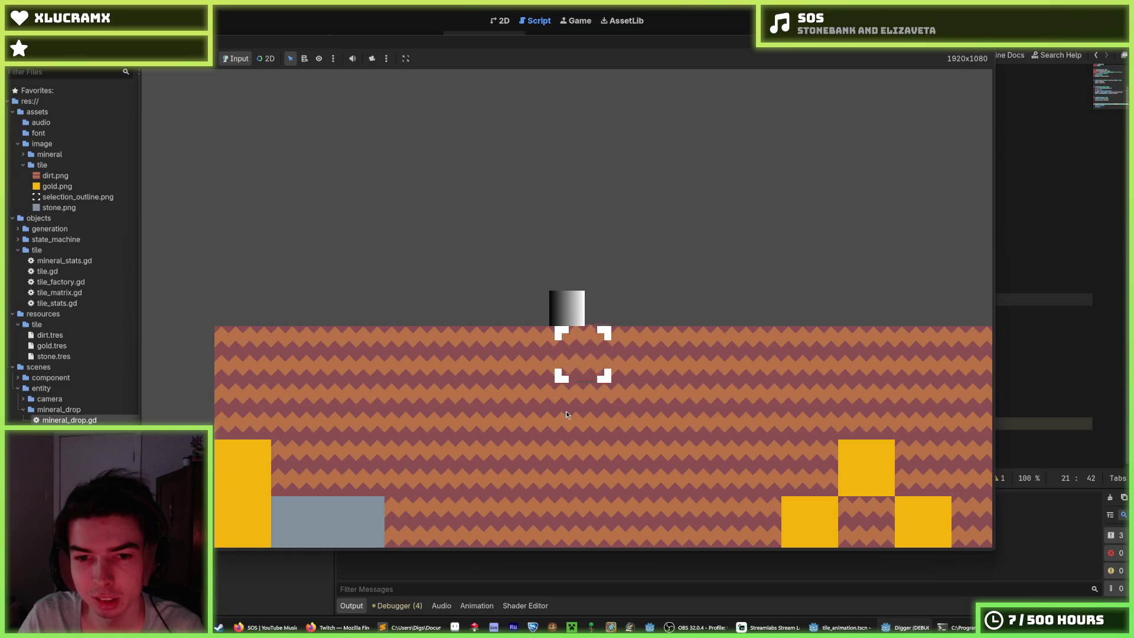
Dig down through the dirt tiles below and around the player.
{"action": "left_click", "coordinate": [566, 410]}
{"action": "left_click", "coordinate": [615, 298]}
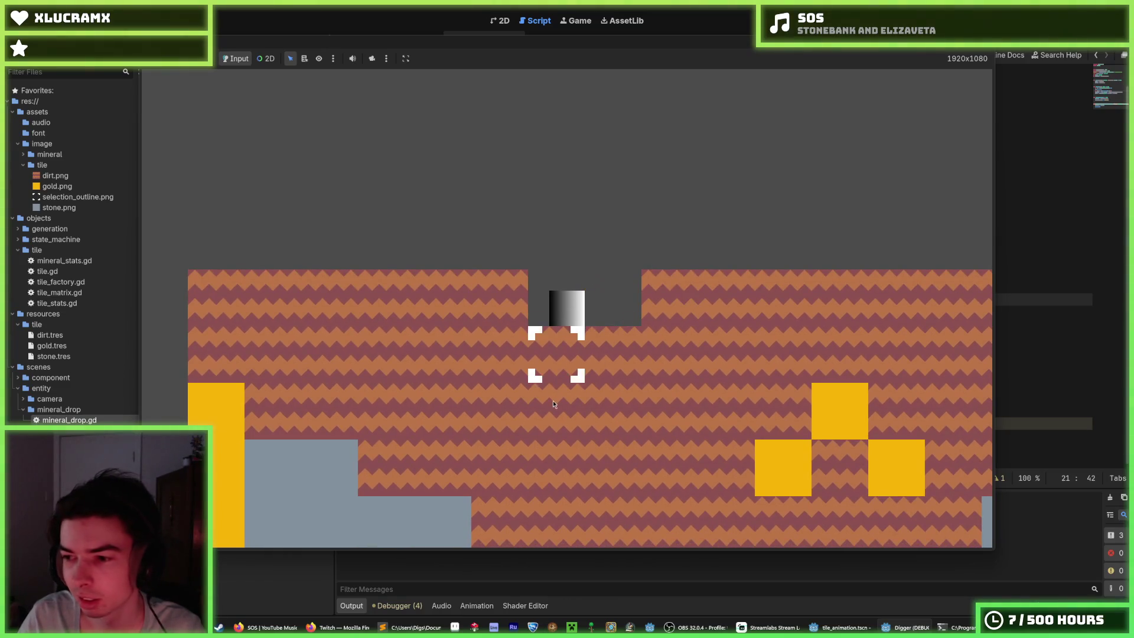
{"action": "left_click", "coordinate": [558, 360]}
{"action": "left_click", "coordinate": [570, 419]}
{"action": "left_click", "coordinate": [578, 408]}
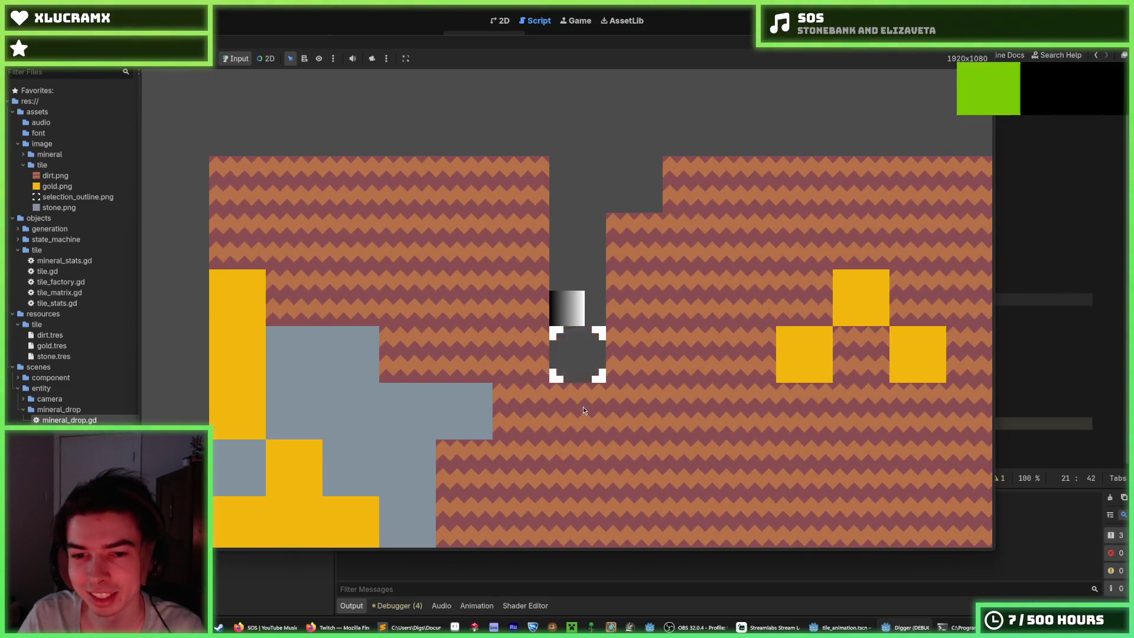
{"action": "left_click", "coordinate": [673, 319]}
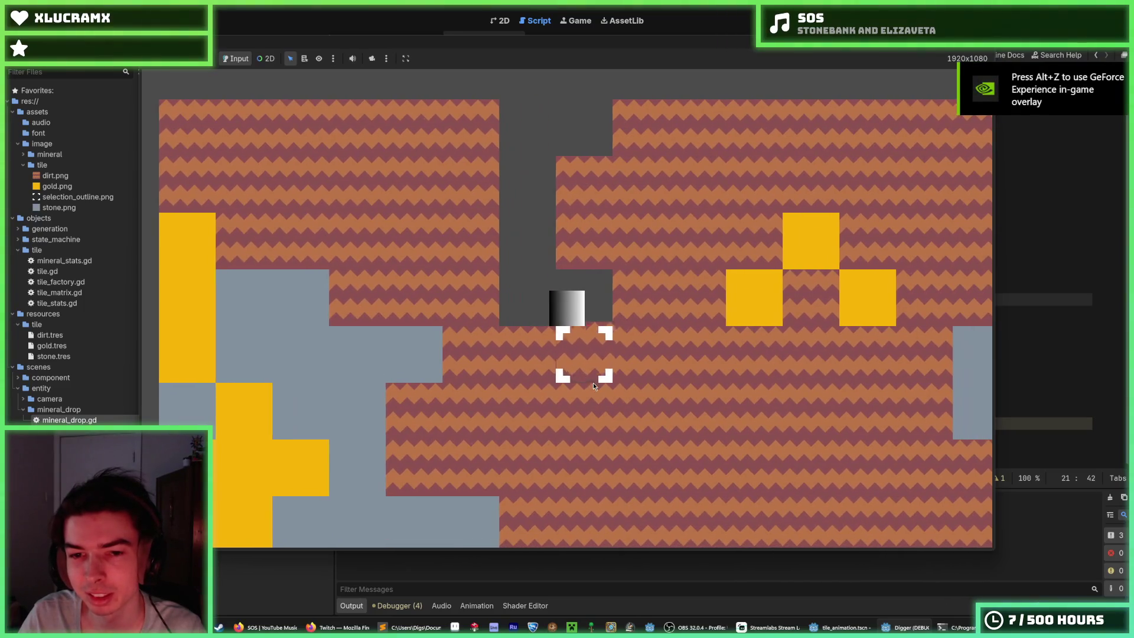
{"action": "left_click", "coordinate": [563, 392]}
{"action": "left_click", "coordinate": [562, 392]}
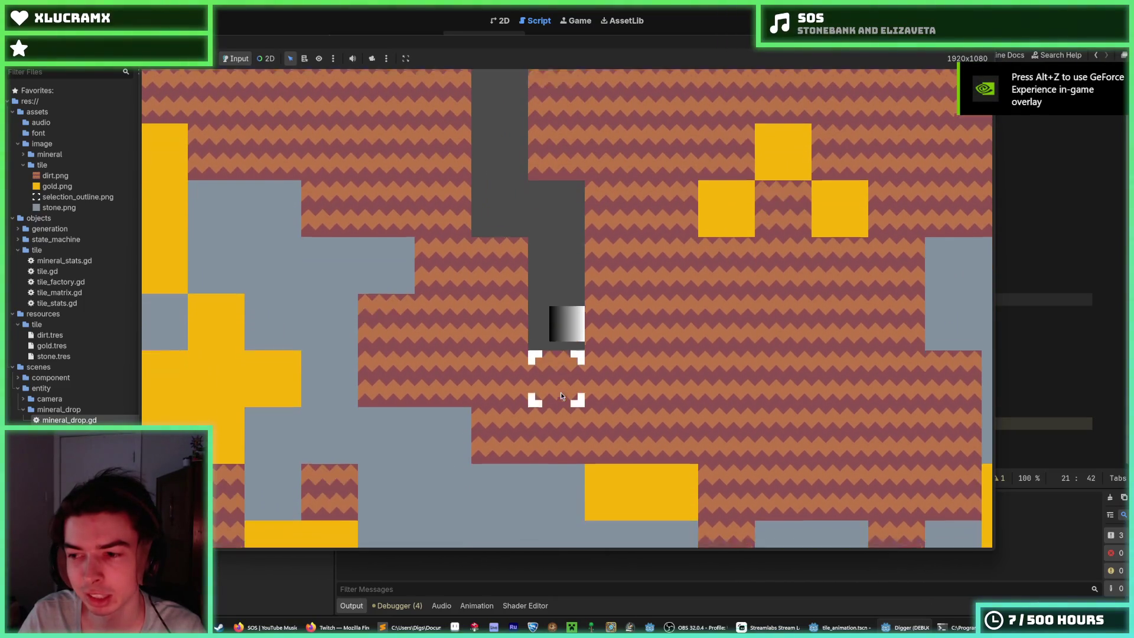
{"action": "left_click", "coordinate": [562, 392]}
{"action": "left_click", "coordinate": [561, 392]}
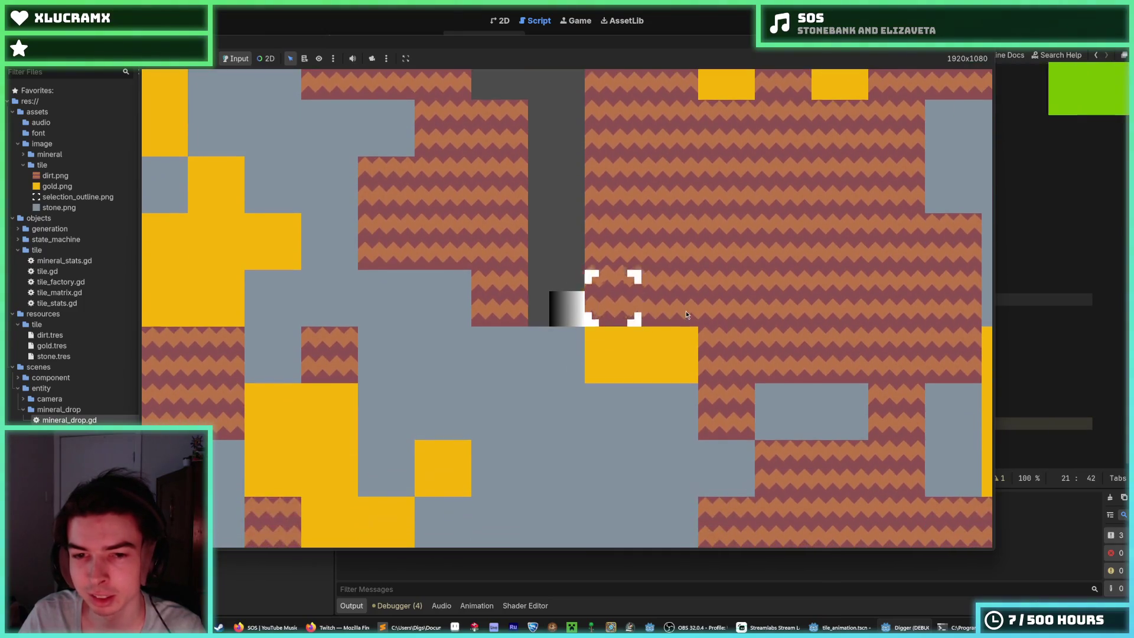
Tunnel rightward through a row of dirt tiles and a stone tile.
{"action": "left_click", "coordinate": [687, 303]}
{"action": "left_click", "coordinate": [696, 301]}
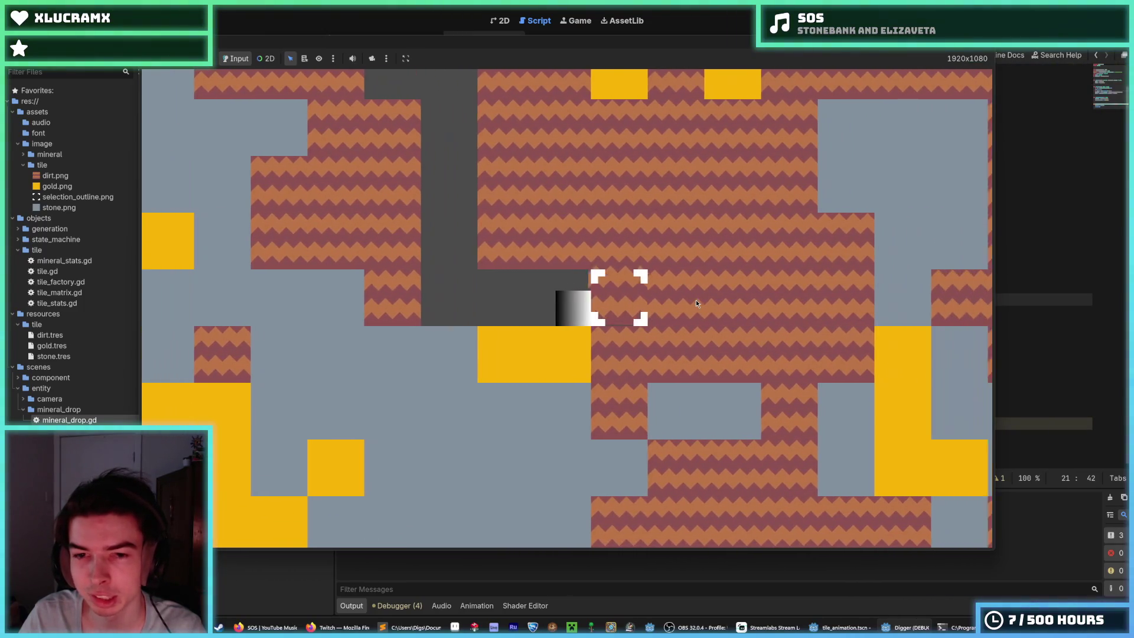
{"action": "left_click", "coordinate": [694, 301]}
{"action": "left_click", "coordinate": [693, 302]}
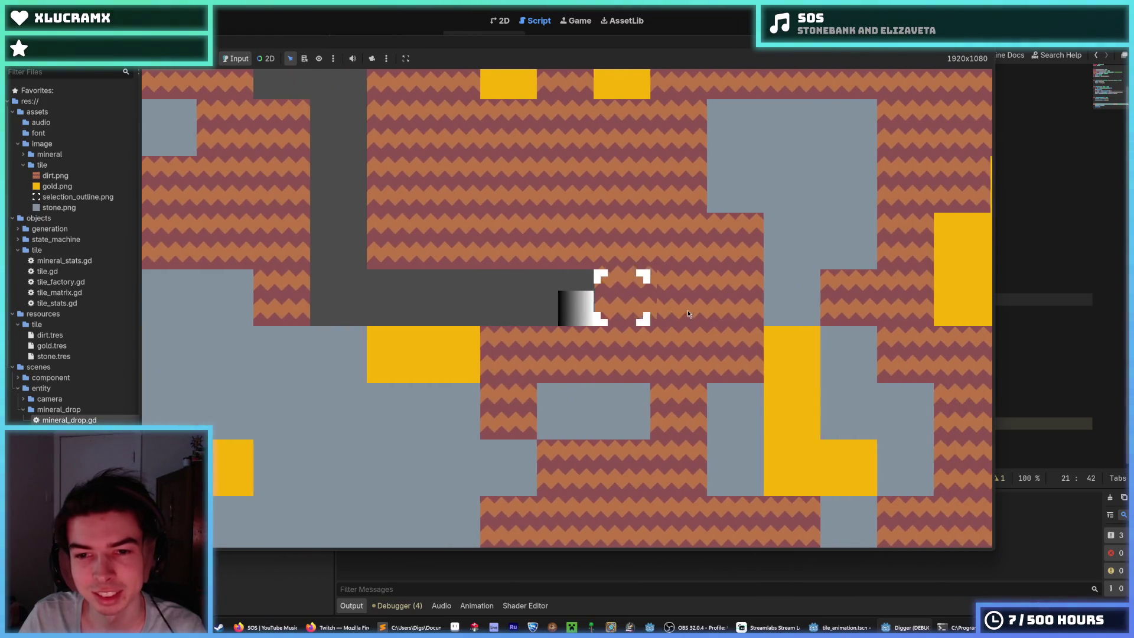
{"action": "left_click", "coordinate": [688, 313]}
{"action": "left_click", "coordinate": [688, 310]}
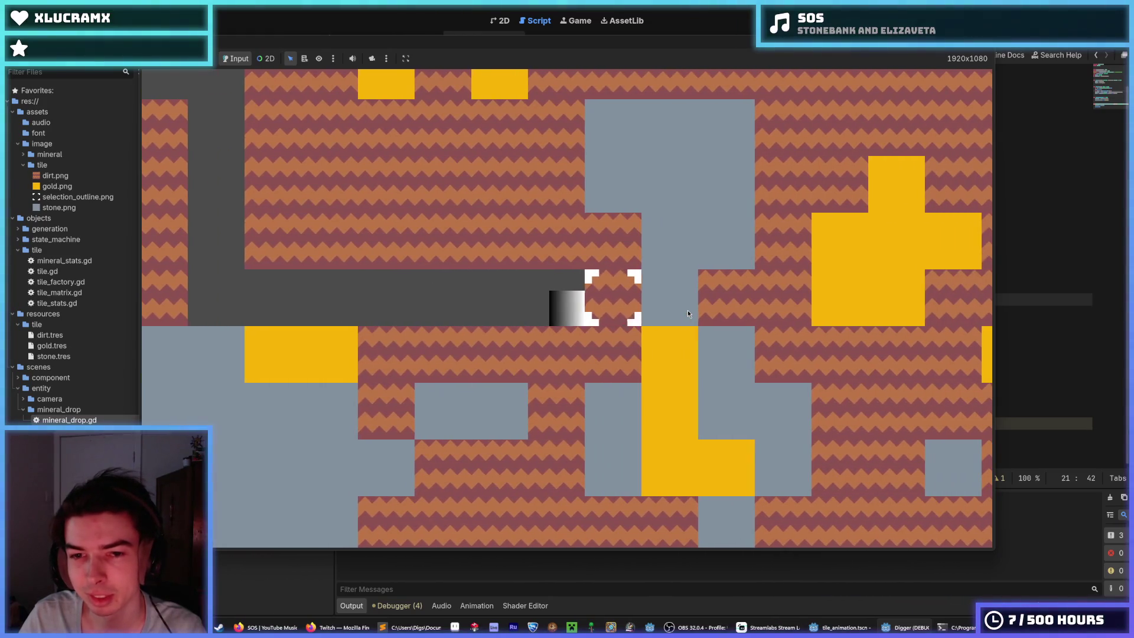
{"action": "left_click", "coordinate": [688, 310]}
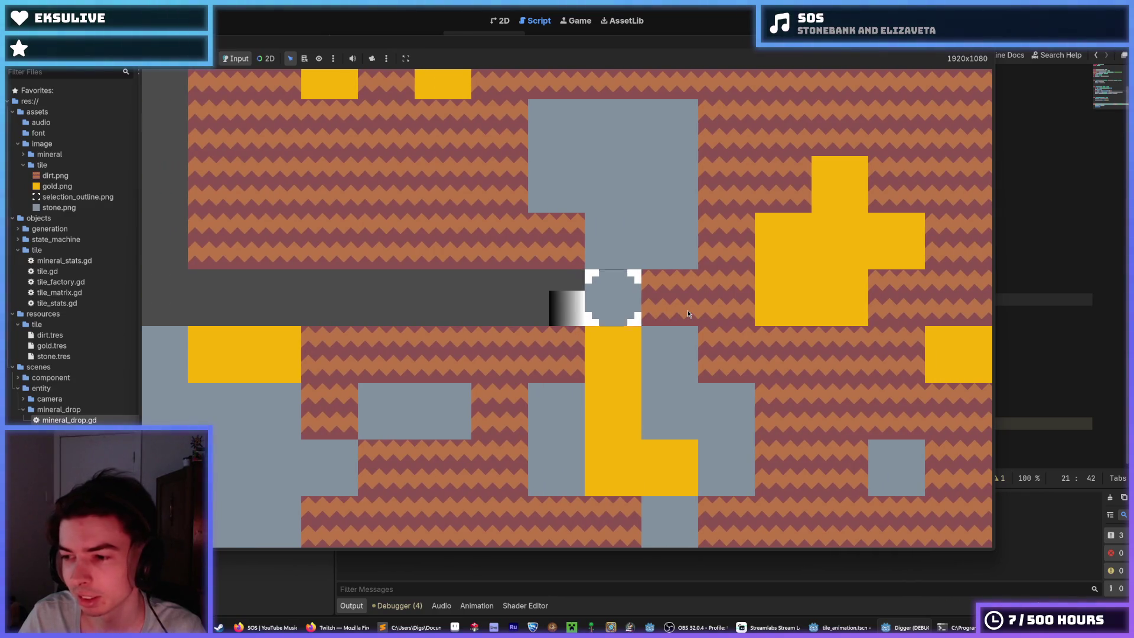
{"action": "left_click", "coordinate": [708, 313]}
{"action": "left_click", "coordinate": [540, 423]}
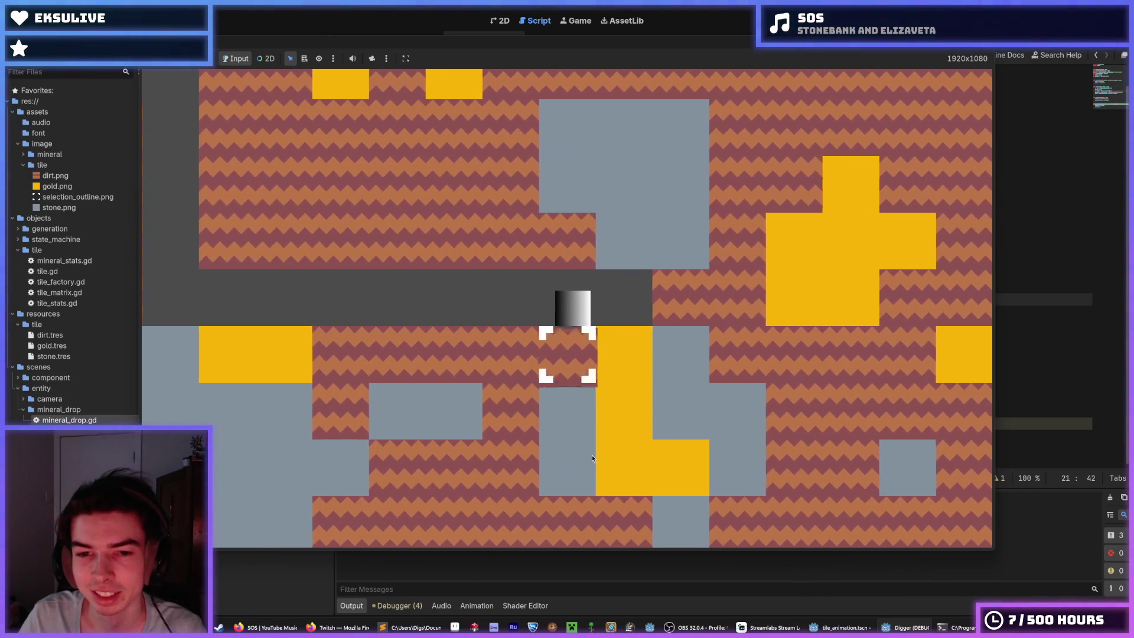
Mine the gold, stone and dirt tiles to the player's right, plus one below.
{"action": "scroll", "coordinate": [579, 446], "scroll_direction": "down", "scroll_amount": 3}
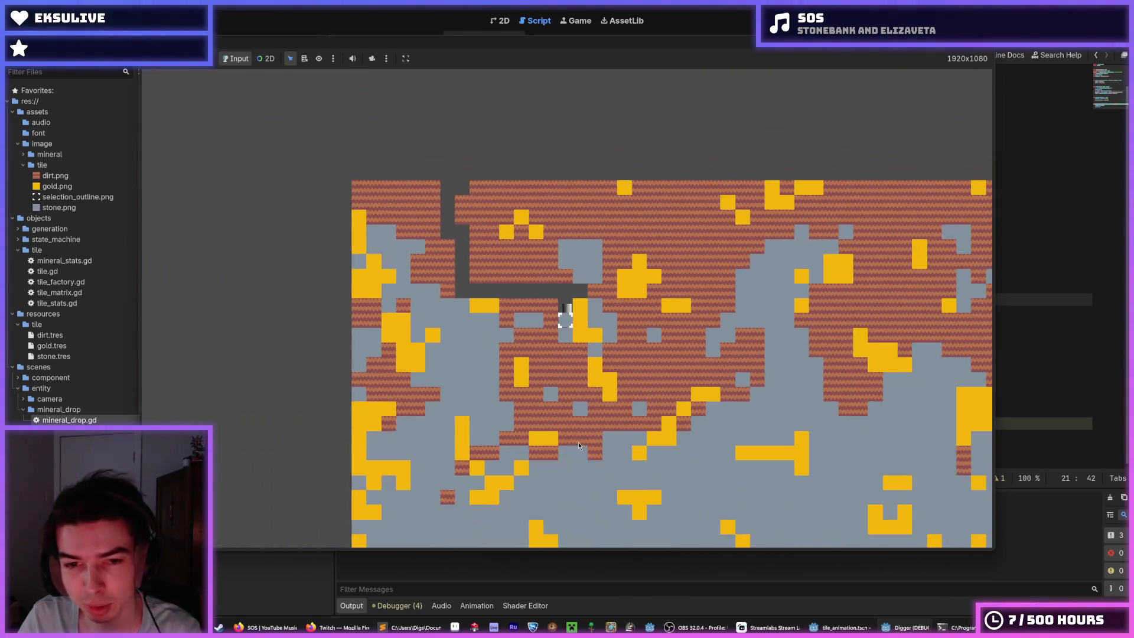
{"action": "scroll", "coordinate": [583, 437], "scroll_direction": "down", "scroll_amount": 2}
{"action": "scroll", "coordinate": [577, 430], "scroll_direction": "up", "scroll_amount": 3}
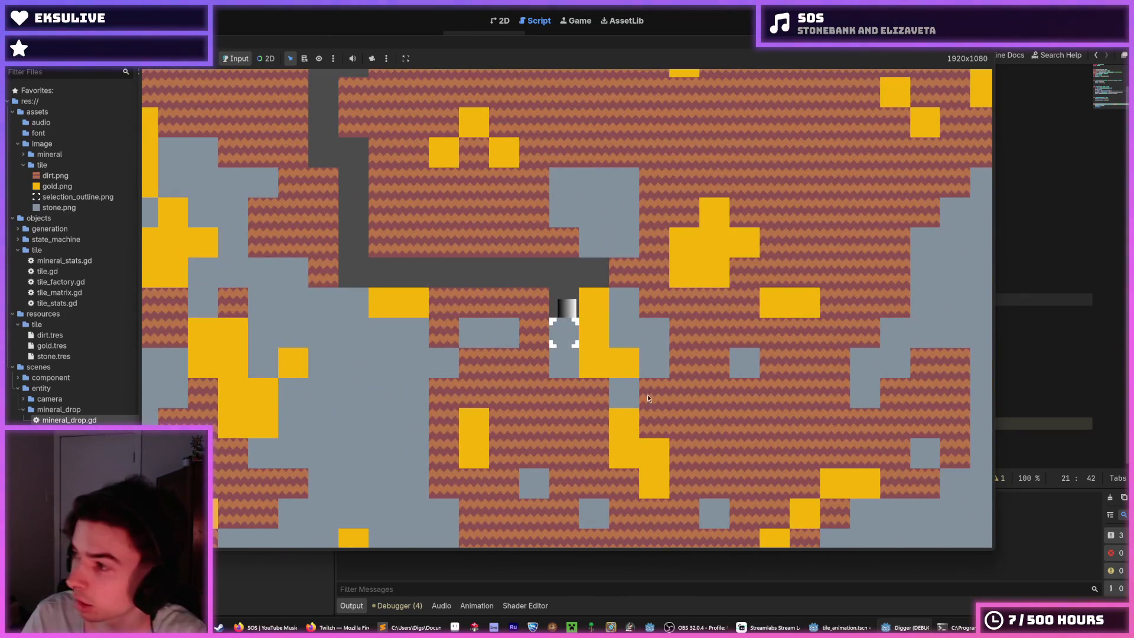
{"action": "scroll", "coordinate": [636, 359], "scroll_direction": "up", "scroll_amount": 2}
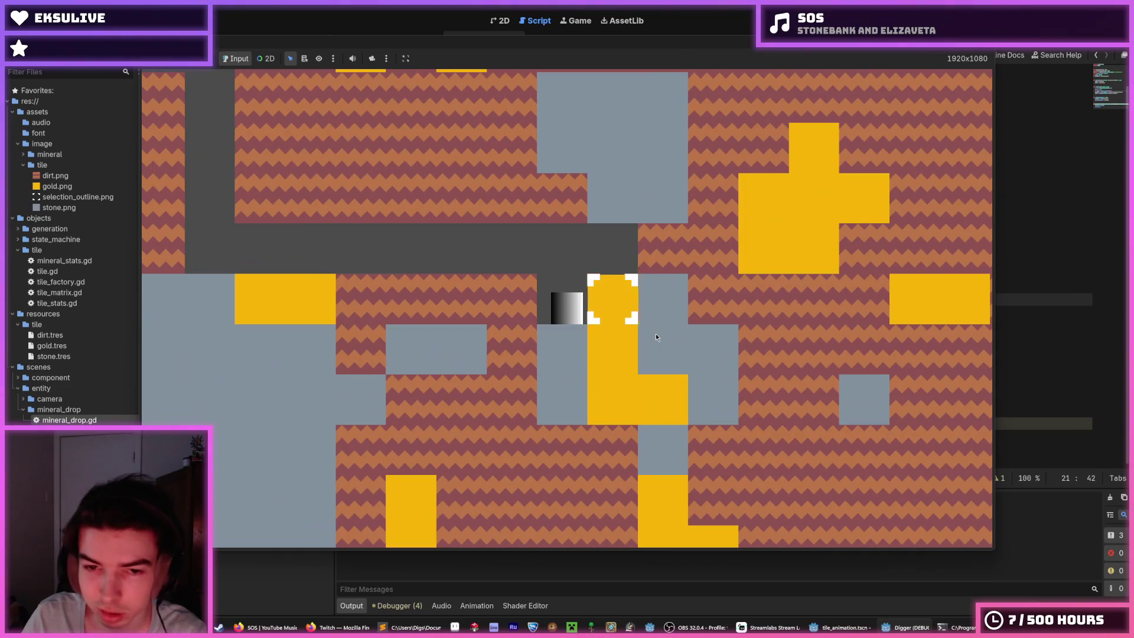
{"action": "left_click", "coordinate": [658, 318]}
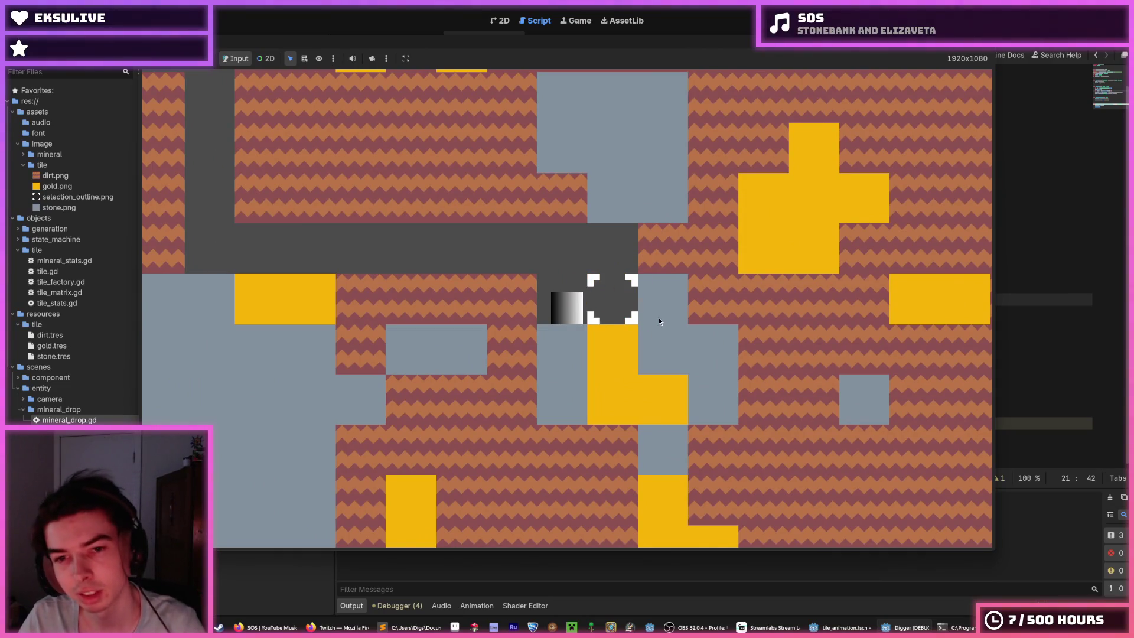
{"action": "left_click", "coordinate": [660, 319]}
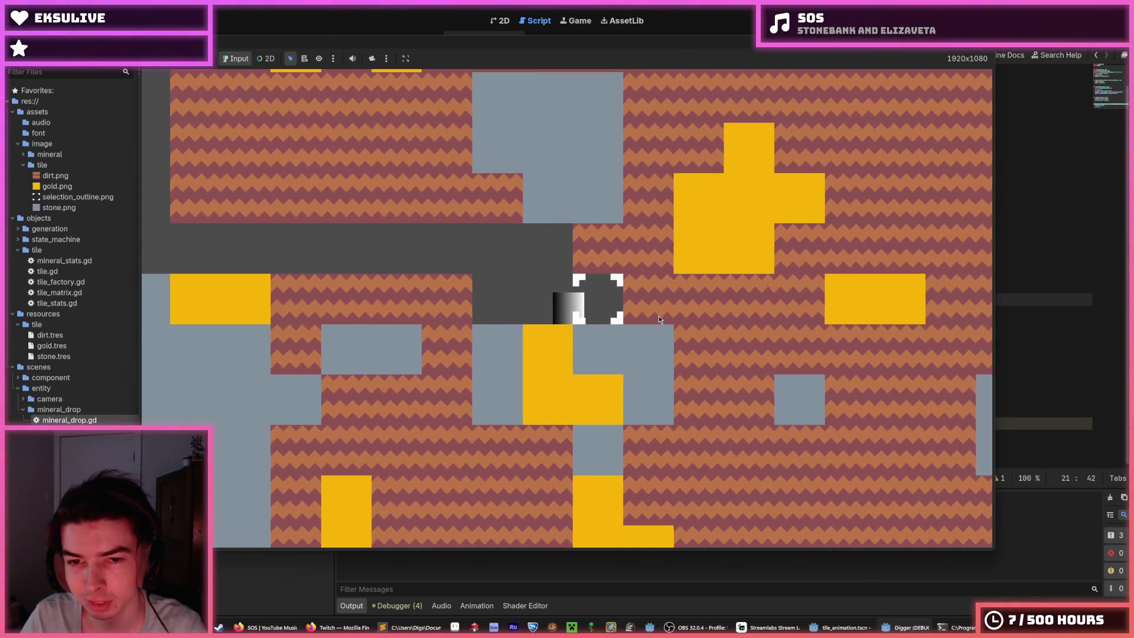
{"action": "left_click", "coordinate": [660, 320]}
{"action": "left_click", "coordinate": [658, 317]}
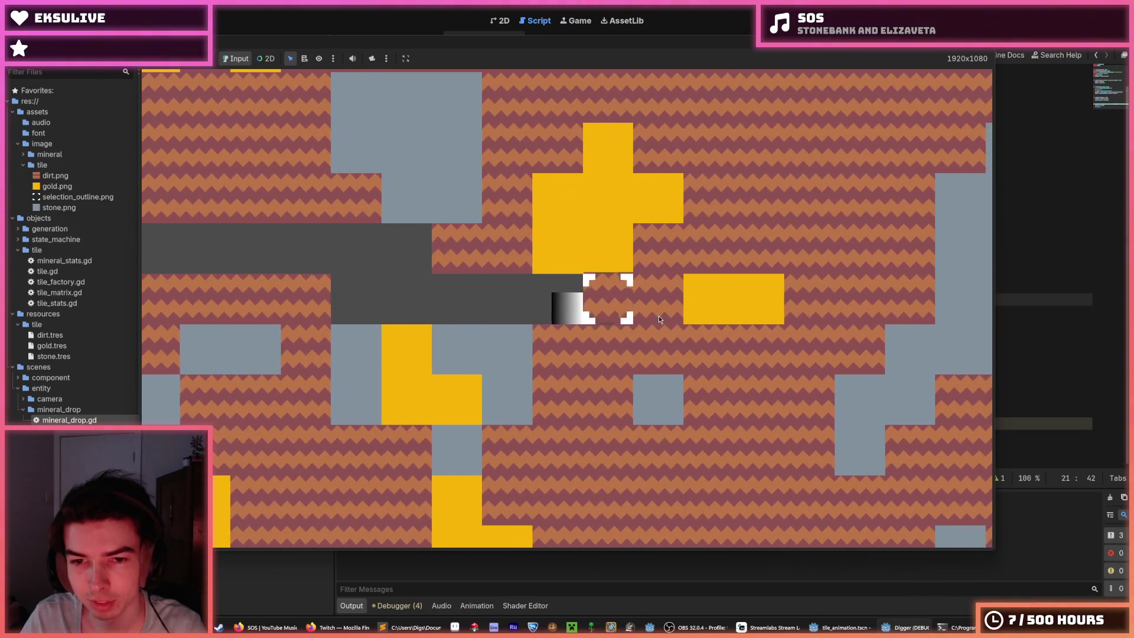
{"action": "left_click", "coordinate": [658, 316]}
{"action": "left_click", "coordinate": [657, 318]}
{"action": "left_click", "coordinate": [585, 394]}
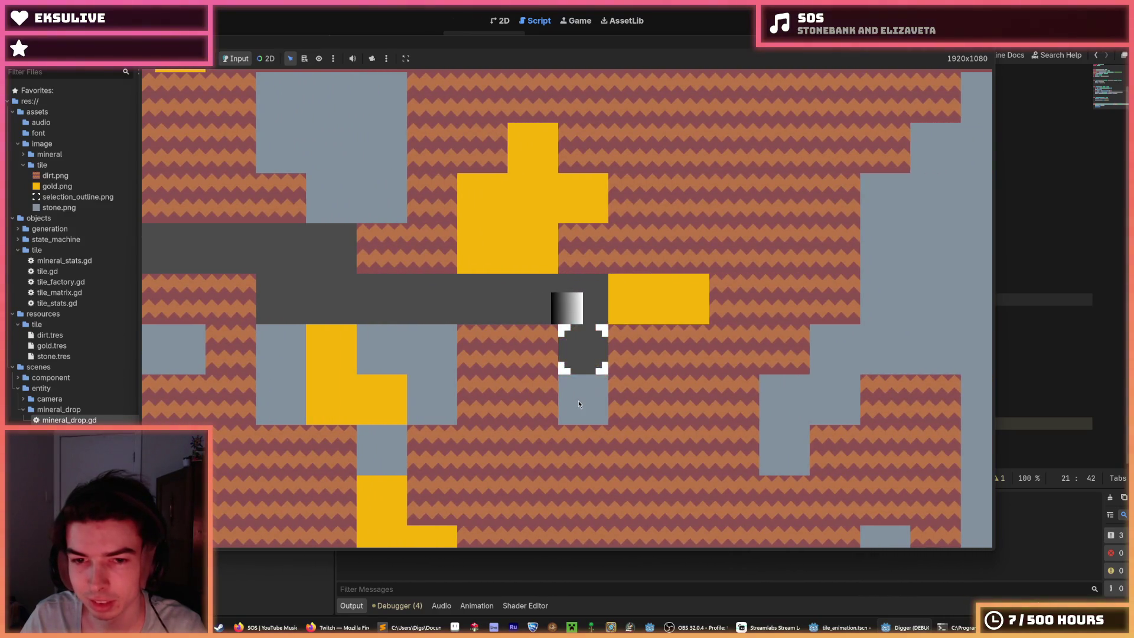
Climb up and walk left along the tunnel, then stop the game.
{"action": "key", "text": "w"}
{"action": "key", "text": "a"}
{"action": "key", "text": "a"}
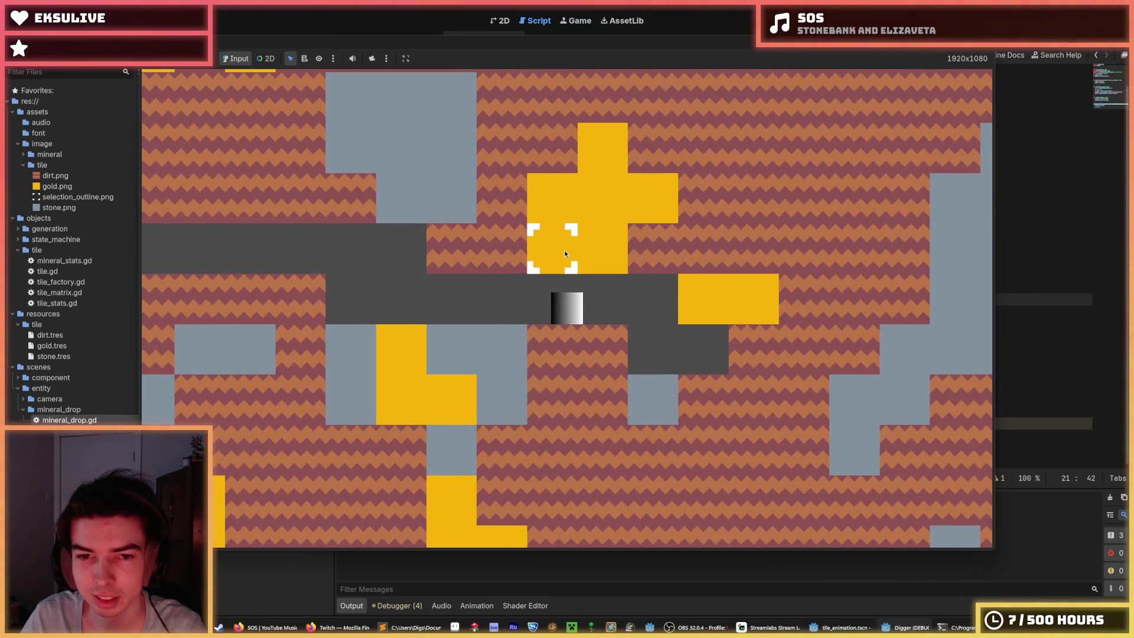
{"action": "key", "text": "a"}
{"action": "key", "text": "a"}
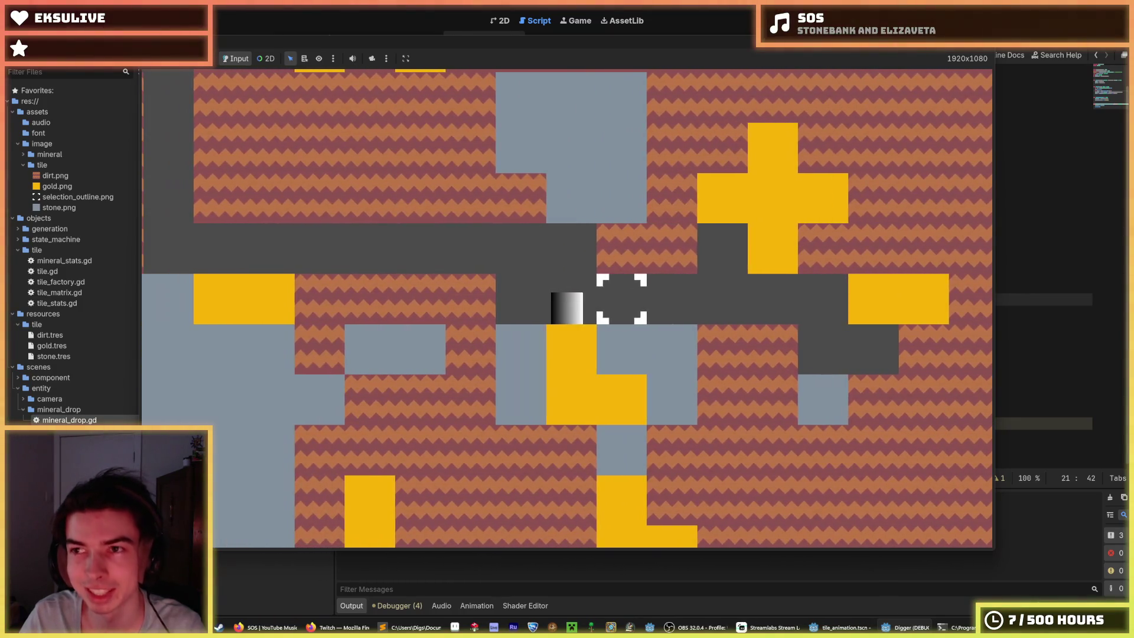
{"action": "key", "text": "F5"}
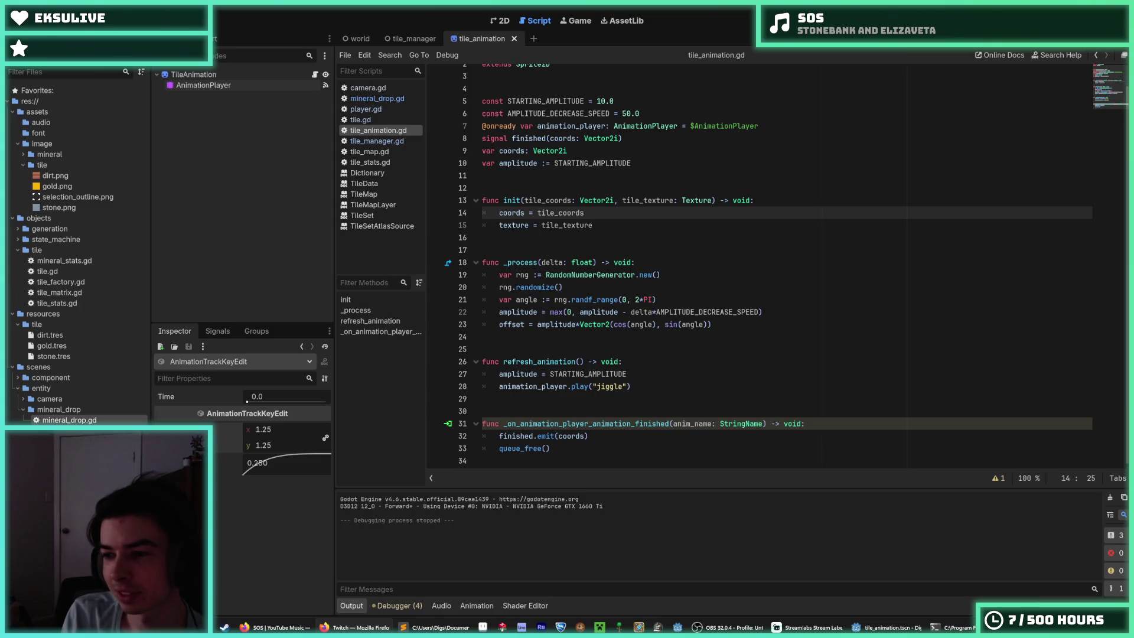
Review lines 31 and 17 of tile_animation.gd, then switch to the Patreon page in Firefox.
{"action": "left_click", "coordinate": [816, 427]}
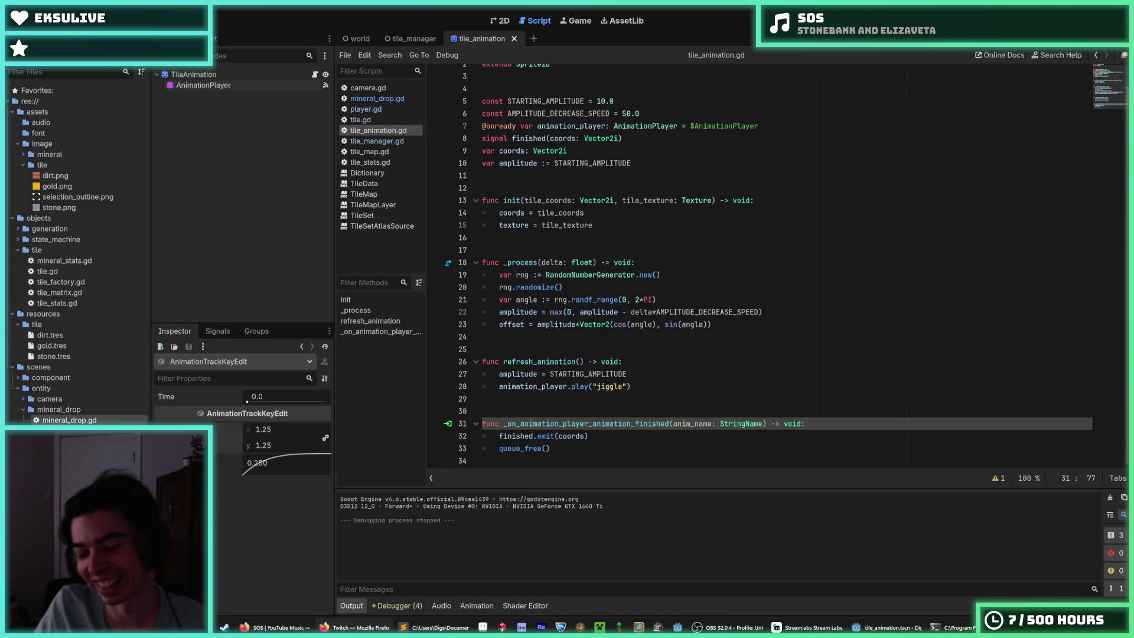
{"action": "left_click", "coordinate": [723, 249]}
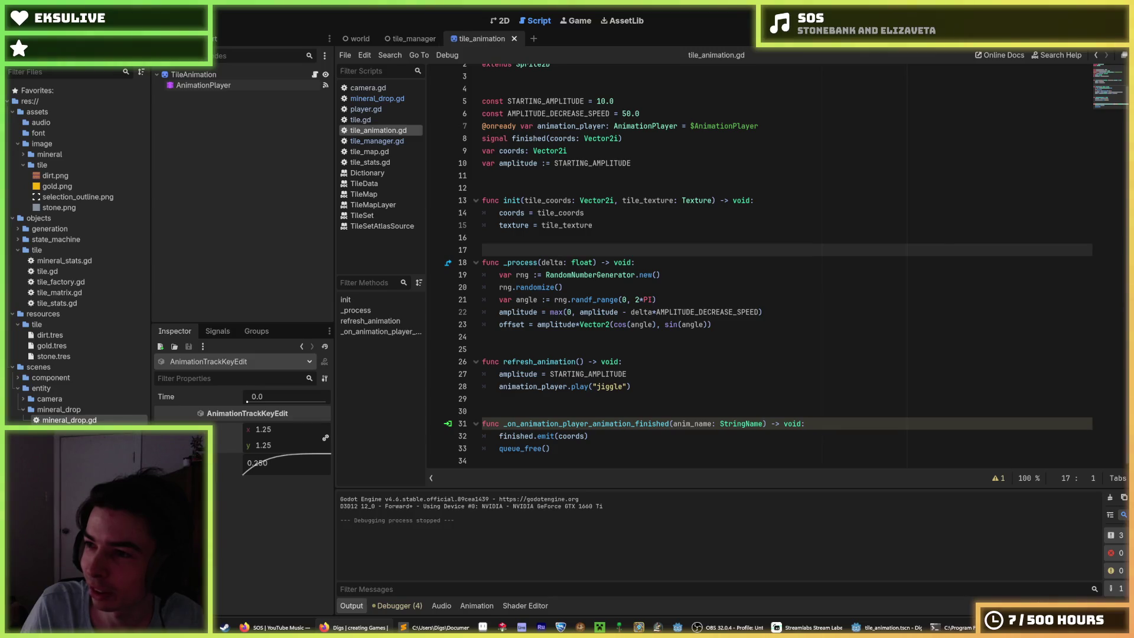
{"action": "left_click", "coordinate": [352, 627]}
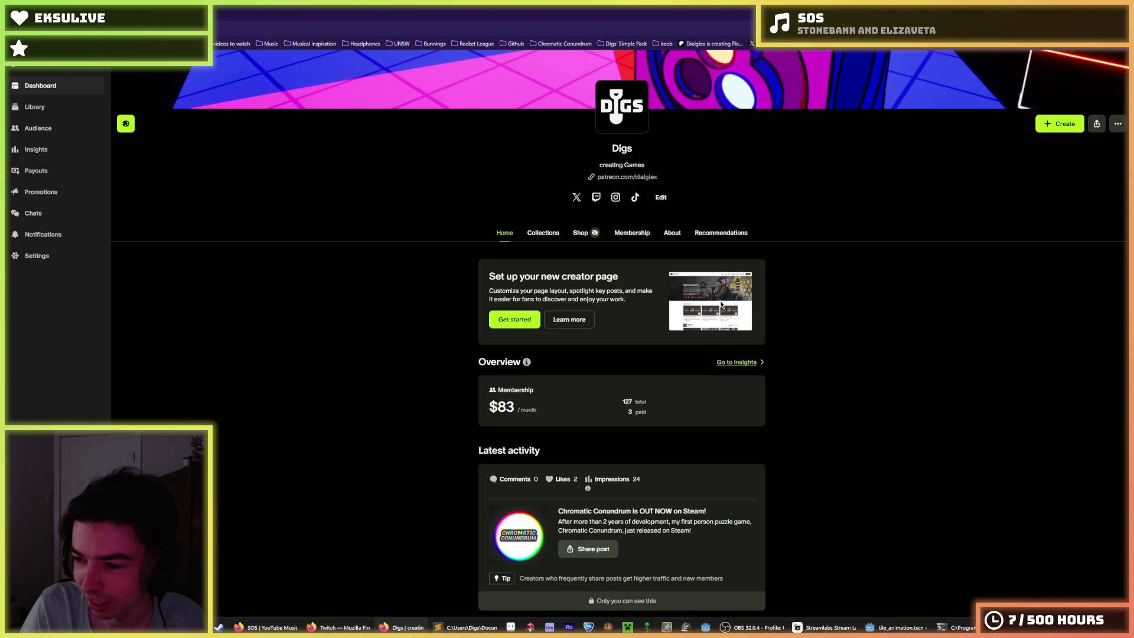
Preview the Membership page's $3, $5 and $10 tiers as fans see them.
{"action": "left_click", "coordinate": [623, 234]}
{"action": "scroll", "coordinate": [661, 331], "scroll_direction": "down", "scroll_amount": 5}
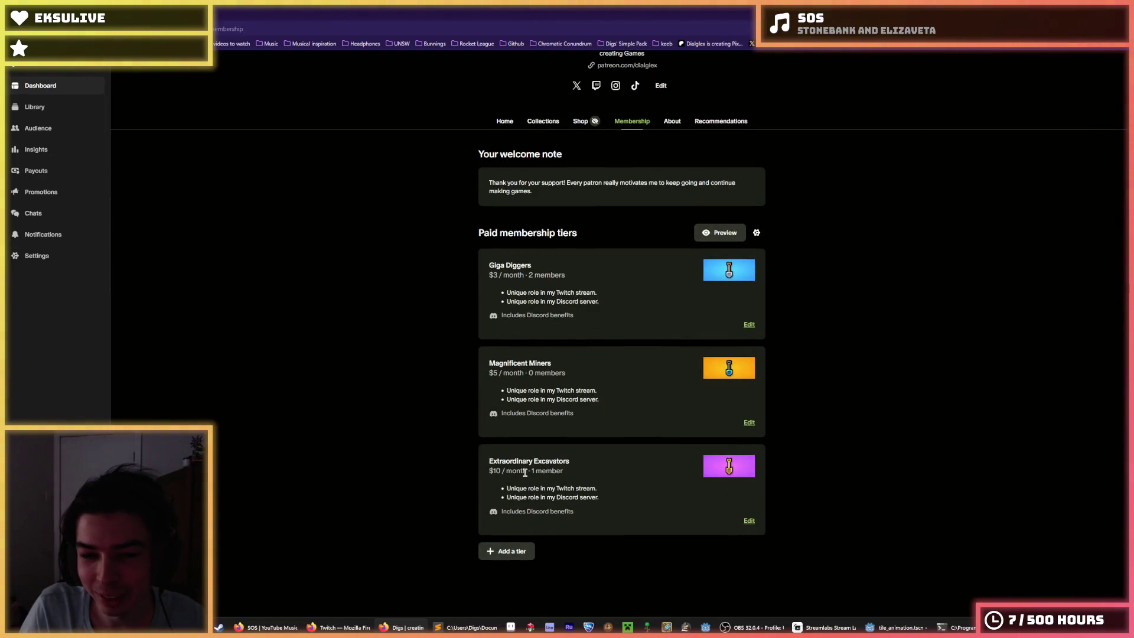
{"action": "left_click", "coordinate": [738, 234]}
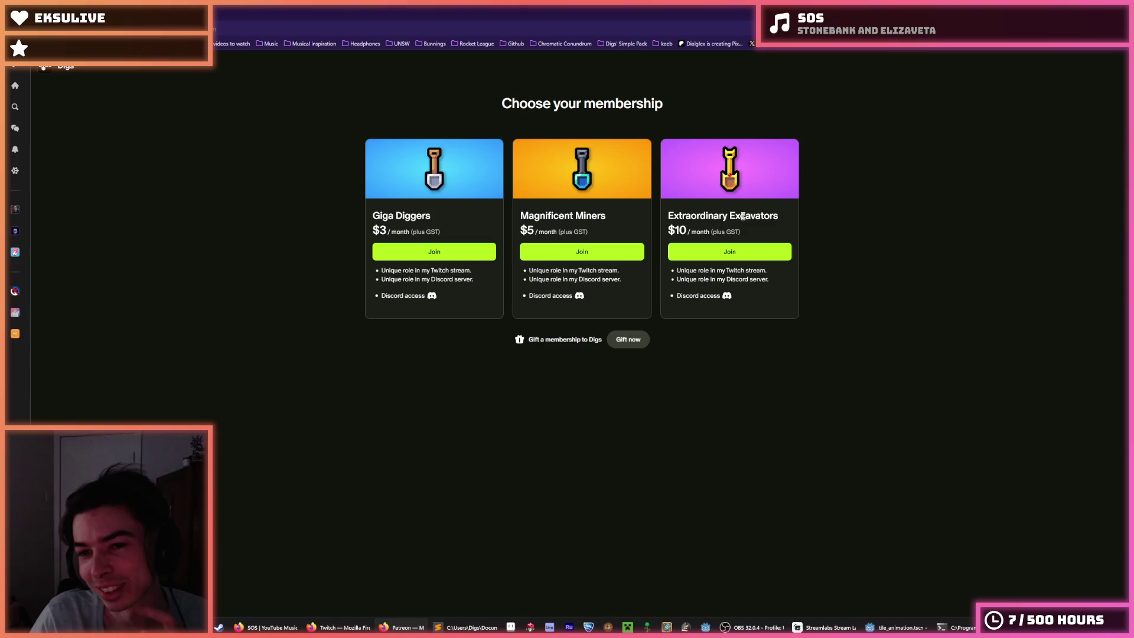
Look over the Extraordinary Excavators and Giga Diggers tiers and the $10 price on Patreon.
{"action": "mouse_move", "coordinate": [780, 220]}
{"action": "left_mouse_down"}
{"action": "mouse_move", "coordinate": [732, 232]}
{"action": "mouse_move", "coordinate": [673, 215]}
{"action": "mouse_move", "coordinate": [778, 216]}
{"action": "left_mouse_up"}
{"action": "left_click", "coordinate": [673, 215]}
{"action": "left_click", "coordinate": [756, 216]}
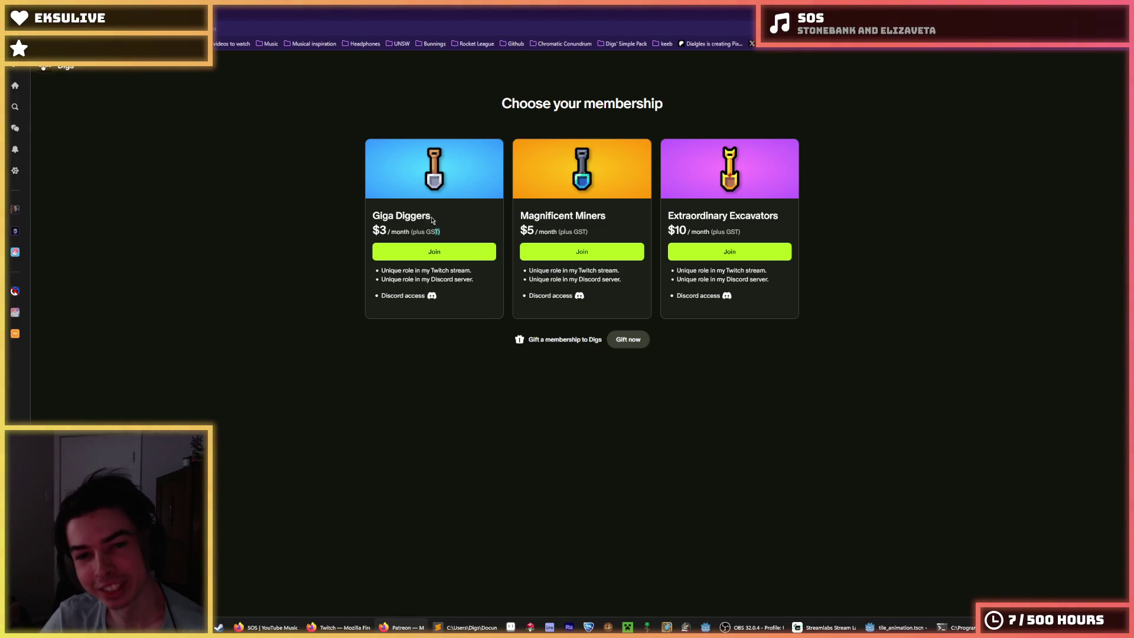
{"action": "mouse_move", "coordinate": [438, 231]}
{"action": "left_mouse_down"}
{"action": "mouse_move", "coordinate": [374, 213]}
{"action": "mouse_move", "coordinate": [436, 226]}
{"action": "left_mouse_up"}
{"action": "left_click", "coordinate": [375, 214]}
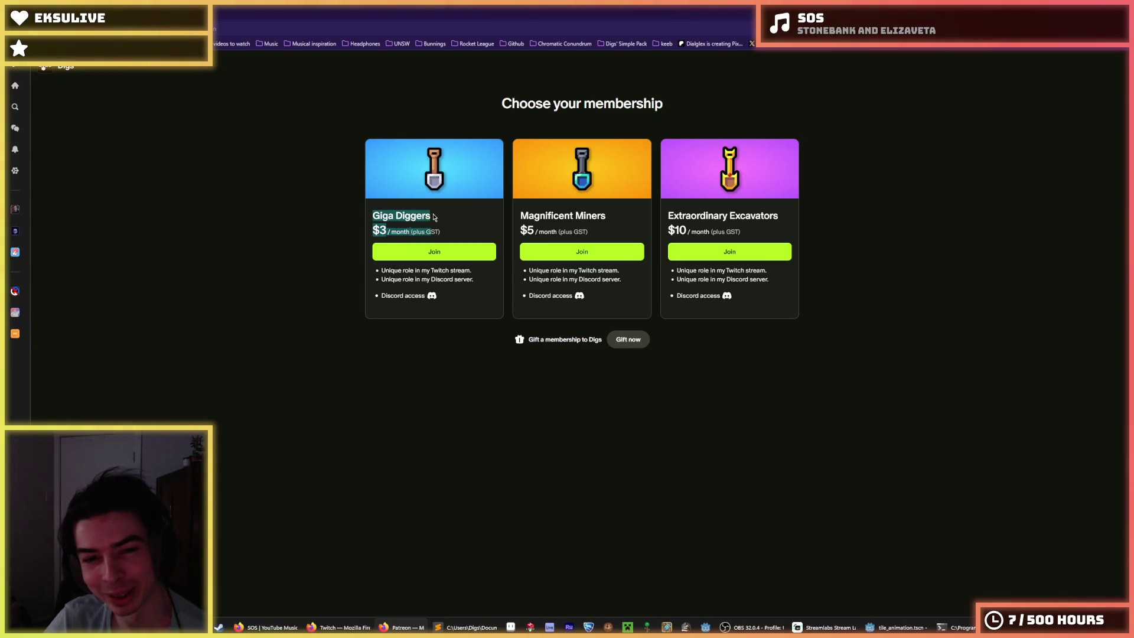
{"action": "left_click", "coordinate": [428, 214]}
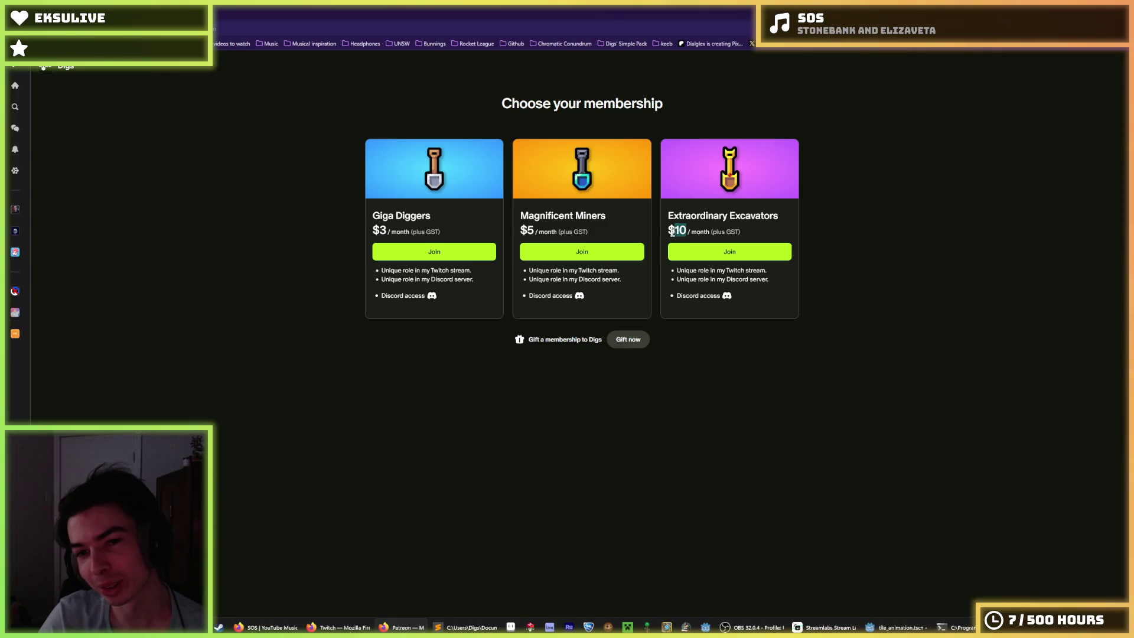
{"action": "left_click_drag", "start_coordinate": [671, 232], "coordinate": [684, 229]}
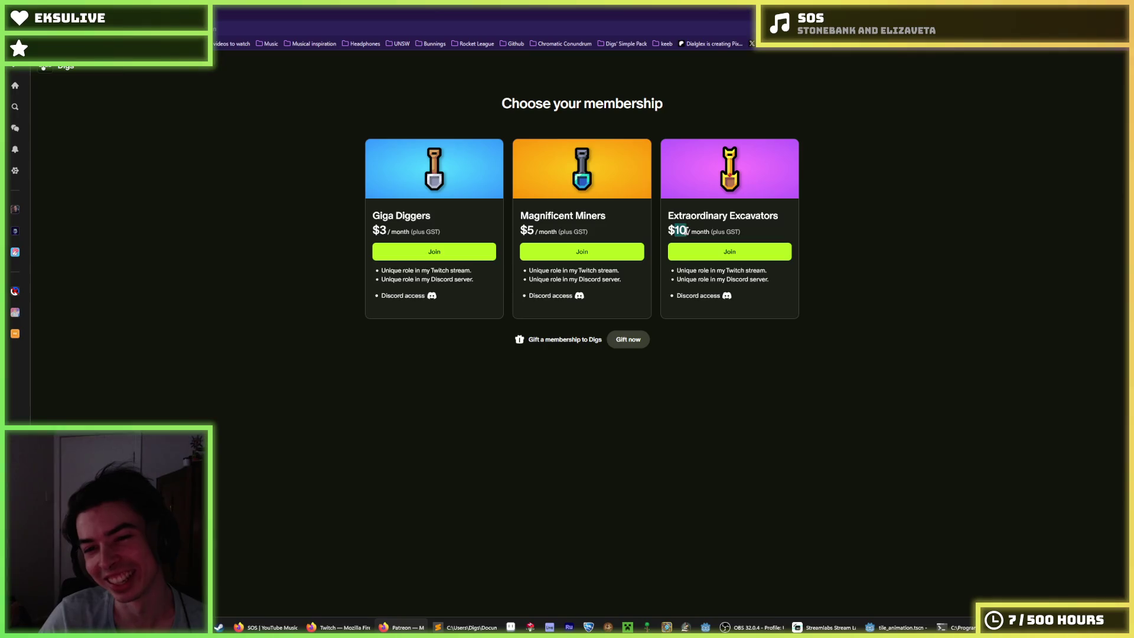
{"action": "left_click", "coordinate": [680, 230]}
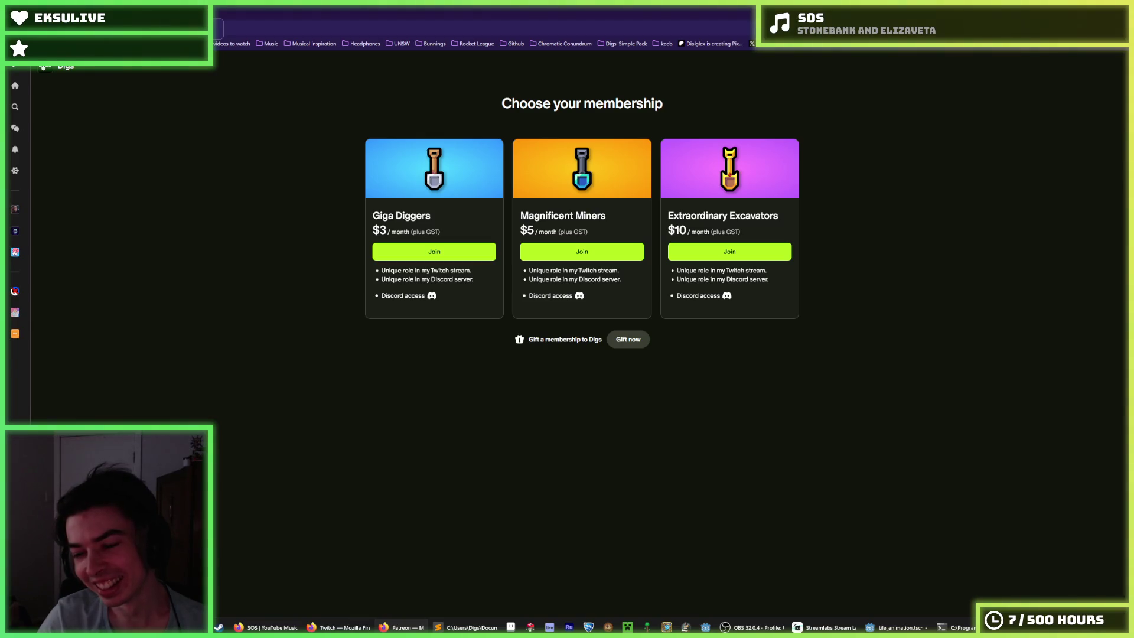
Close the membership preview to return to the tier list, then switch back to Godot.
{"action": "key", "text": "ctrl+w"}
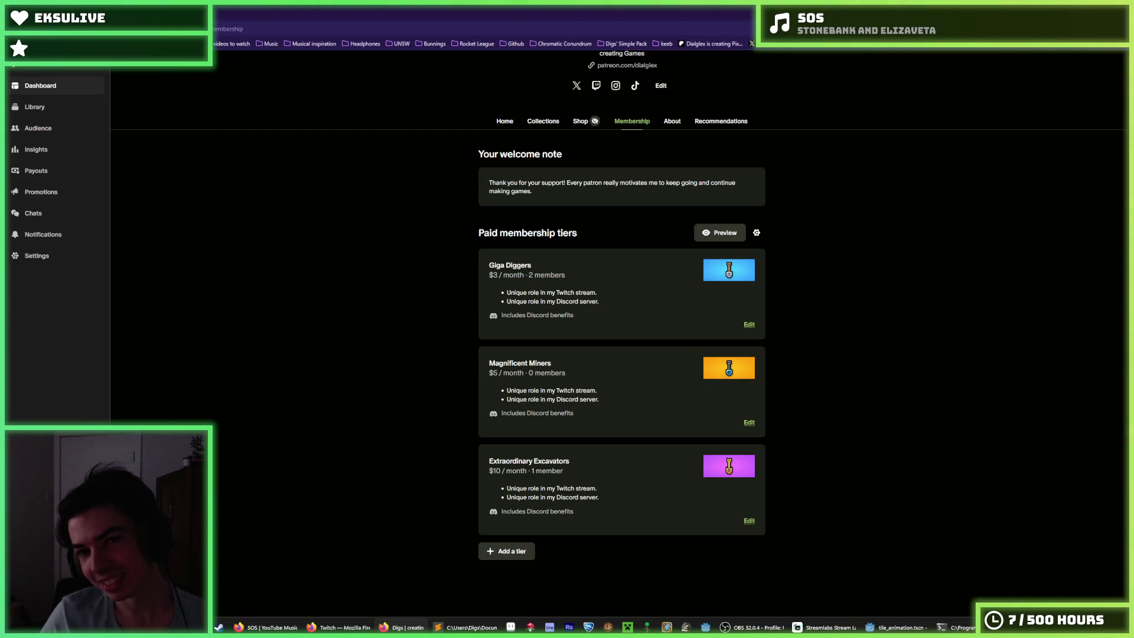
{"action": "scroll", "coordinate": [231, 253], "scroll_direction": "up", "scroll_amount": 2}
{"action": "scroll", "coordinate": [231, 252], "scroll_direction": "down", "scroll_amount": 2}
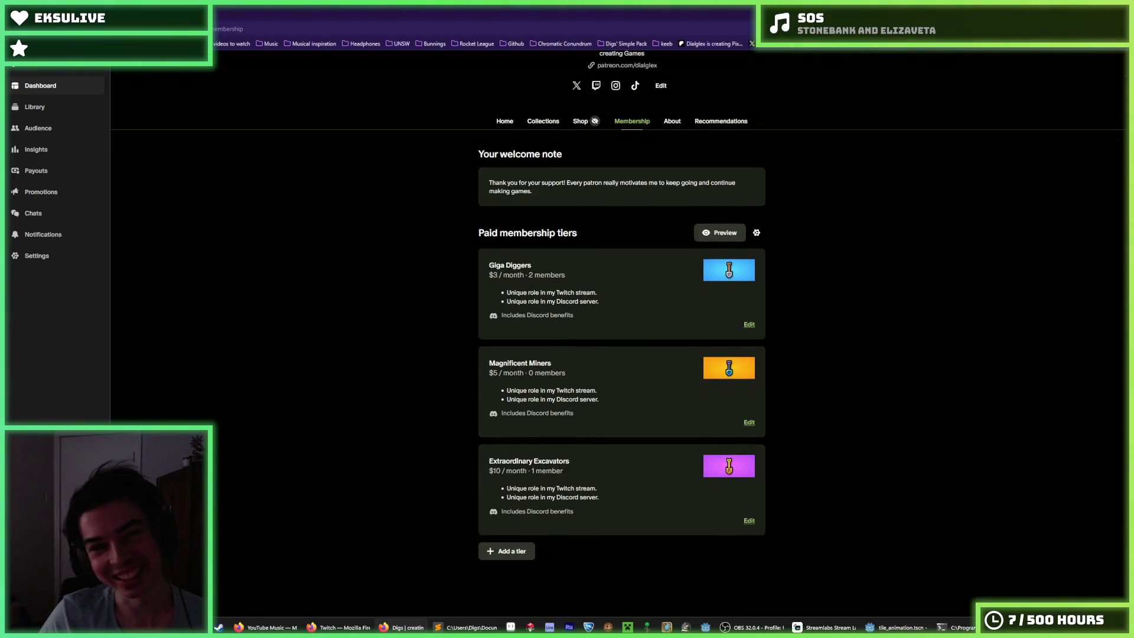
{"action": "key", "text": "alt+Tab"}
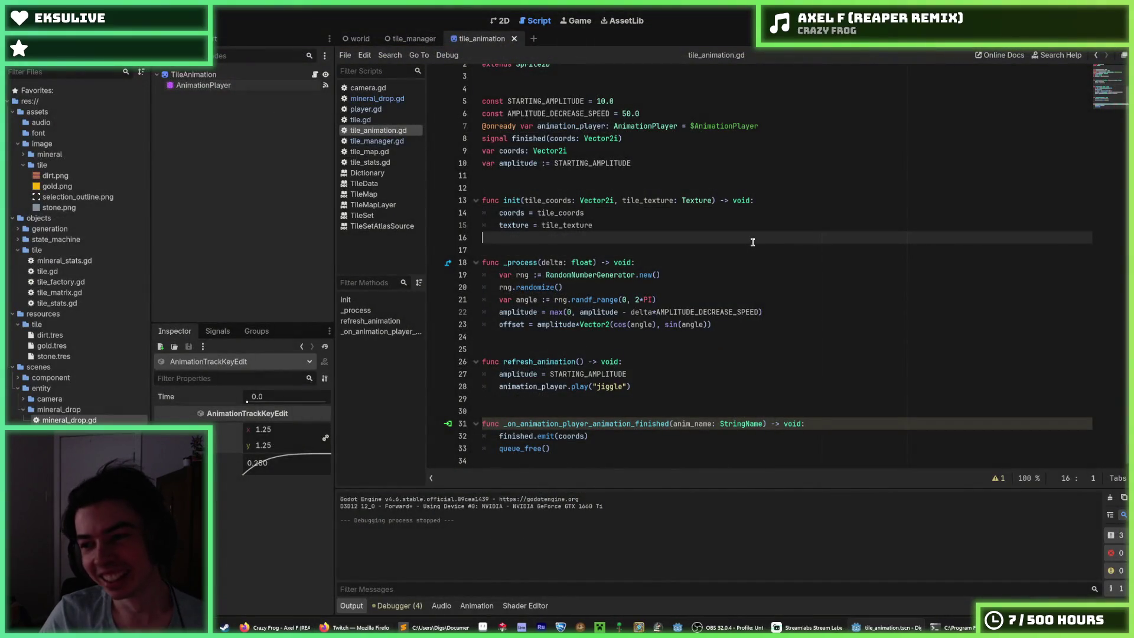
Place the caret on lines 15–16 of tile_animation.gd, then bring up the Twitch achievements page.
{"action": "left_click", "coordinate": [729, 223]}
{"action": "left_click", "coordinate": [766, 241]}
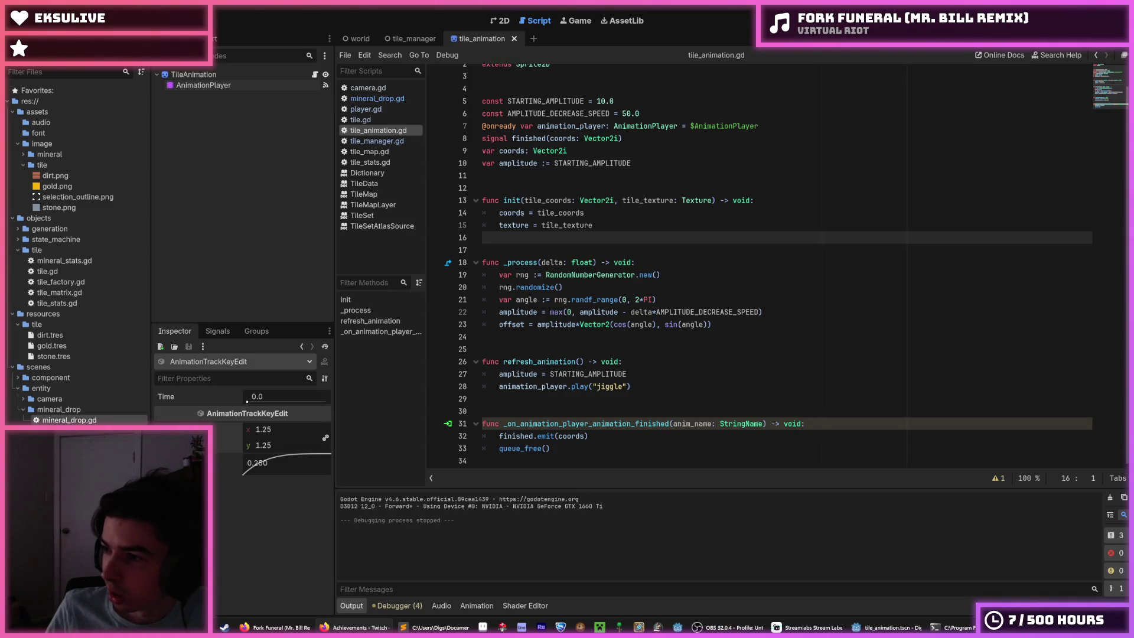
{"action": "key", "text": "alt+Tab"}
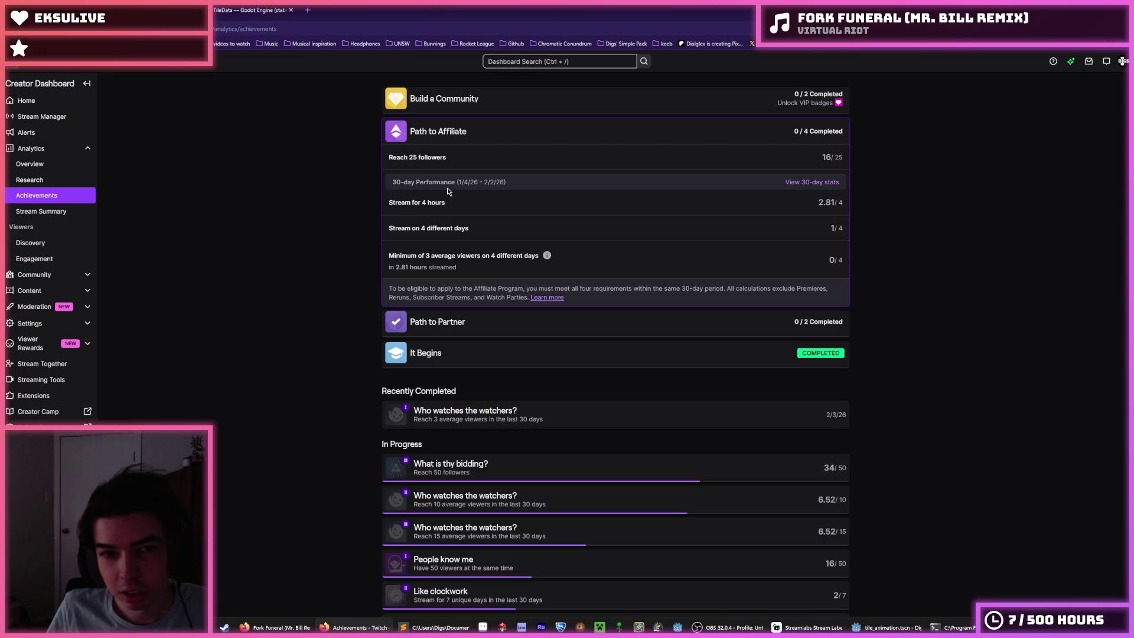
Review the 25 followers, 4 hours, 4 different days and average-viewers requirements, then minimise Firefox.
{"action": "left_click_drag", "start_coordinate": [445, 156], "coordinate": [385, 158]}
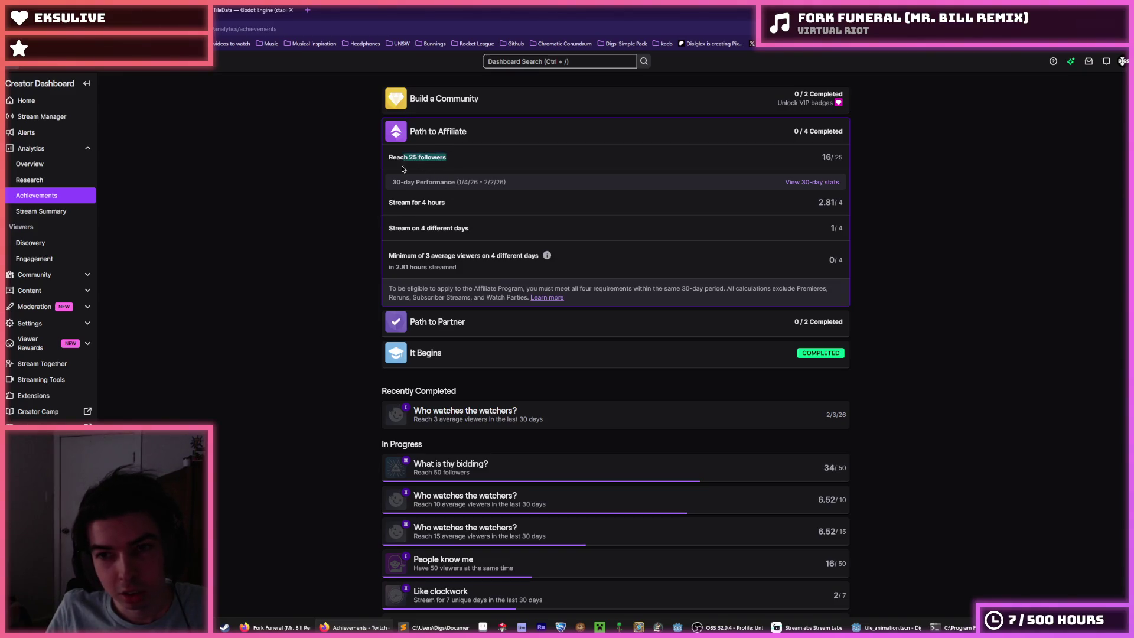
{"action": "left_click_drag", "start_coordinate": [444, 201], "coordinate": [386, 204]}
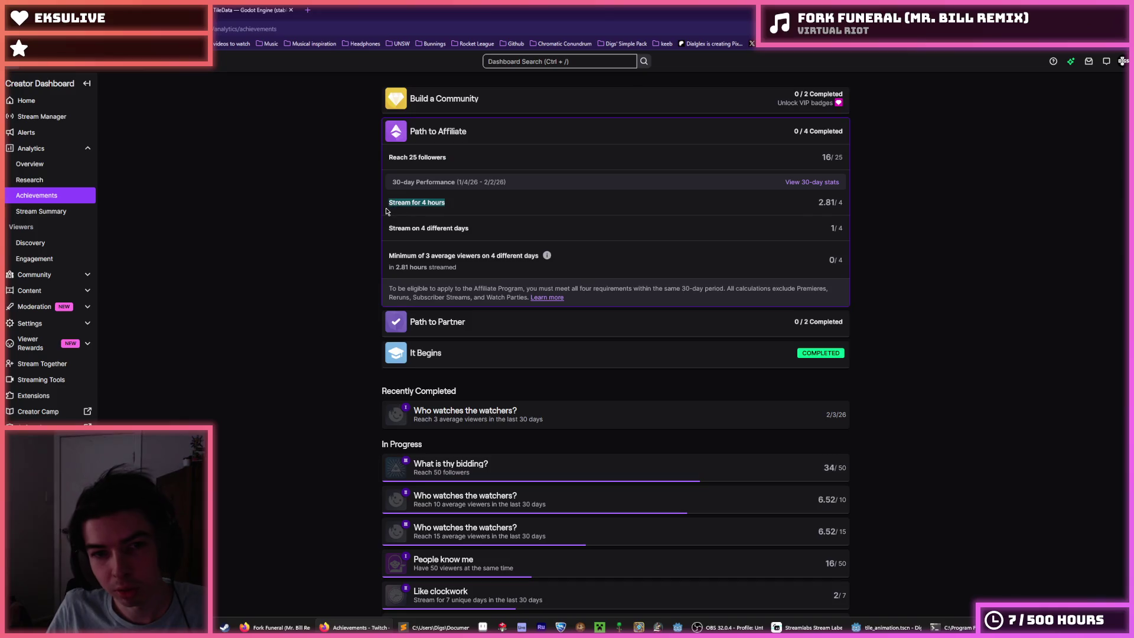
{"action": "left_click", "coordinate": [443, 202]}
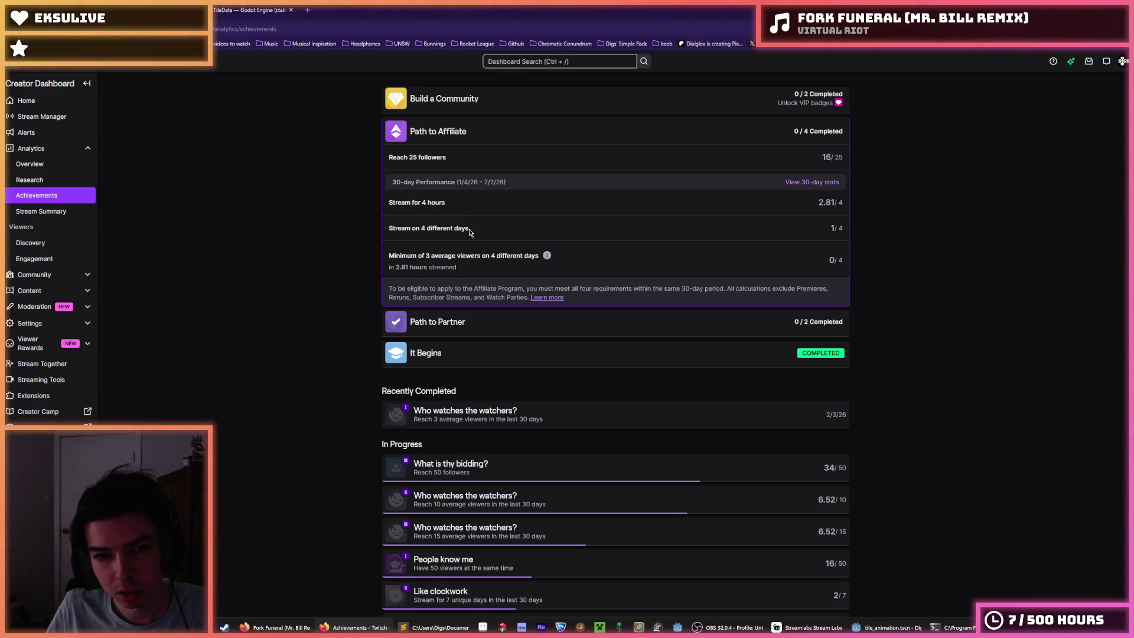
{"action": "mouse_move", "coordinate": [471, 230]}
{"action": "left_mouse_down"}
{"action": "mouse_move", "coordinate": [392, 238]}
{"action": "mouse_move", "coordinate": [440, 257]}
{"action": "mouse_move", "coordinate": [536, 257]}
{"action": "left_mouse_up"}
{"action": "left_click", "coordinate": [393, 238]}
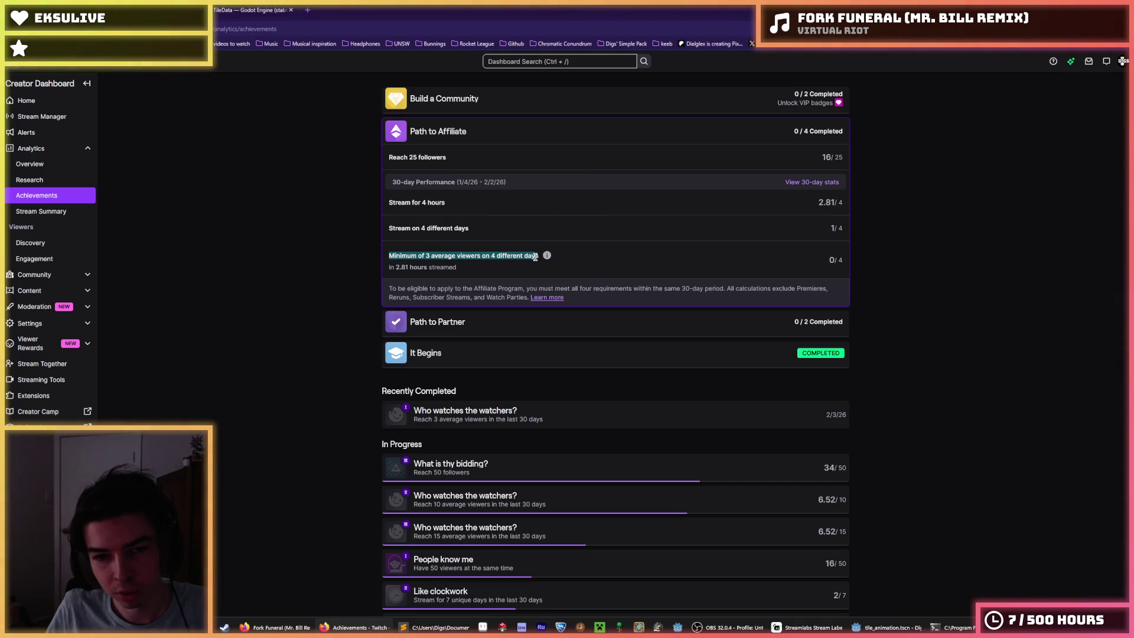
{"action": "left_click", "coordinate": [536, 257]}
{"action": "left_click_drag", "start_coordinate": [482, 256], "coordinate": [544, 260]}
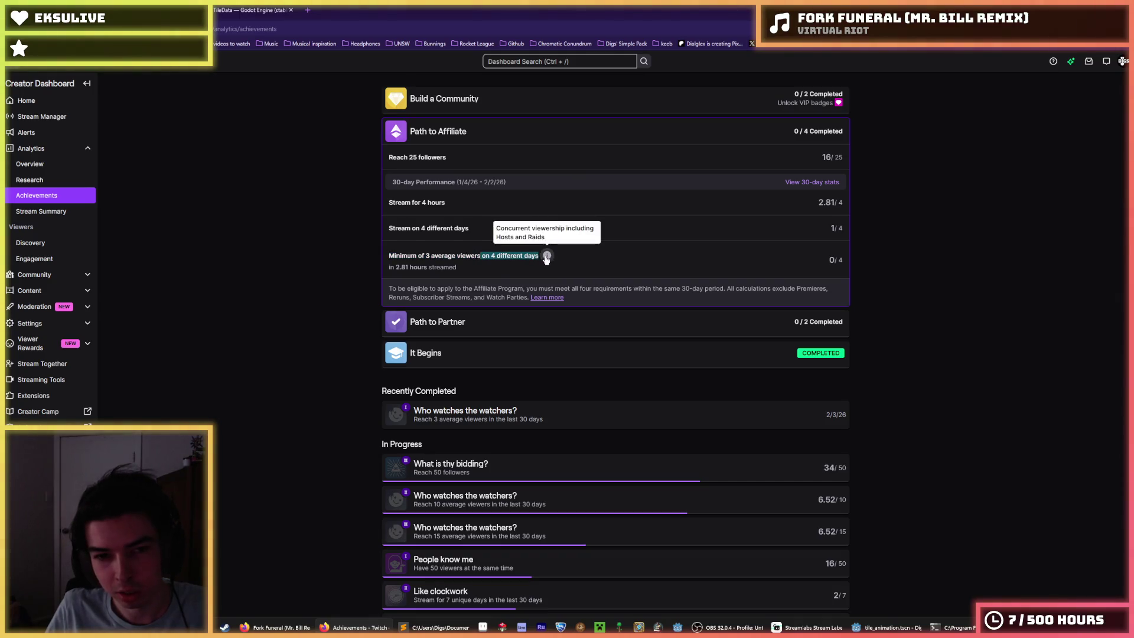
{"action": "left_click", "coordinate": [533, 263]}
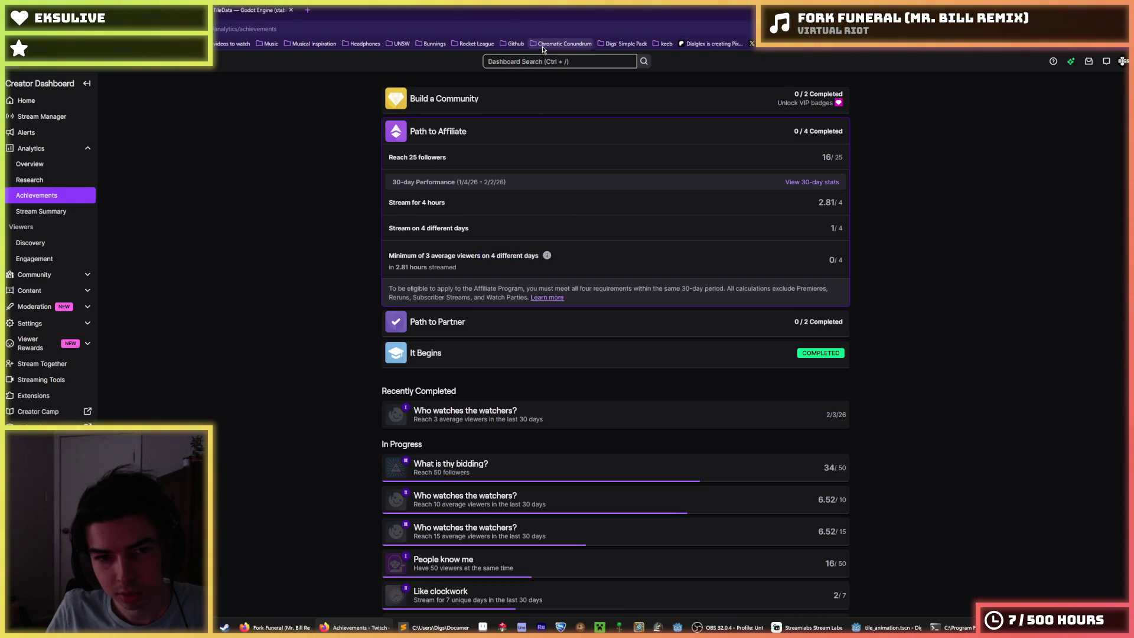
{"action": "left_click", "coordinate": [1066, 8]}
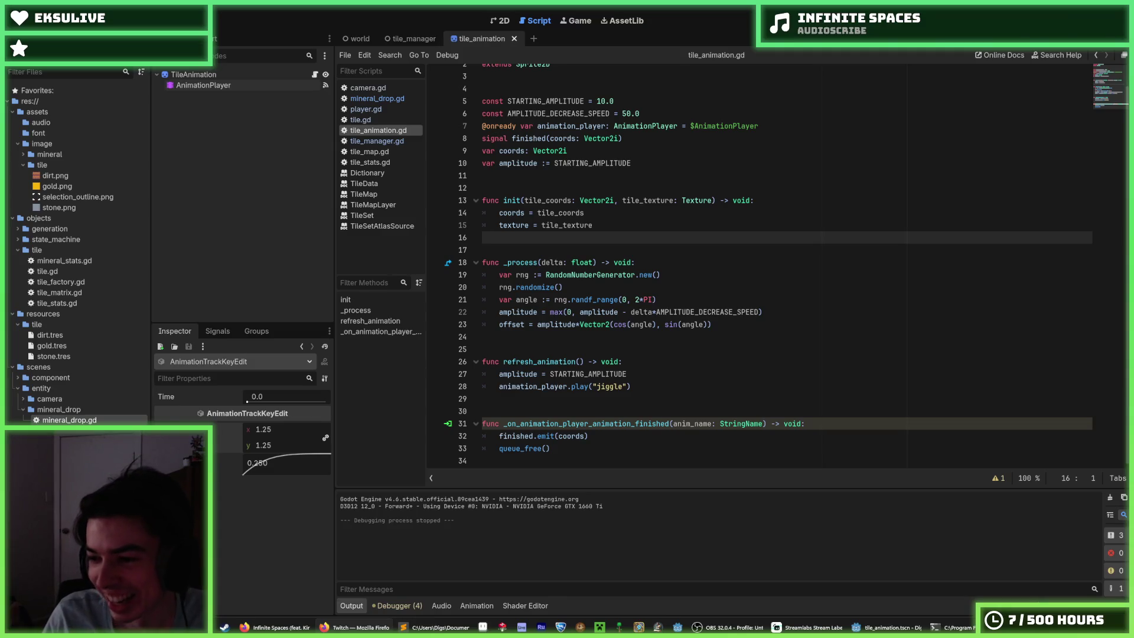
Run the game briefly to test the tile shaking, stop it, and bring the Steam store window into view.
{"action": "left_click", "coordinate": [804, 382]}
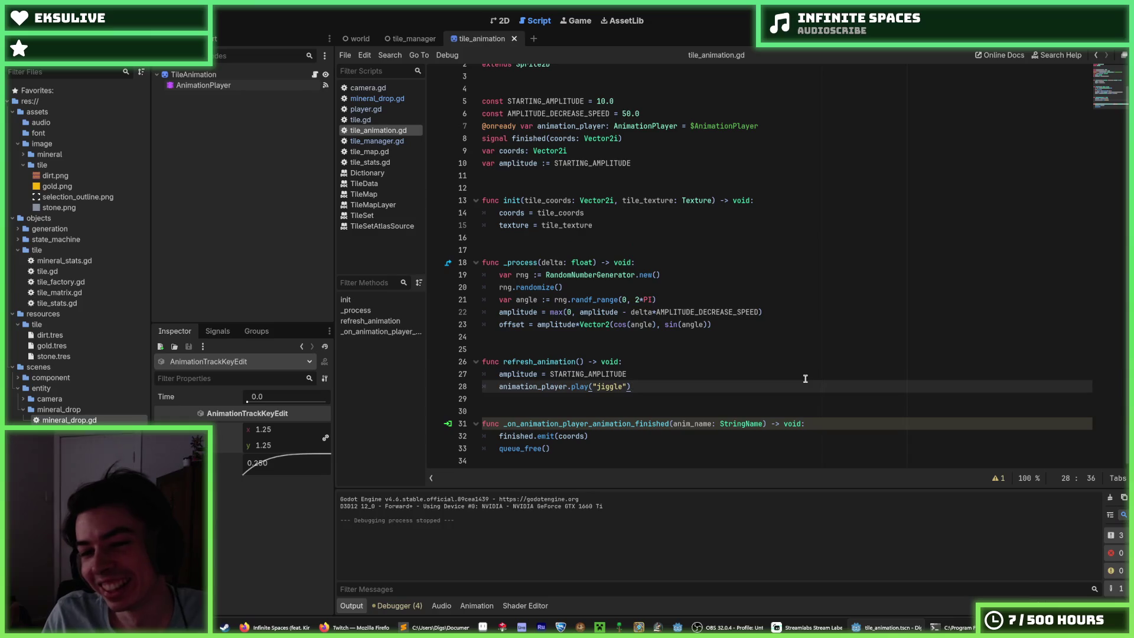
{"action": "left_click", "coordinate": [805, 378]}
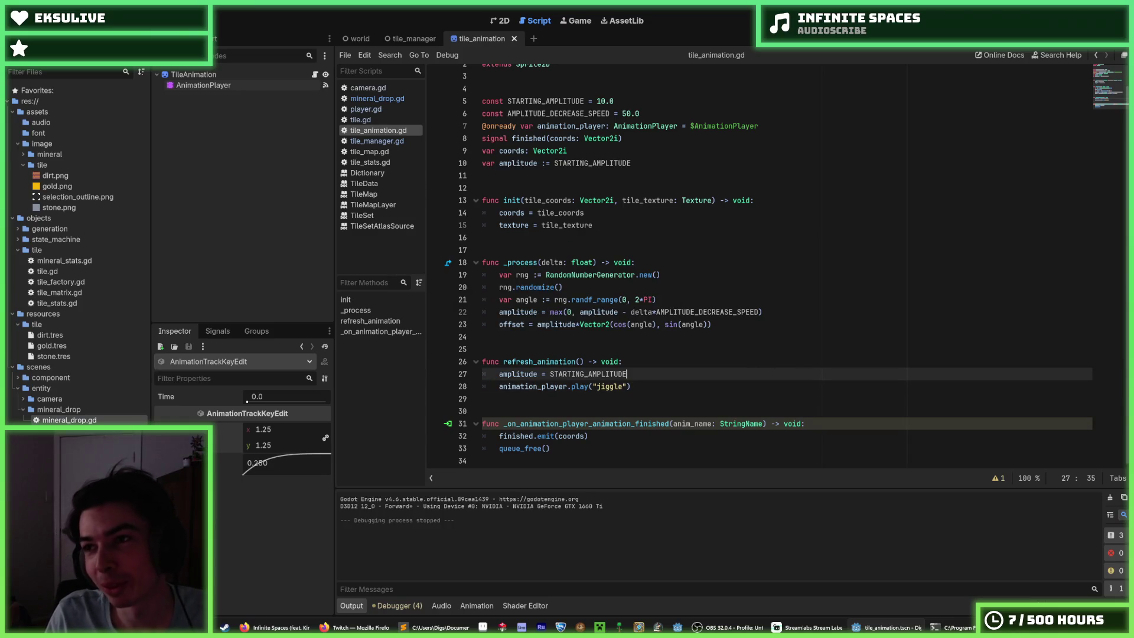
{"action": "left_click", "coordinate": [917, 78]}
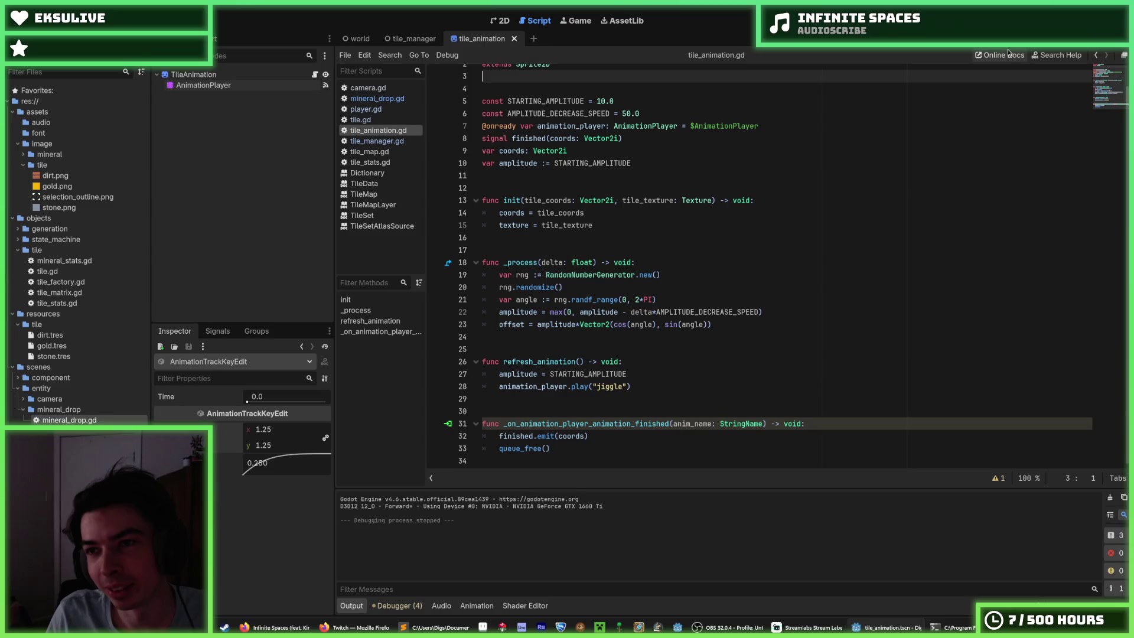
{"action": "key", "text": "F5"}
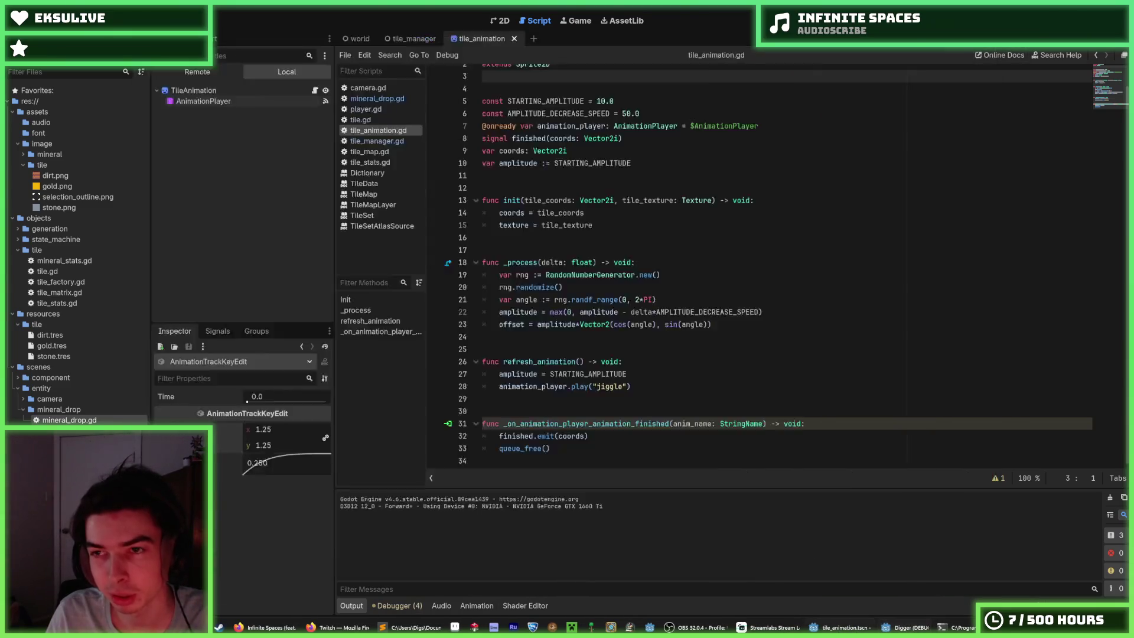
{"action": "key", "text": "F8"}
{"action": "left_click", "coordinate": [804, 191]}
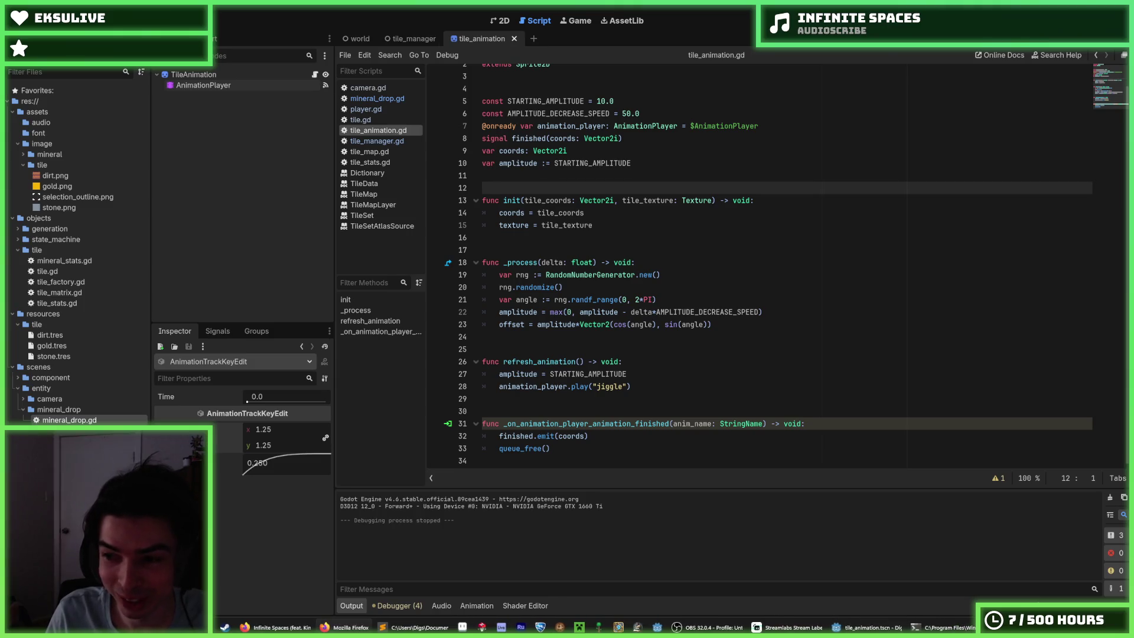
{"action": "mouse_move", "coordinate": [838, 637]}
{"action": "left_mouse_down"}
{"action": "mouse_move", "coordinate": [838, 309]}
{"action": "mouse_move", "coordinate": [704, 4]}
{"action": "left_mouse_up"}
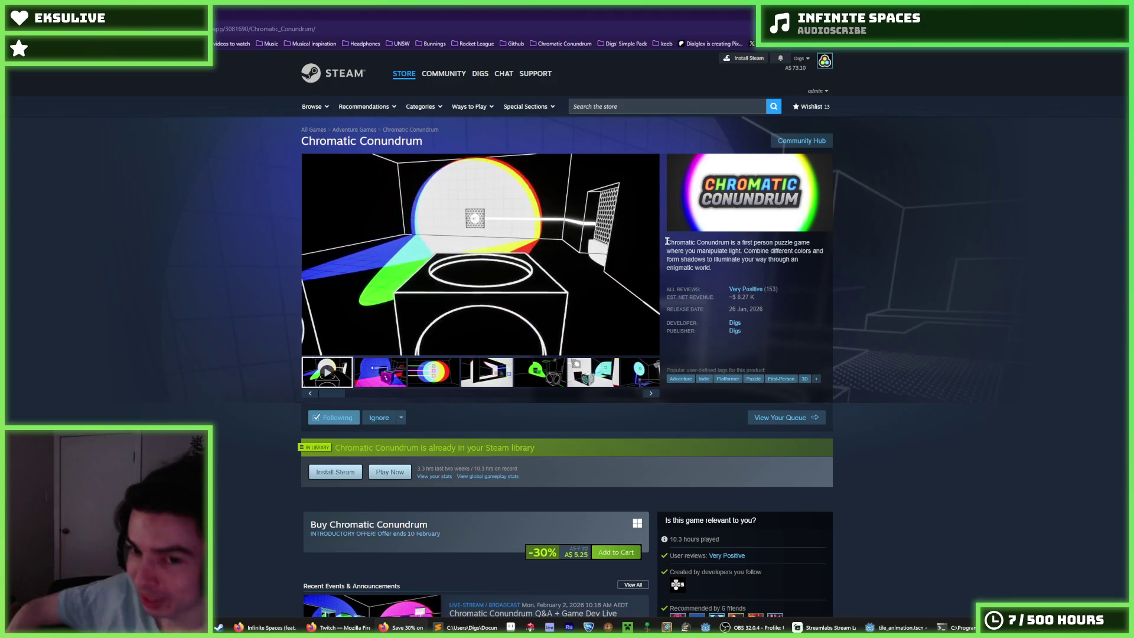
Pause the Chromatic Conundrum trailer.
{"action": "scroll", "coordinate": [734, 335], "scroll_direction": "down", "scroll_amount": 2}
{"action": "scroll", "coordinate": [734, 335], "scroll_direction": "up", "scroll_amount": 2}
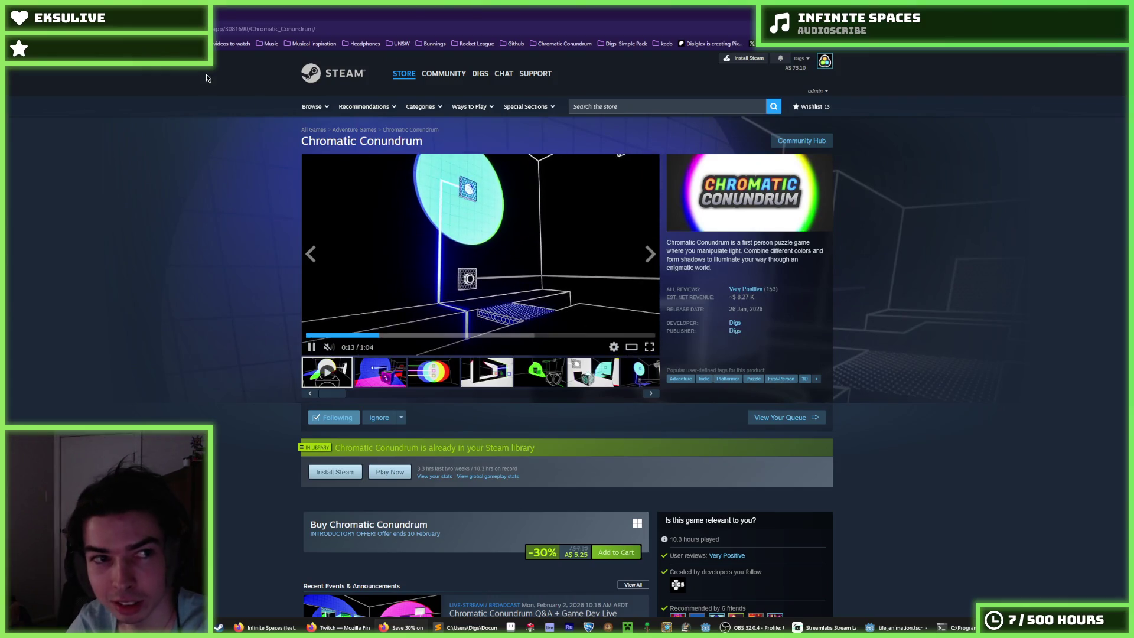
{"action": "mouse_move", "coordinate": [547, 252]}
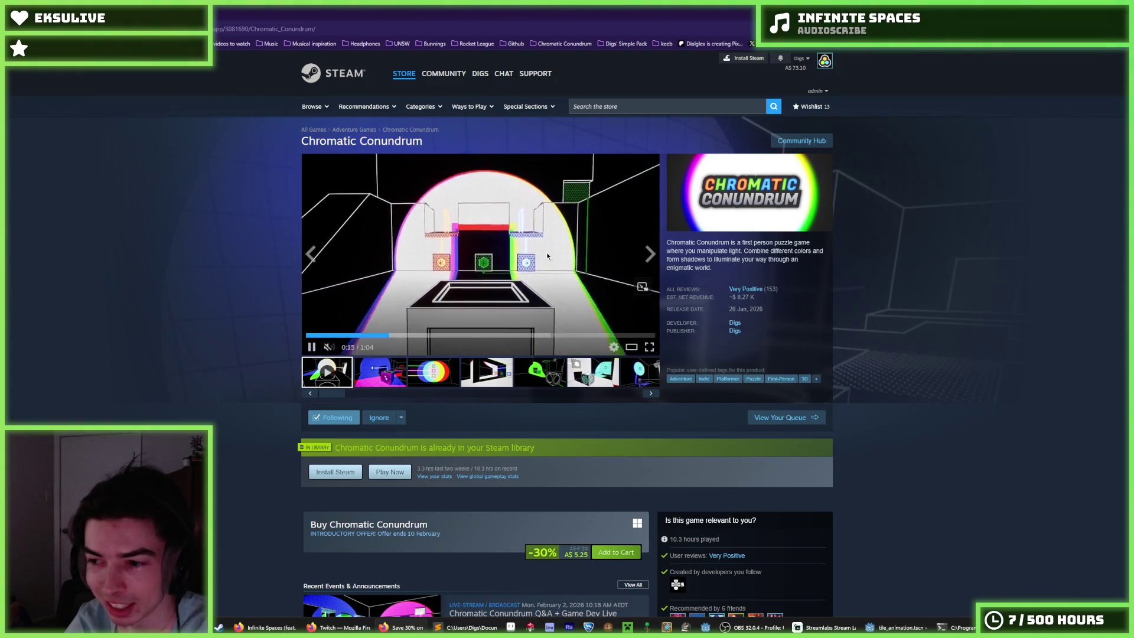
{"action": "left_click", "coordinate": [504, 242]}
Check the discounted price and the 10.3 hrs on record playtime, then return to Godot.
{"action": "scroll", "coordinate": [526, 419], "scroll_direction": "down", "scroll_amount": 2}
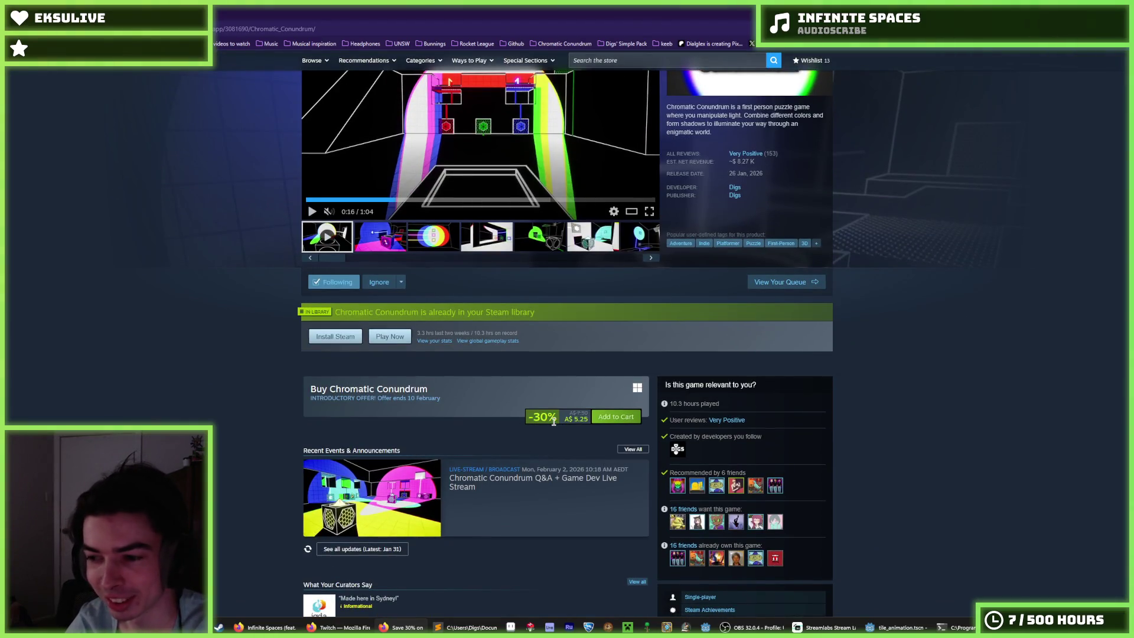
{"action": "mouse_move", "coordinate": [580, 420]}
{"action": "left_mouse_down"}
{"action": "mouse_move", "coordinate": [591, 427]}
{"action": "mouse_move", "coordinate": [555, 432]}
{"action": "left_mouse_up"}
{"action": "left_click", "coordinate": [567, 420]}
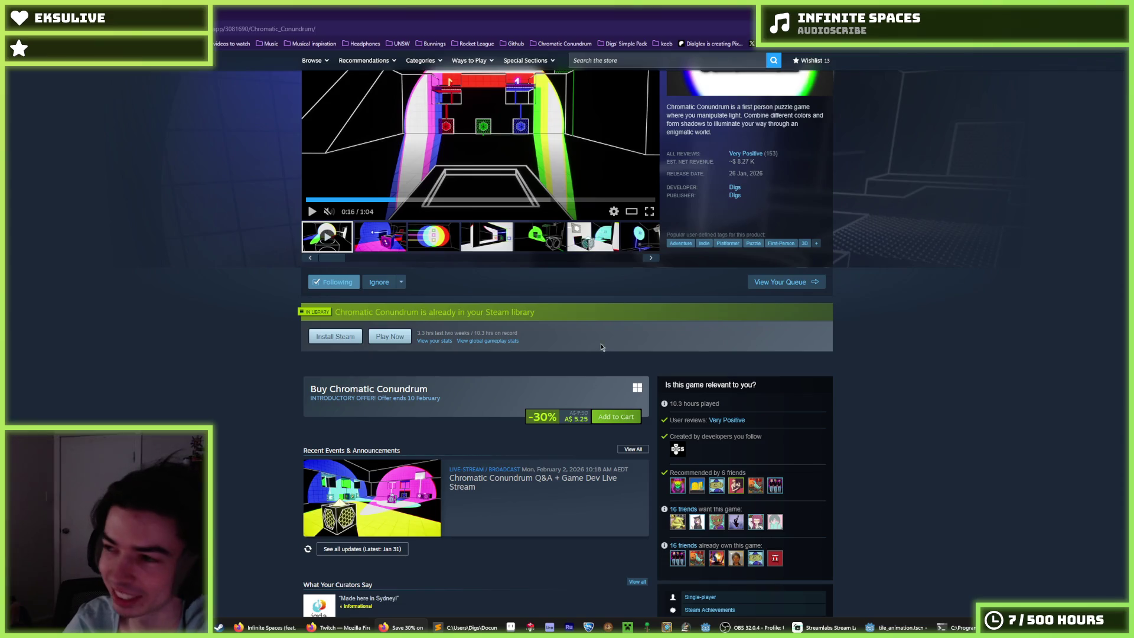
{"action": "scroll", "coordinate": [349, 237], "scroll_direction": "up", "scroll_amount": 2}
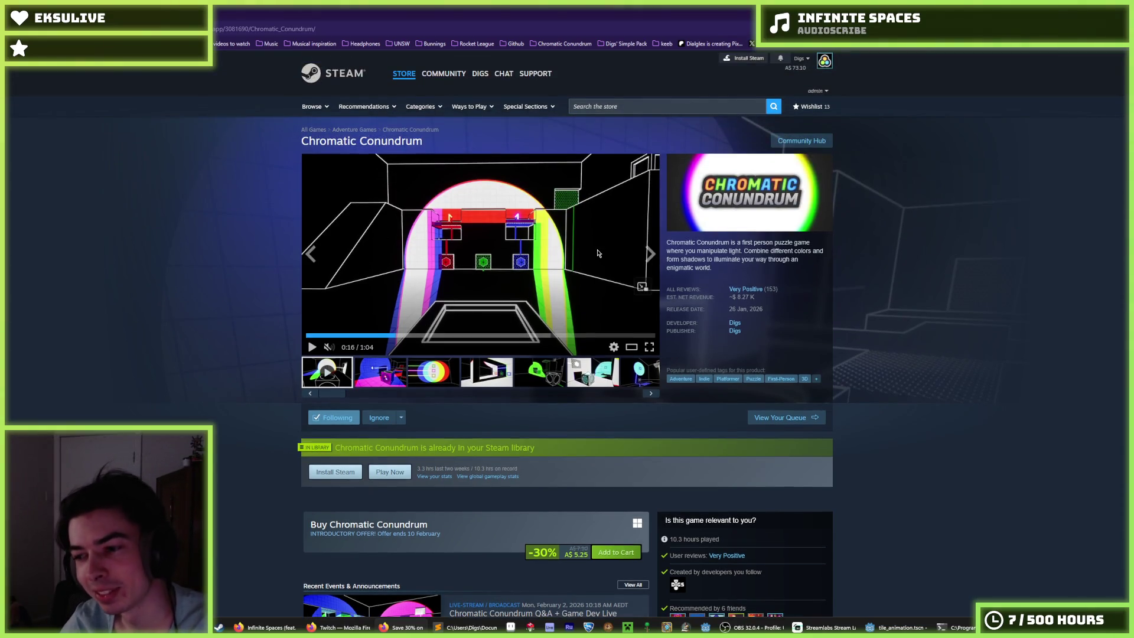
{"action": "scroll", "coordinate": [611, 244], "scroll_direction": "down", "scroll_amount": 2}
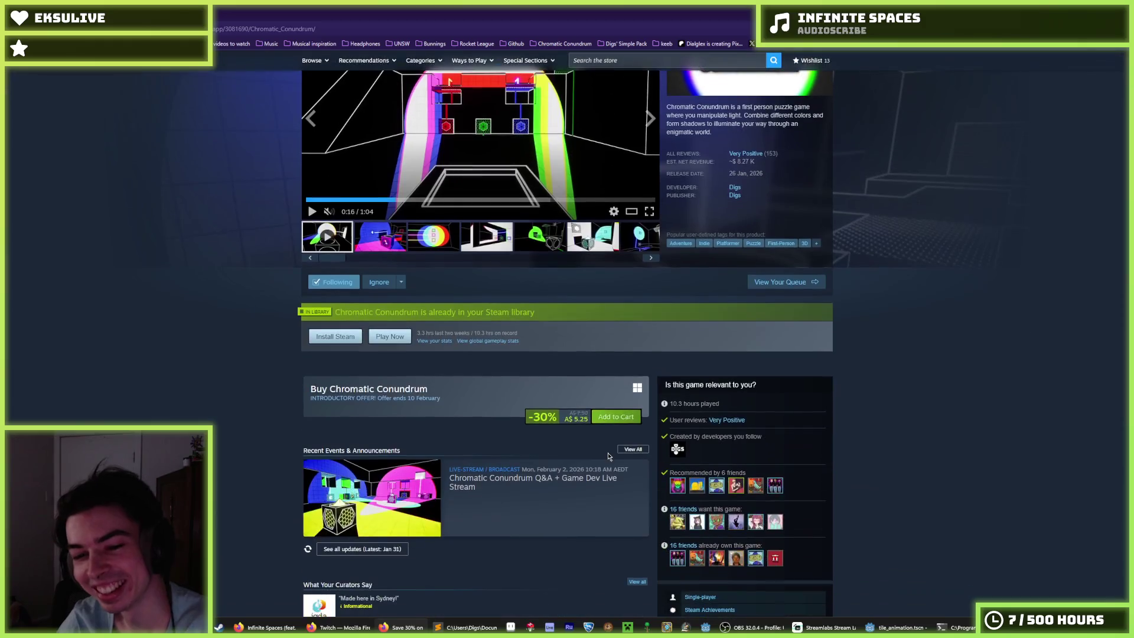
{"action": "left_click_drag", "start_coordinate": [472, 333], "coordinate": [513, 333]}
{"action": "left_click", "coordinate": [898, 411]}
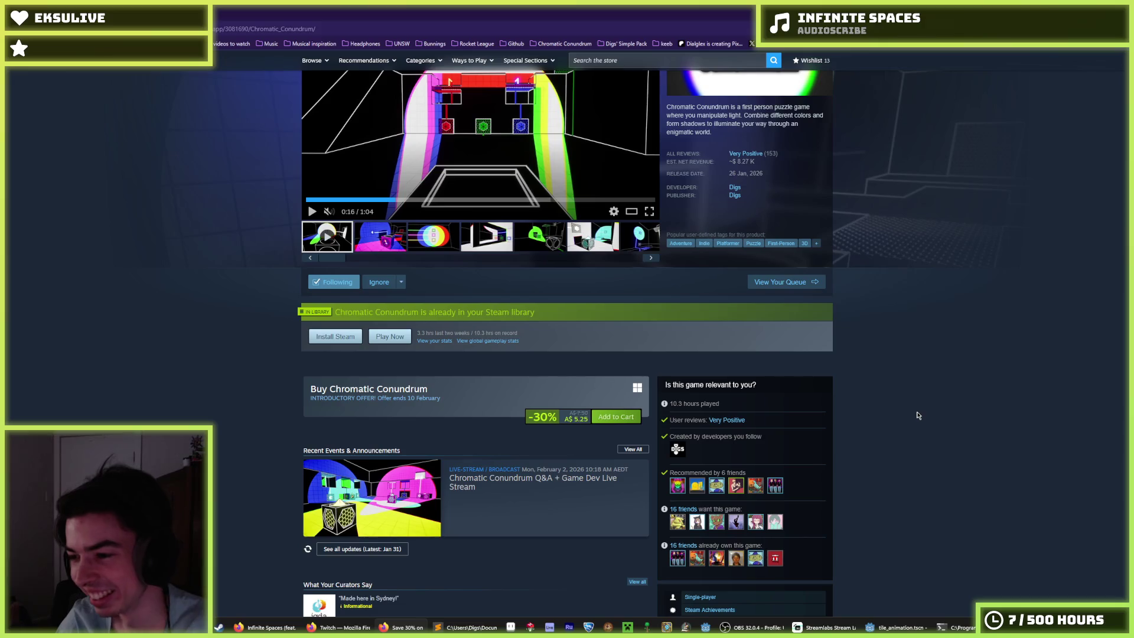
{"action": "key", "text": "alt+Tab"}
Review lines 20–23 of tile_animation.gd and run the project with F5.
{"action": "left_click", "coordinate": [883, 309]}
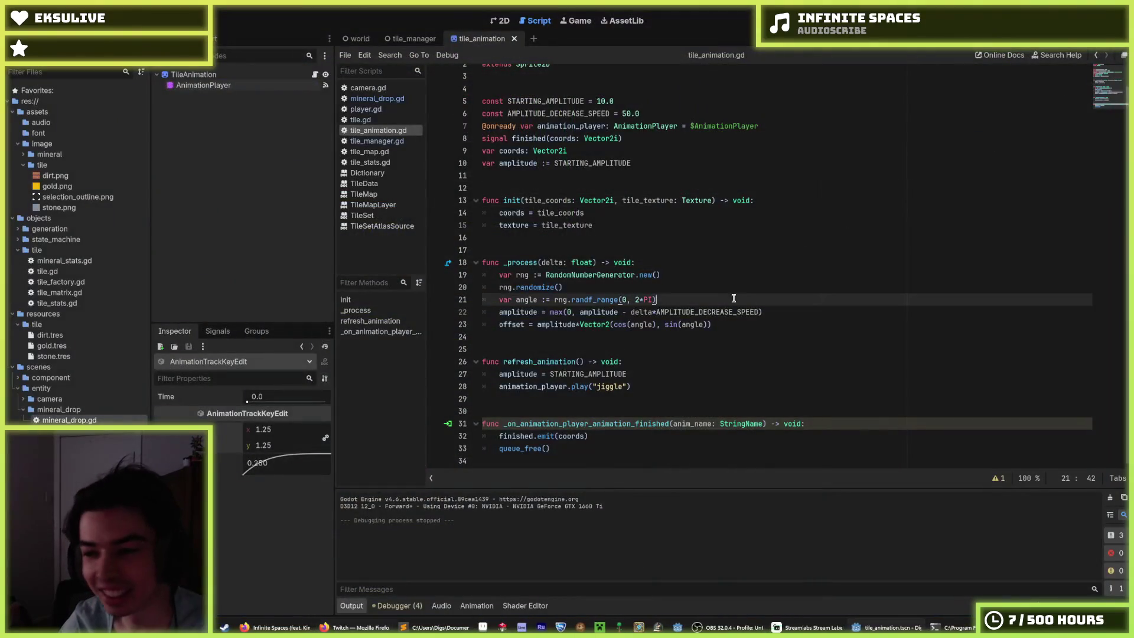
{"action": "left_click", "coordinate": [819, 320]}
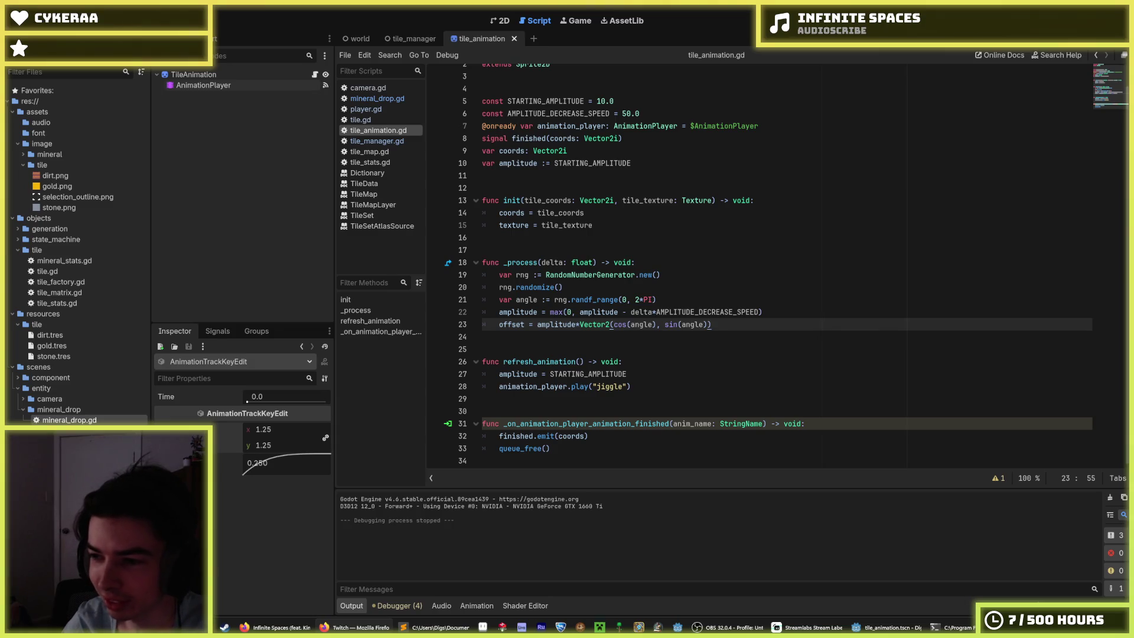
{"action": "left_click", "coordinate": [826, 312]}
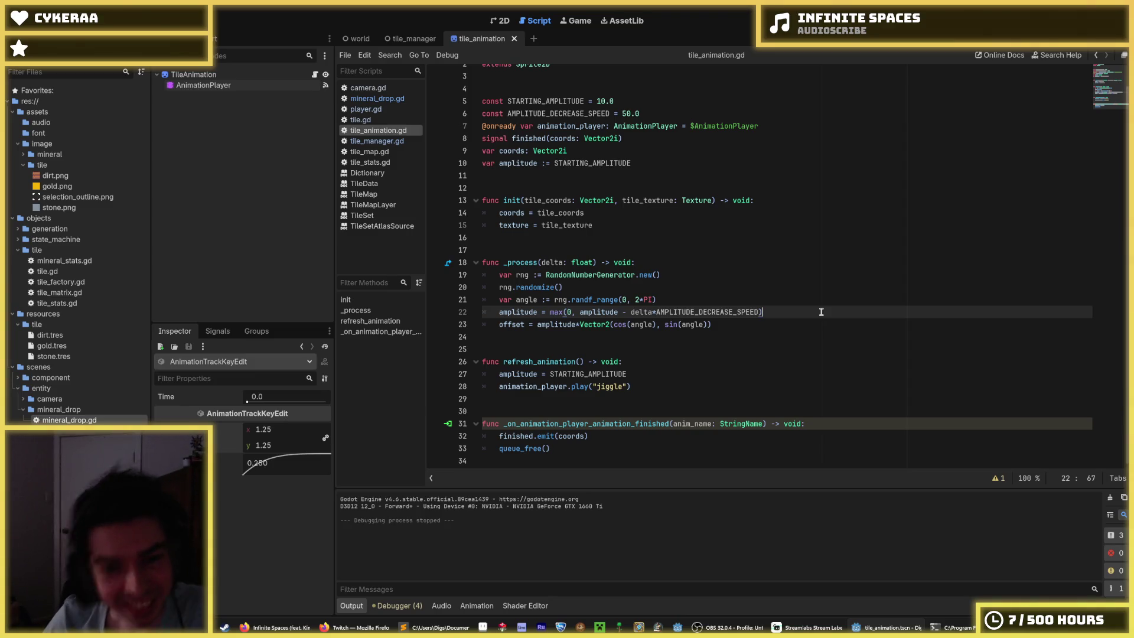
{"action": "left_click", "coordinate": [787, 286]}
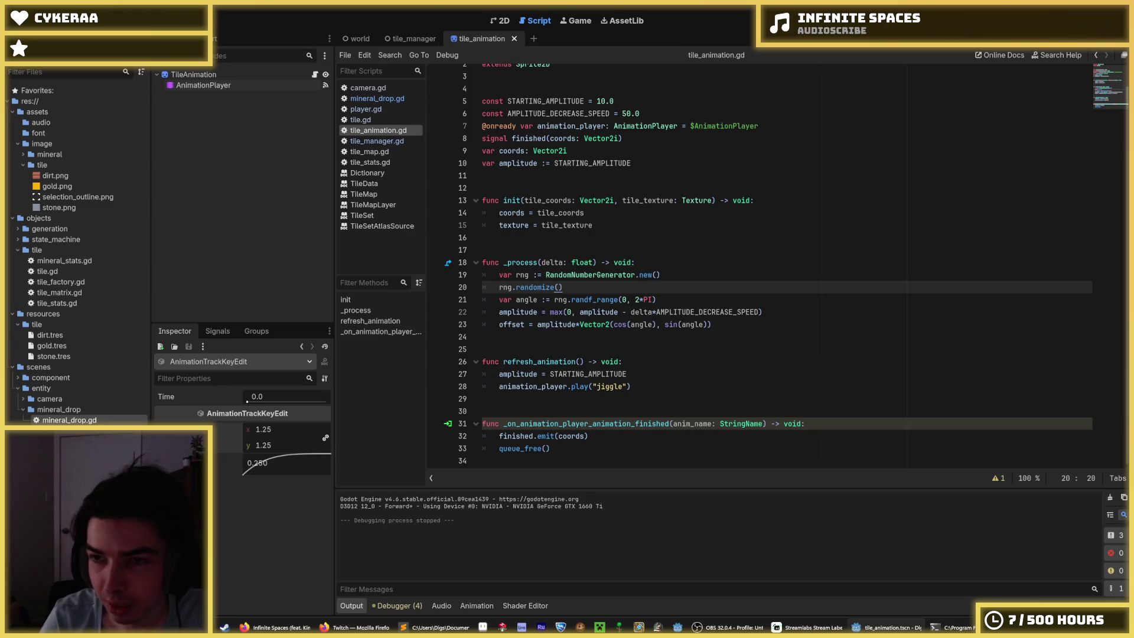
{"action": "key", "text": "F5"}
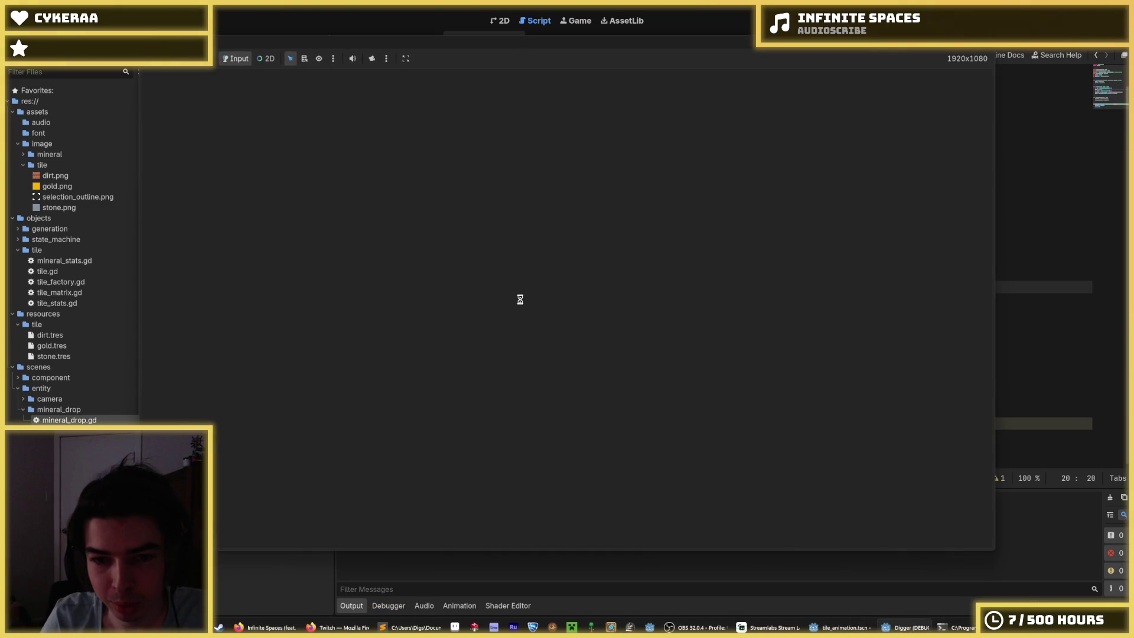
Dig out the tile below the player, tunnel left and two tiles down, then walk right toward the gold.
{"action": "scroll", "coordinate": [636, 348], "scroll_direction": "down", "scroll_amount": 3}
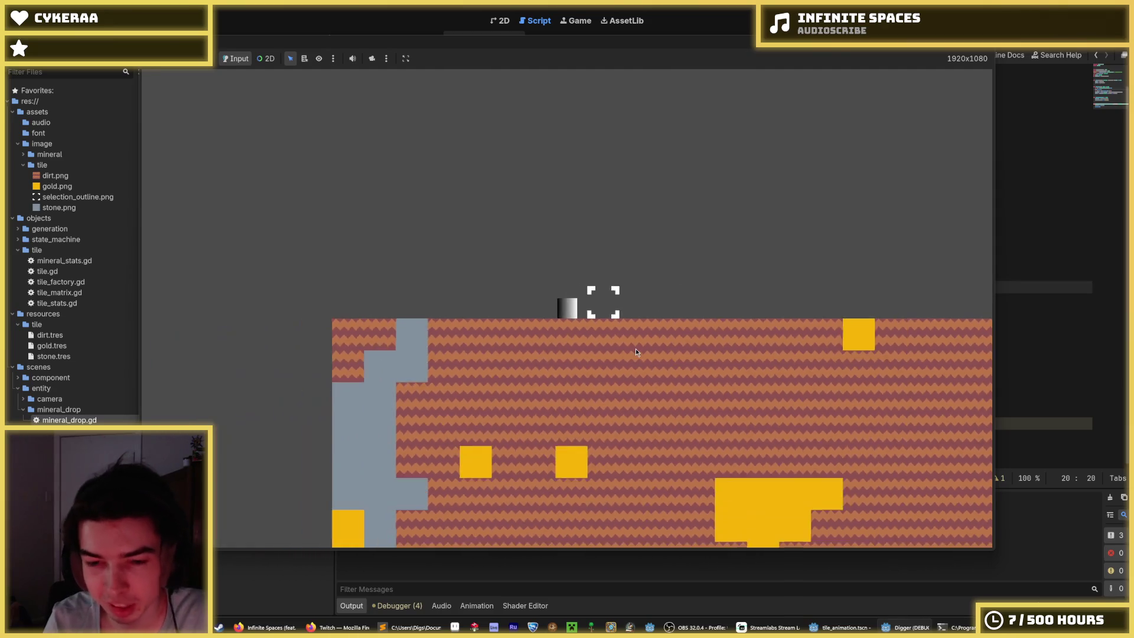
{"action": "scroll", "coordinate": [636, 352], "scroll_direction": "down", "scroll_amount": 2}
{"action": "scroll", "coordinate": [636, 352], "scroll_direction": "up", "scroll_amount": 2}
{"action": "left_click", "coordinate": [565, 432]}
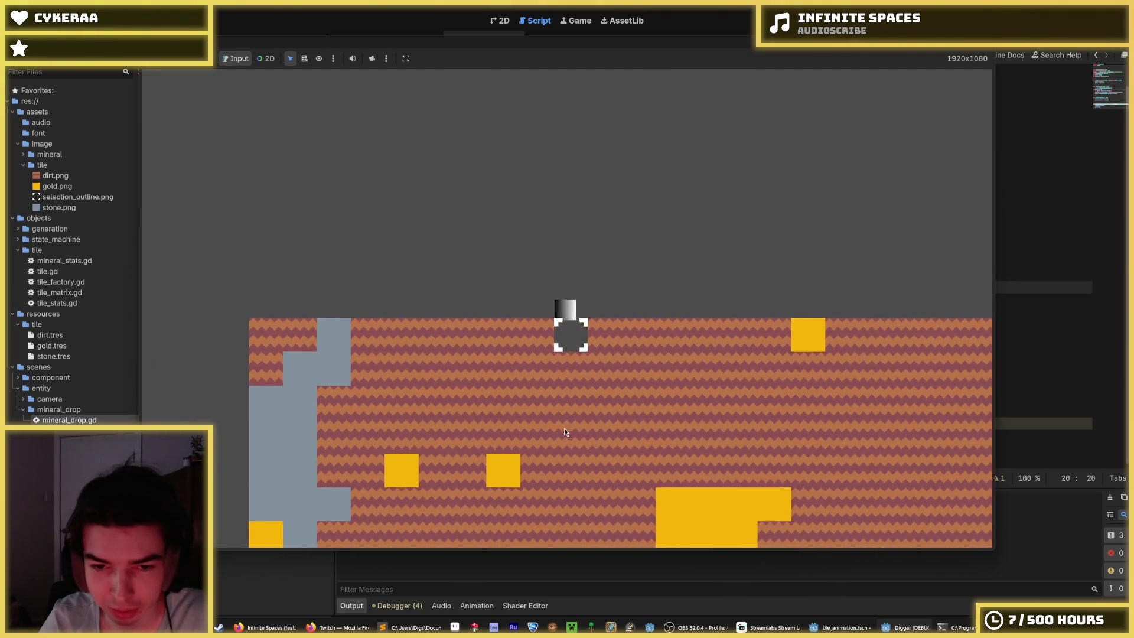
{"action": "left_click_drag", "start_coordinate": [565, 432], "coordinate": [573, 433]}
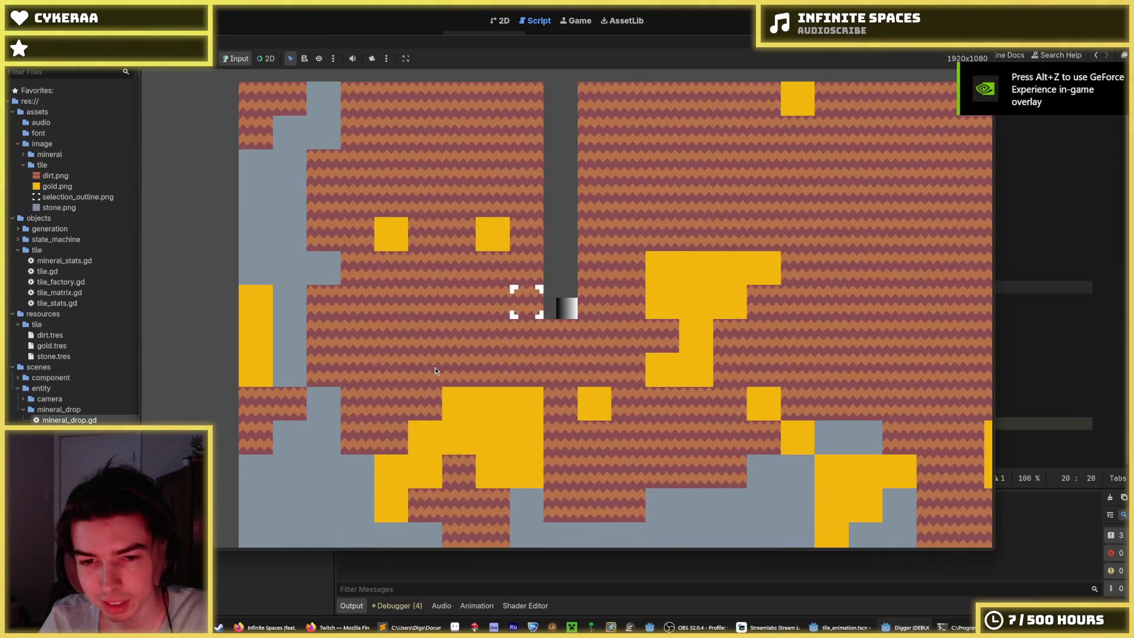
{"action": "mouse_move", "coordinate": [435, 371]}
{"action": "left_mouse_down"}
{"action": "mouse_move", "coordinate": [564, 452]}
{"action": "mouse_move", "coordinate": [353, 335]}
{"action": "left_mouse_up"}
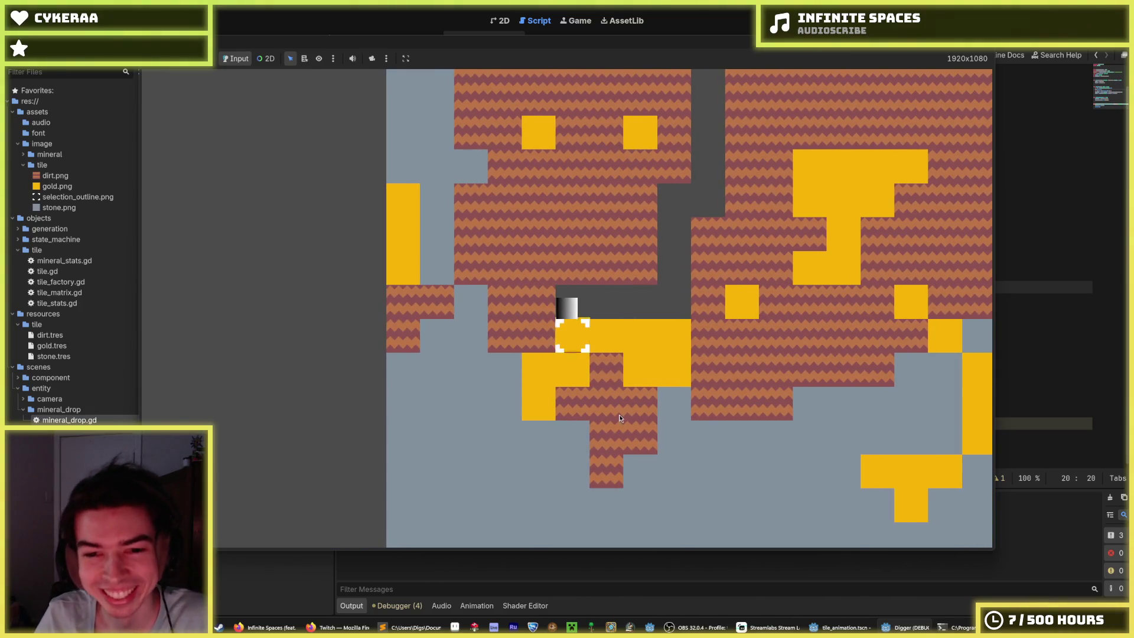
{"action": "mouse_move", "coordinate": [619, 414]}
{"action": "left_mouse_down"}
{"action": "mouse_move", "coordinate": [637, 296]}
{"action": "mouse_move", "coordinate": [597, 390]}
{"action": "left_mouse_up"}
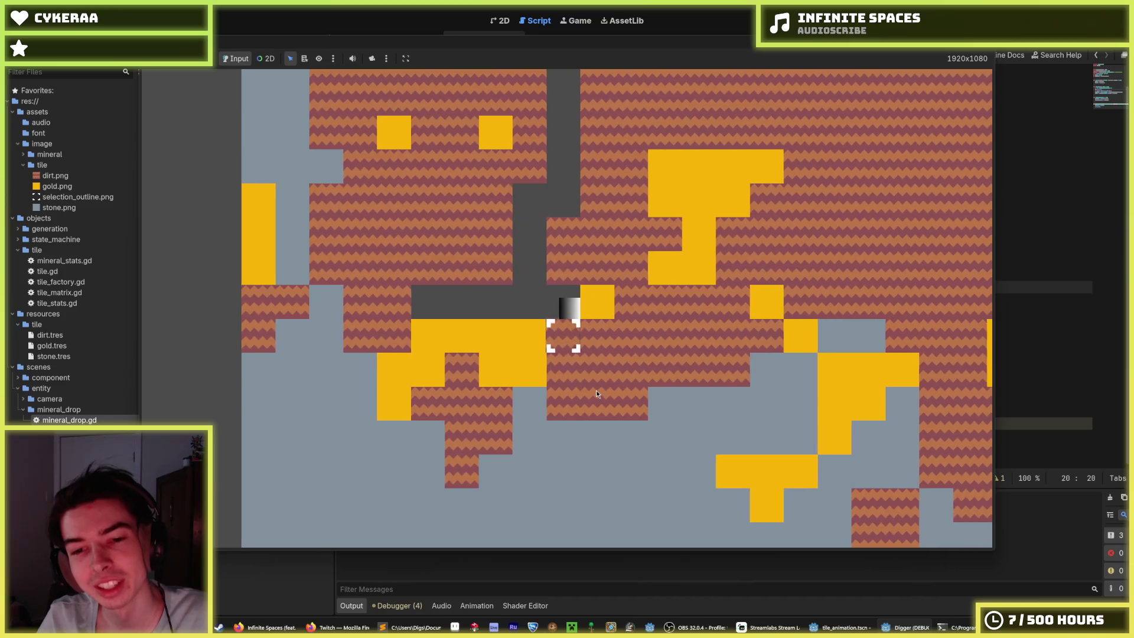
Dig two tiles down and to the right, then step the player left into the pocket.
{"action": "scroll", "coordinate": [594, 391], "scroll_direction": "up", "scroll_amount": 5}
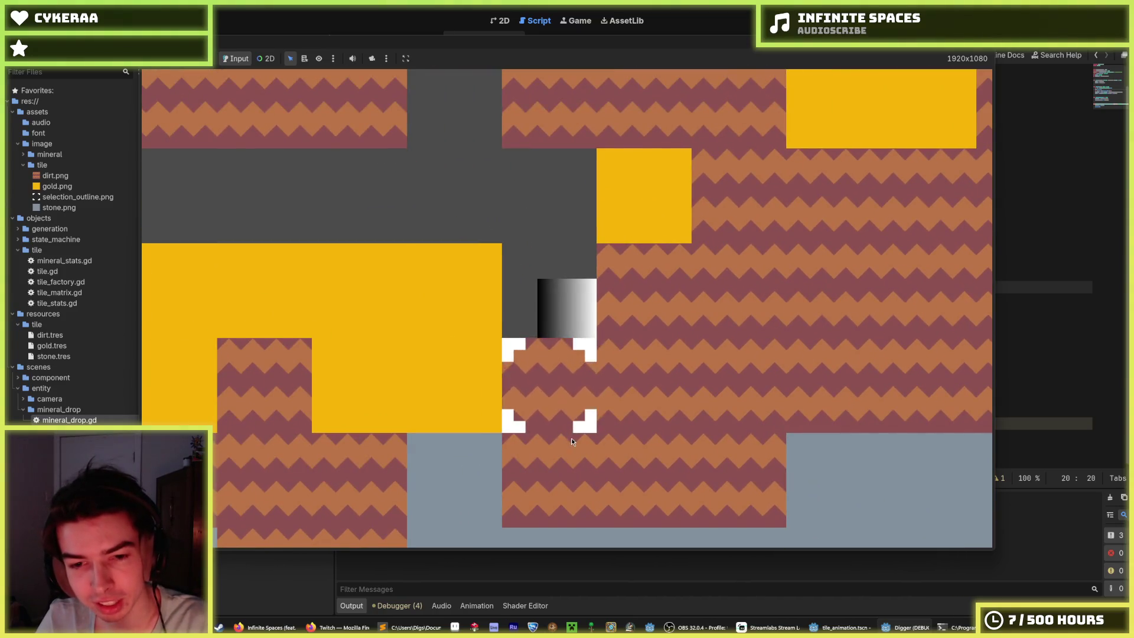
{"action": "mouse_move", "coordinate": [572, 441]}
{"action": "left_mouse_down"}
{"action": "mouse_move", "coordinate": [618, 427]}
{"action": "mouse_move", "coordinate": [573, 443]}
{"action": "mouse_move", "coordinate": [745, 293]}
{"action": "mouse_move", "coordinate": [625, 182]}
{"action": "mouse_move", "coordinate": [711, 235]}
{"action": "mouse_move", "coordinate": [693, 240]}
{"action": "mouse_move", "coordinate": [703, 281]}
{"action": "mouse_move", "coordinate": [681, 221]}
{"action": "mouse_move", "coordinate": [619, 178]}
{"action": "mouse_move", "coordinate": [569, 171]}
{"action": "mouse_move", "coordinate": [629, 232]}
{"action": "mouse_move", "coordinate": [651, 304]}
{"action": "left_mouse_up"}
{"action": "scroll", "coordinate": [614, 164], "scroll_direction": "down", "scroll_amount": 3}
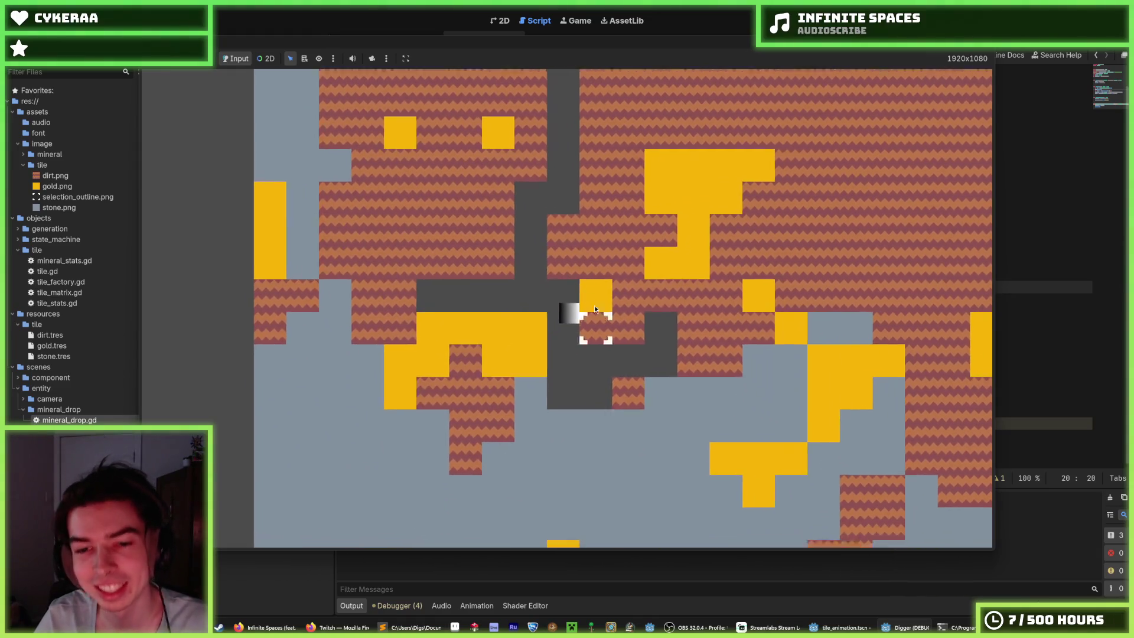
{"action": "left_click", "coordinate": [656, 299]}
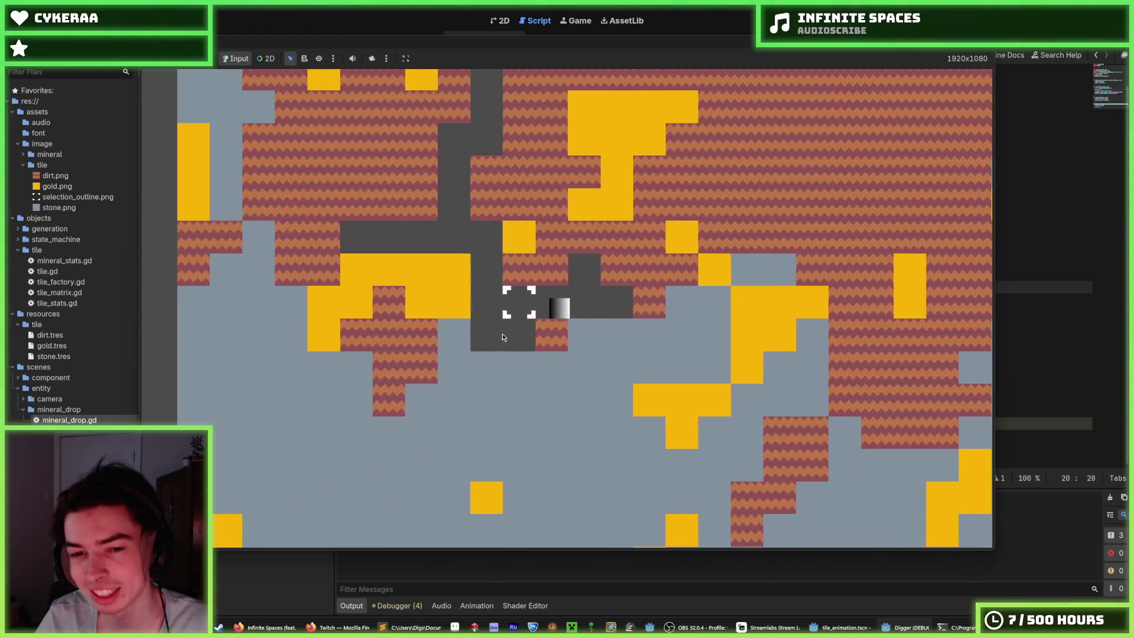
{"action": "key", "text": "a"}
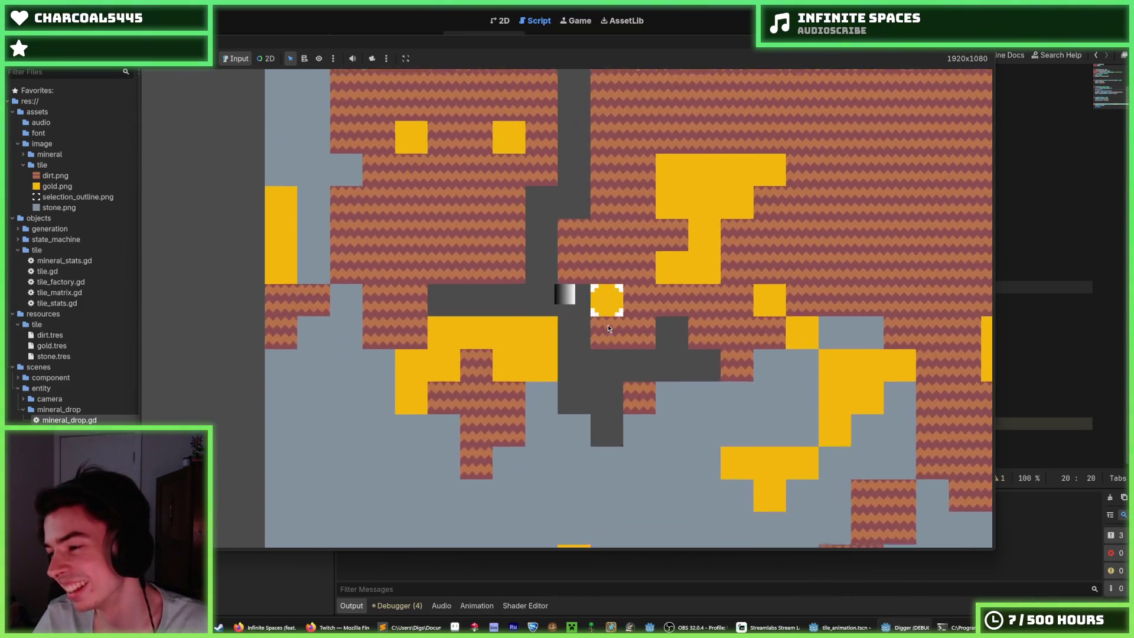
Stop the game, raise the keyframe x and y values to 2.255, save the scene, and relaunch.
{"action": "key", "text": "F8"}
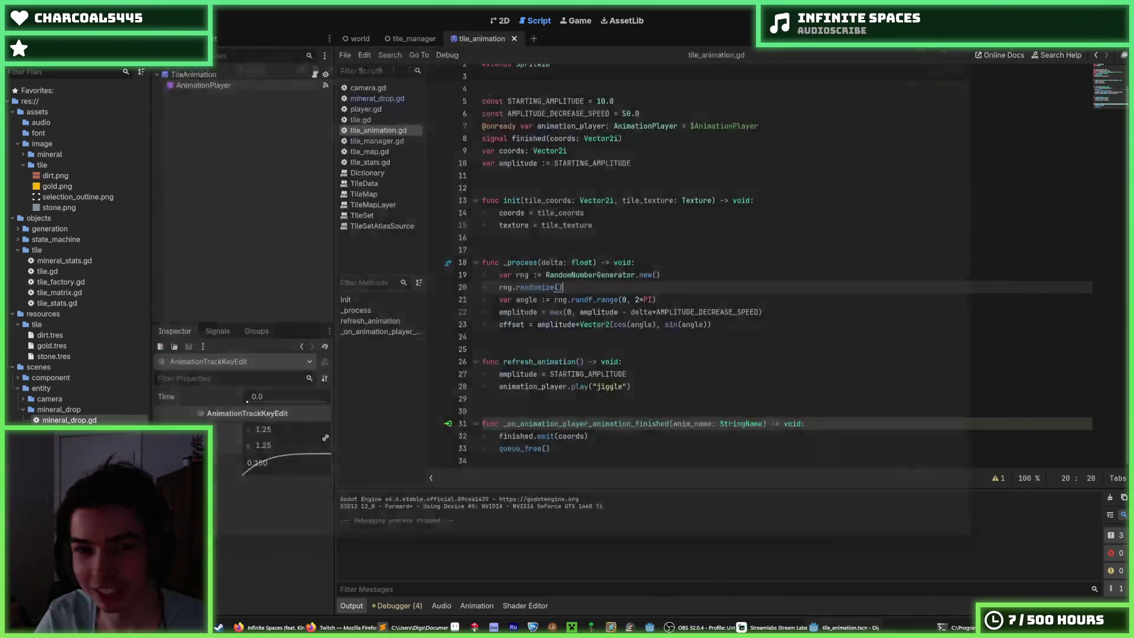
{"action": "left_click", "coordinate": [485, 188]}
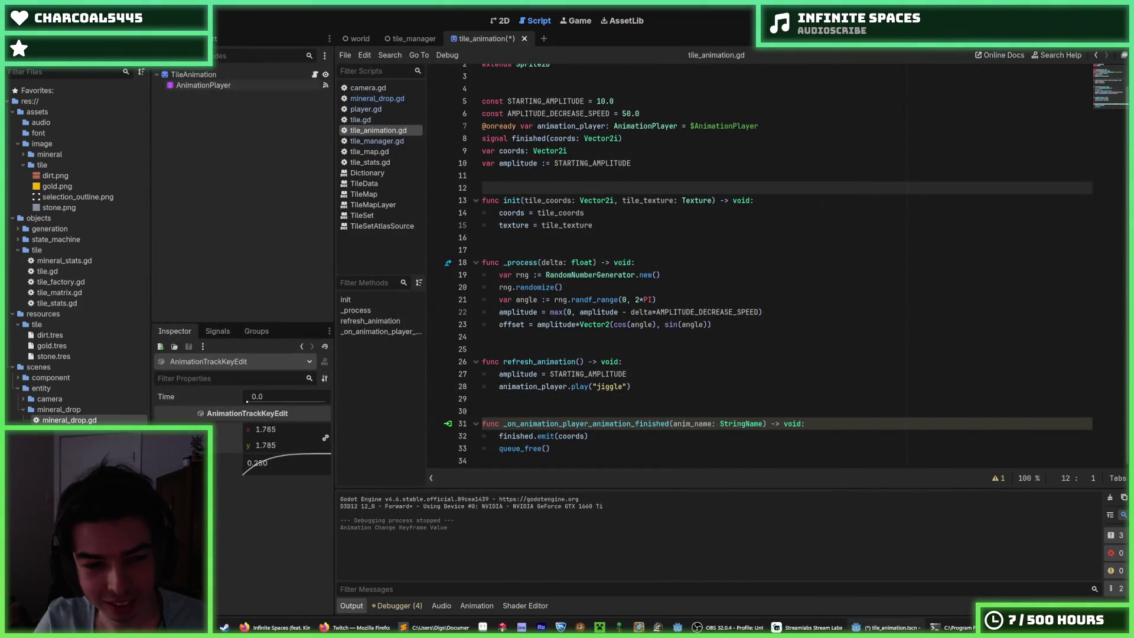
{"action": "left_click_drag", "start_coordinate": [272, 431], "coordinate": [301, 431]}
{"action": "key", "text": "ctrl+s"}
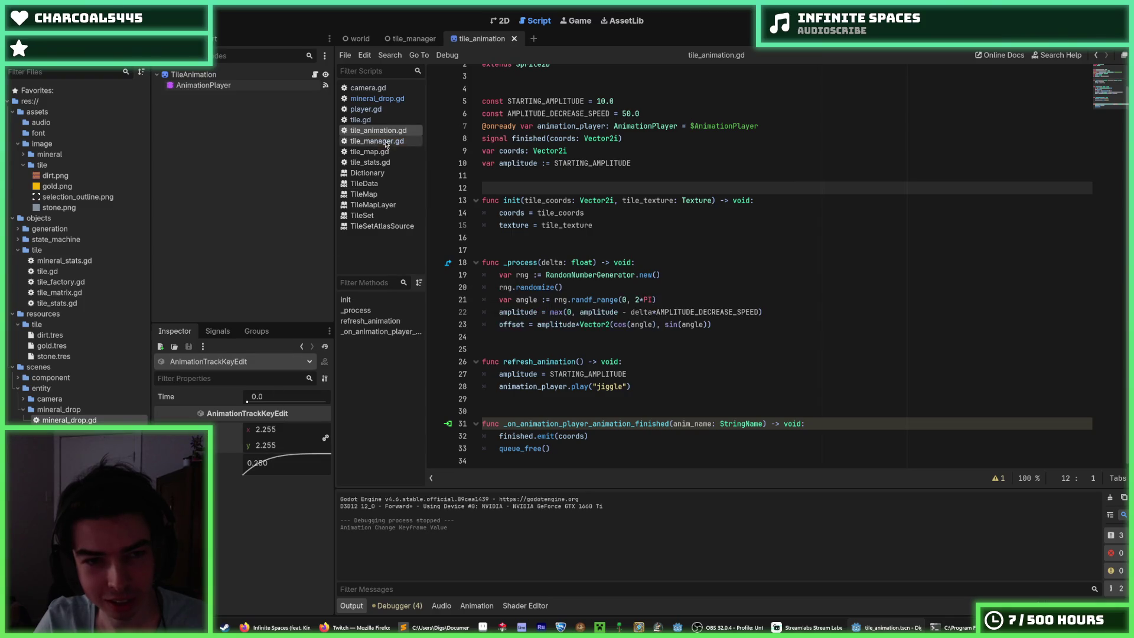
{"action": "scroll", "coordinate": [547, 269], "scroll_direction": "up", "scroll_amount": 1}
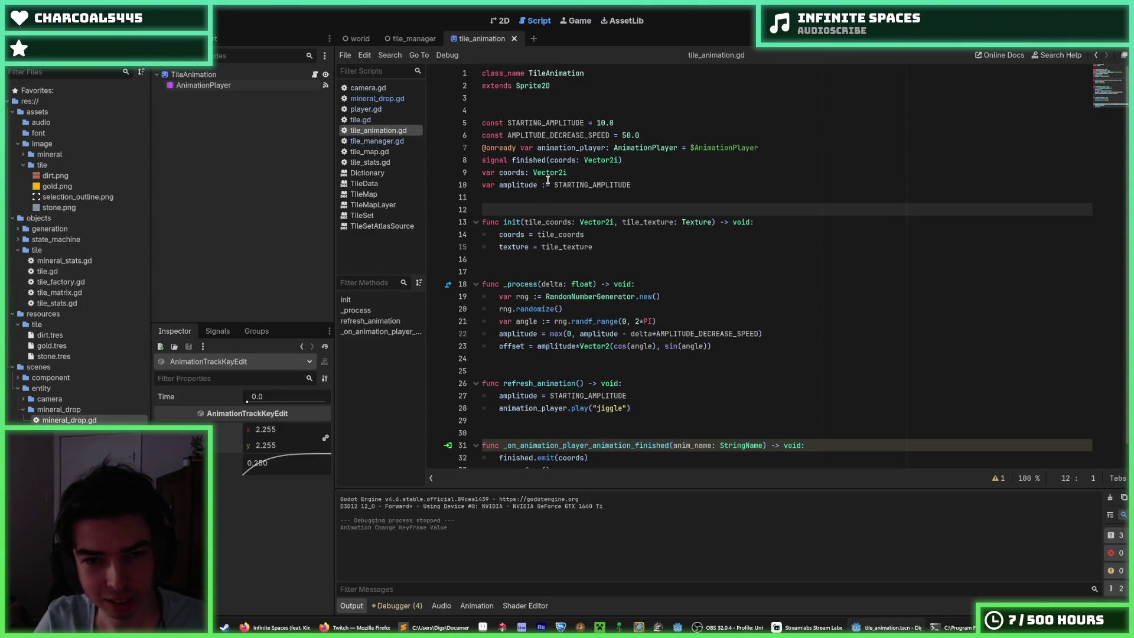
{"action": "left_click", "coordinate": [633, 136]}
{"action": "left_click", "coordinate": [601, 123]}
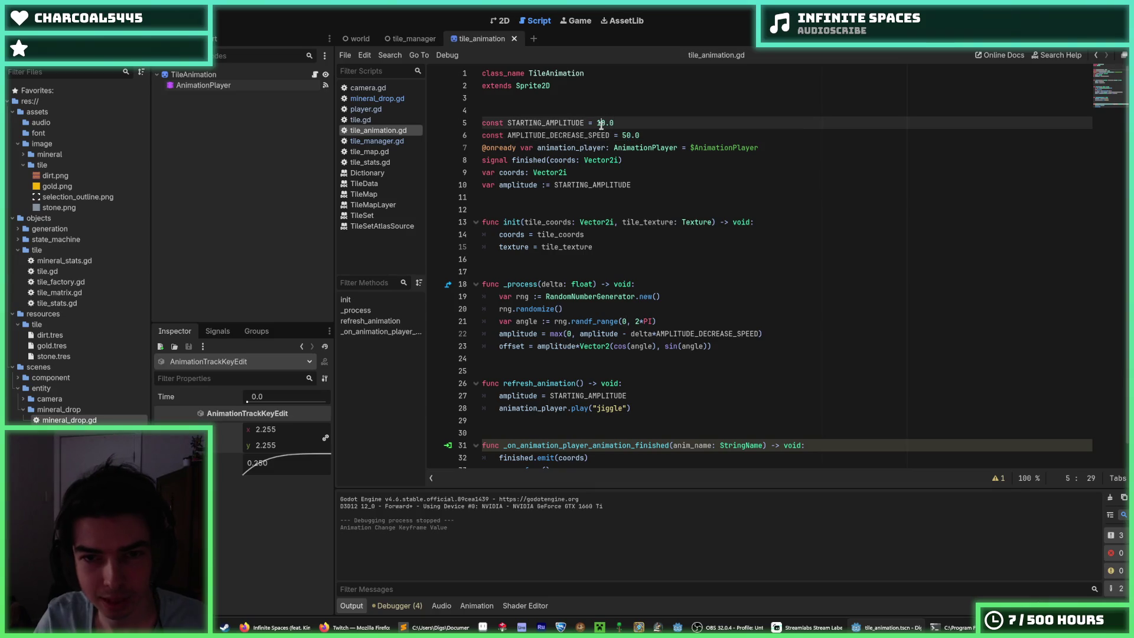
{"action": "key", "text": "F5"}
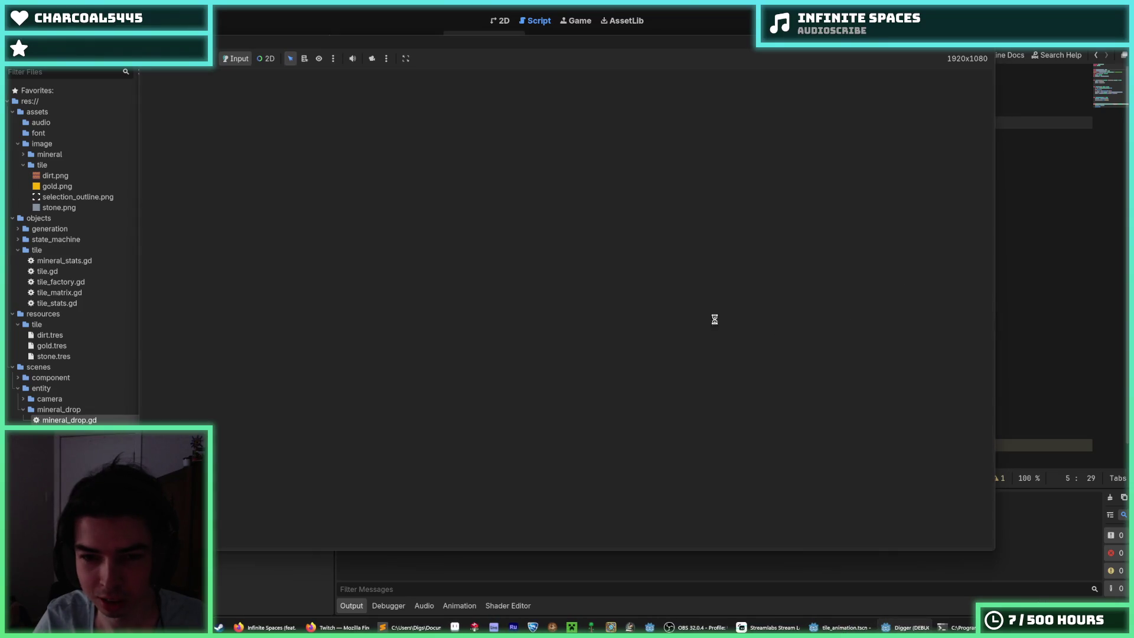
Walk left and dig a vertical shaft down through several dirt tiles, stepping left once midway.
{"action": "key", "text": "a"}
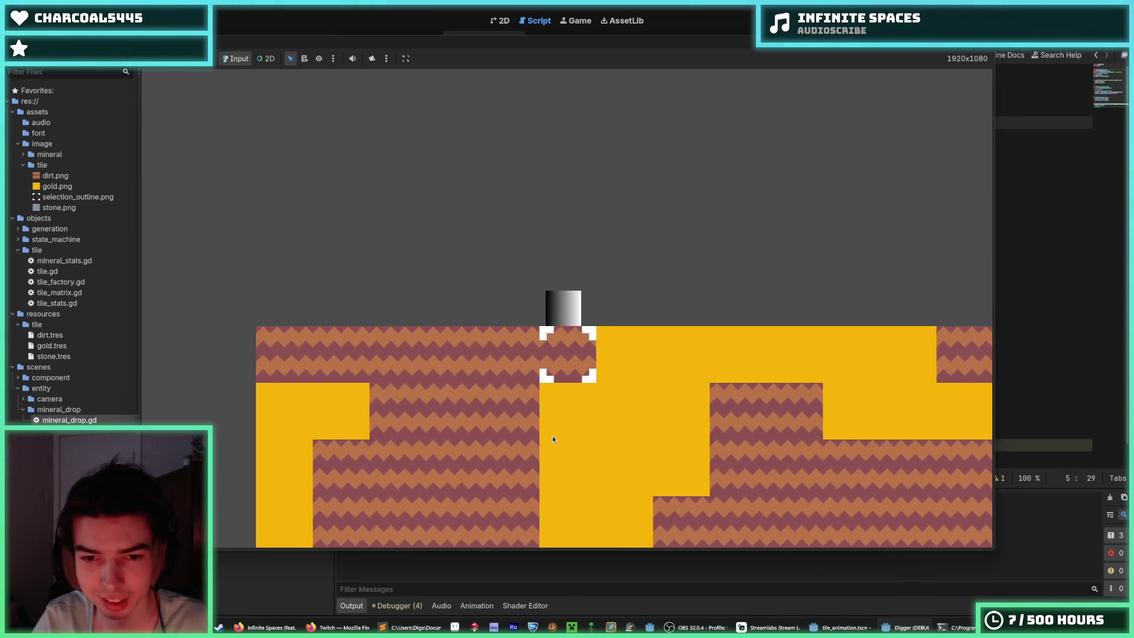
{"action": "left_click", "coordinate": [572, 440]}
{"action": "left_click", "coordinate": [567, 441]}
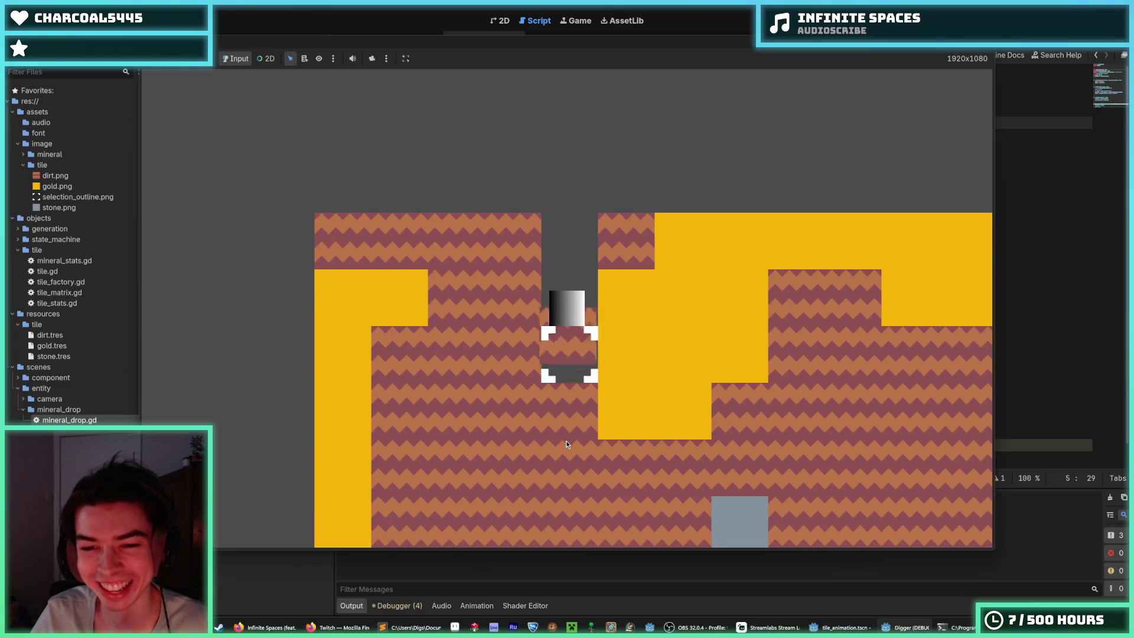
{"action": "left_click", "coordinate": [565, 444]}
{"action": "left_click", "coordinate": [554, 444]}
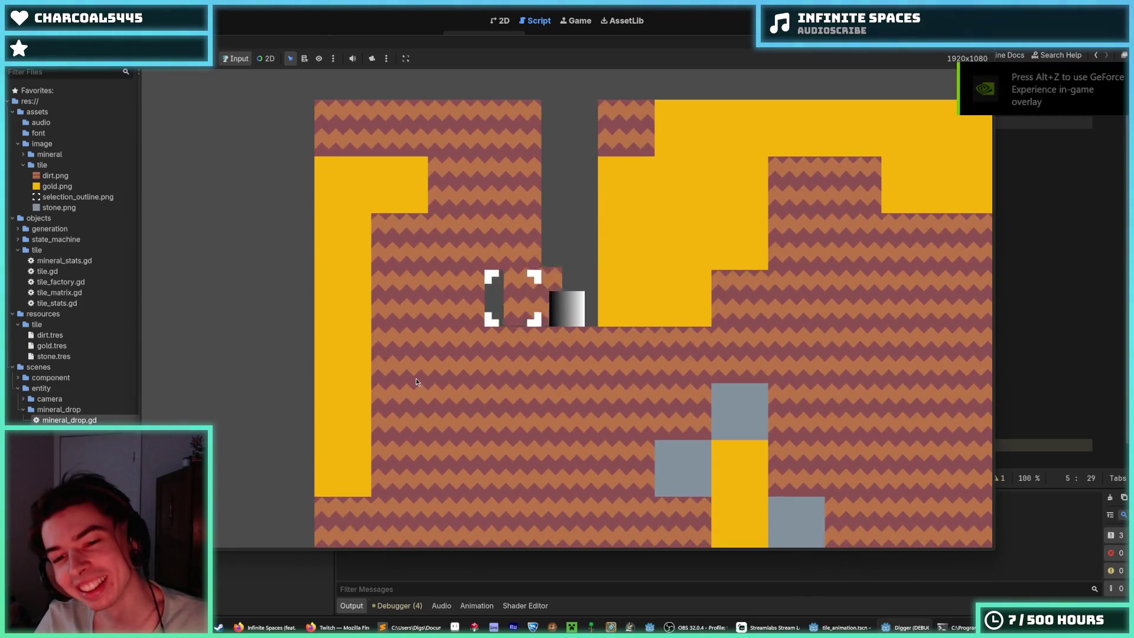
{"action": "left_click", "coordinate": [547, 452]}
{"action": "key", "text": "a"}
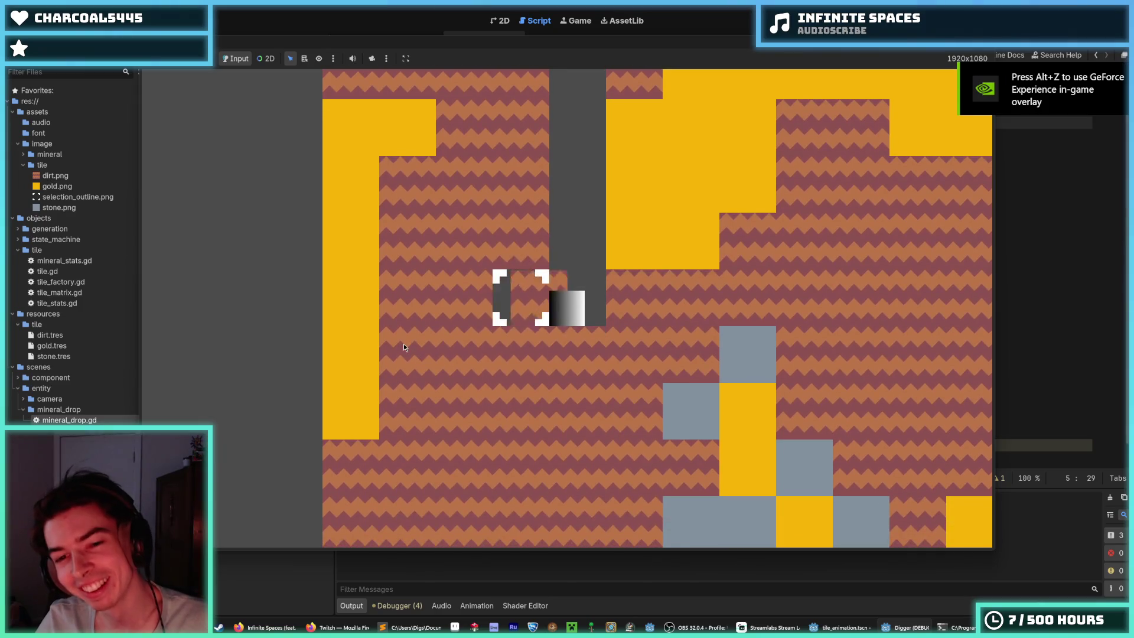
{"action": "left_click", "coordinate": [546, 452]}
{"action": "left_click", "coordinate": [549, 452]}
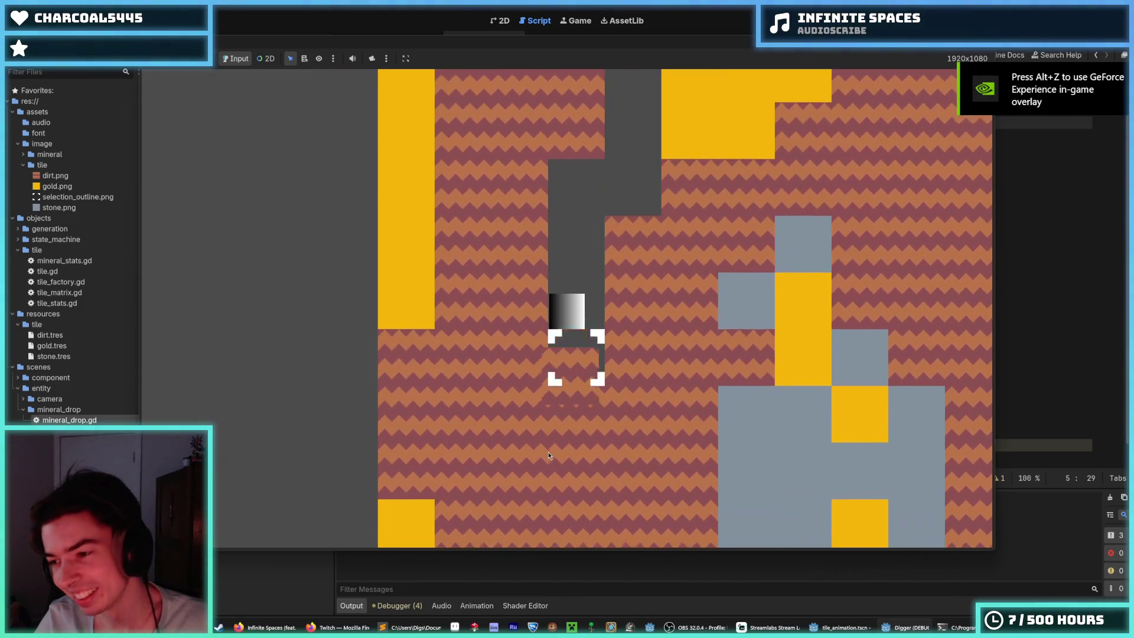
{"action": "left_click", "coordinate": [551, 450]}
{"action": "left_click", "coordinate": [551, 450]}
{"action": "left_click", "coordinate": [551, 450]}
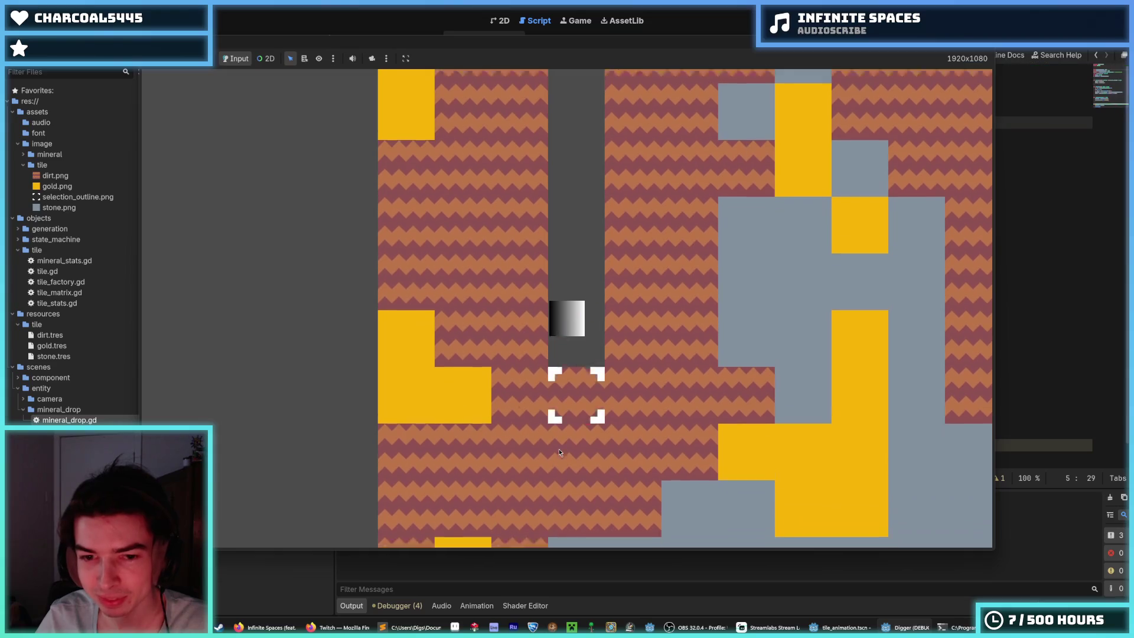
Stop the game, undo STARTING_AMPLITUDE back to 10.0, and save the script.
{"action": "key", "text": "F8"}
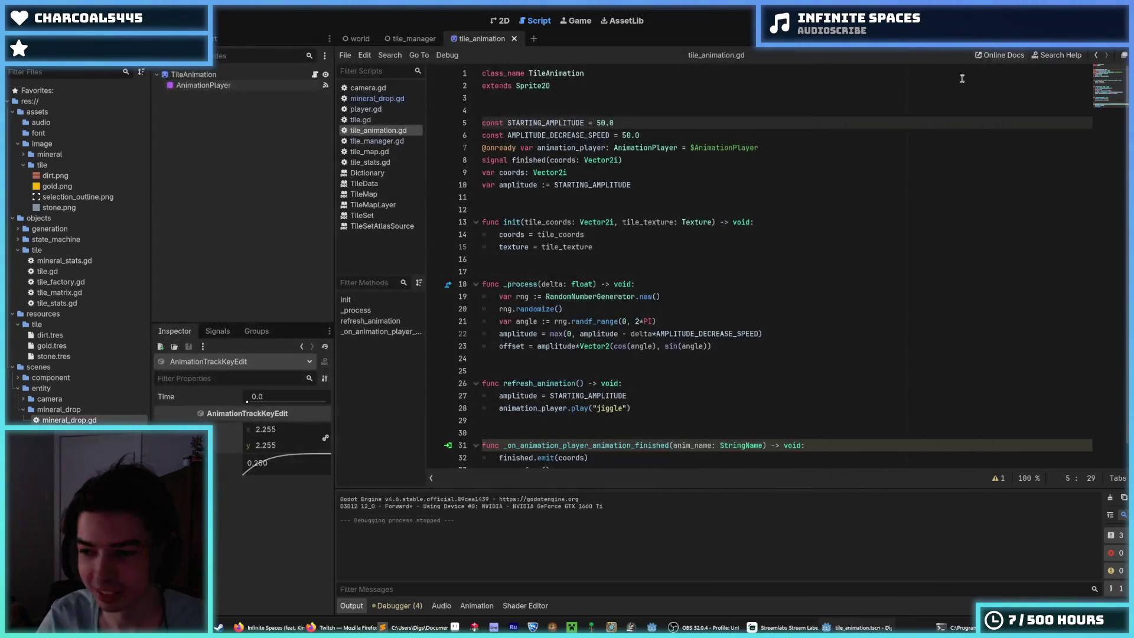
{"action": "left_click", "coordinate": [752, 174]}
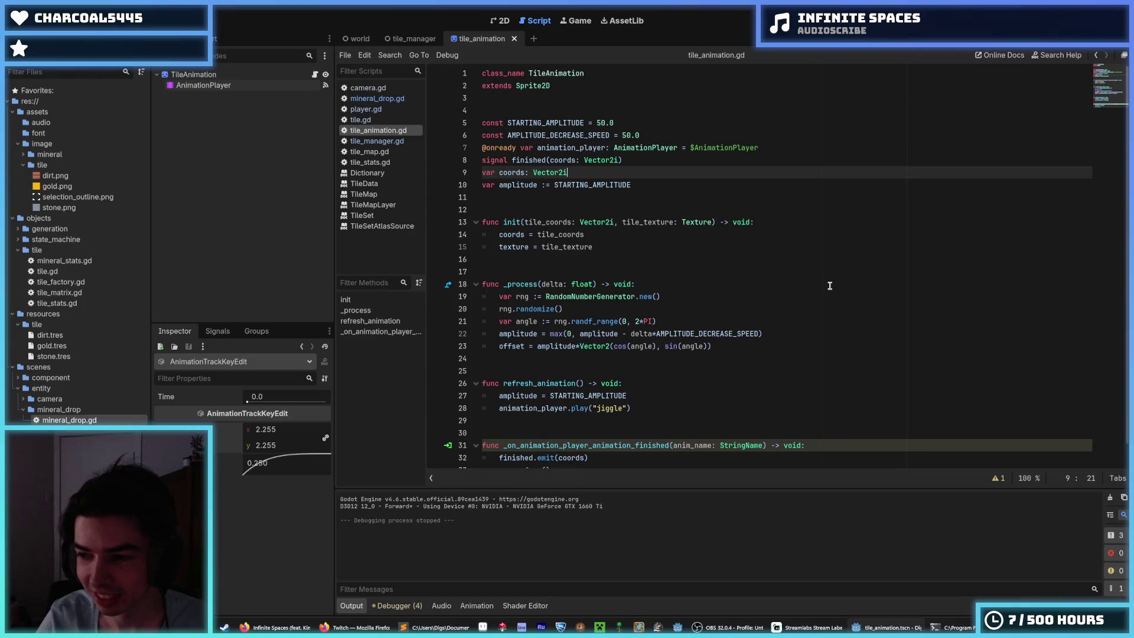
{"action": "key", "text": "ctrl+z"}
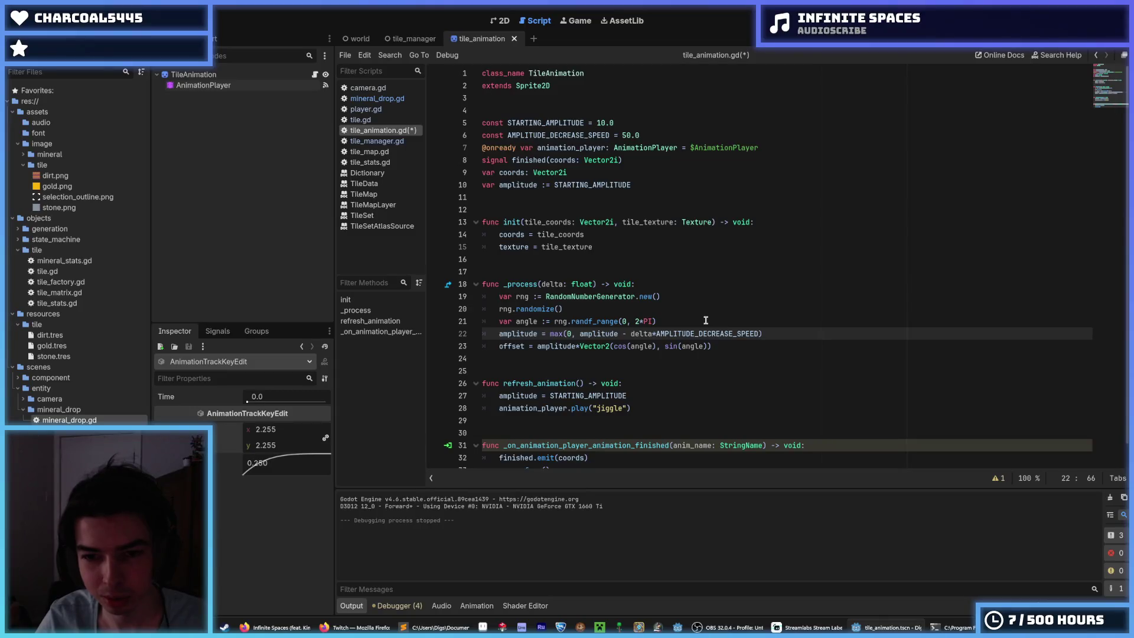
{"action": "key", "text": "ctrl+z"}
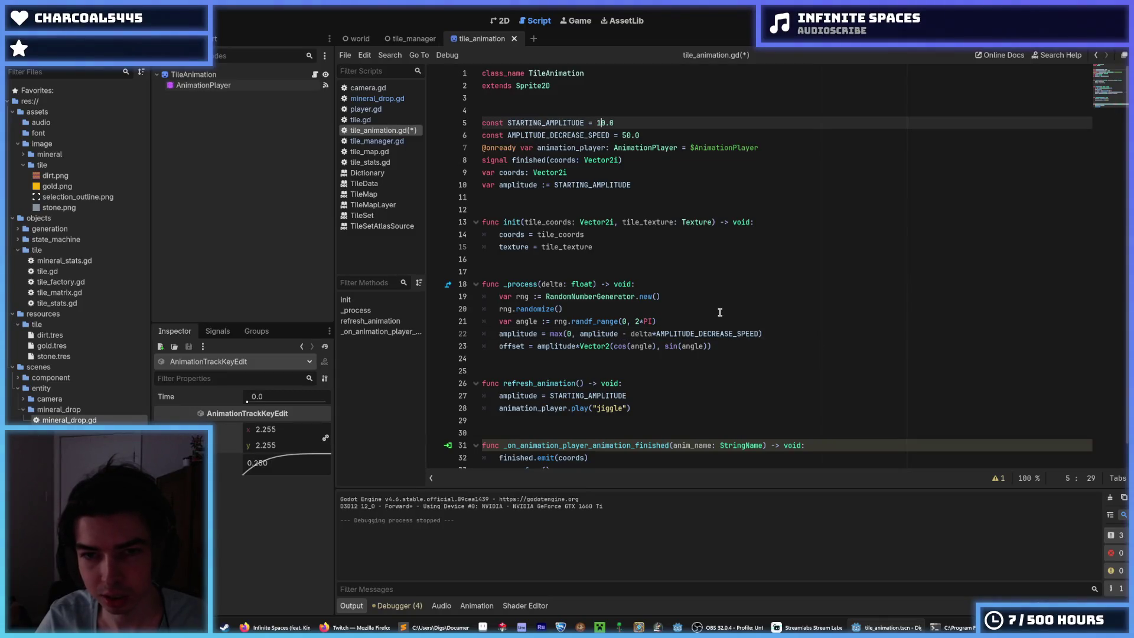
{"action": "key", "text": "ctrl+s"}
Reset the keyframe value to 1.25 and briefly test-run the game.
{"action": "left_click", "coordinate": [258, 449]}
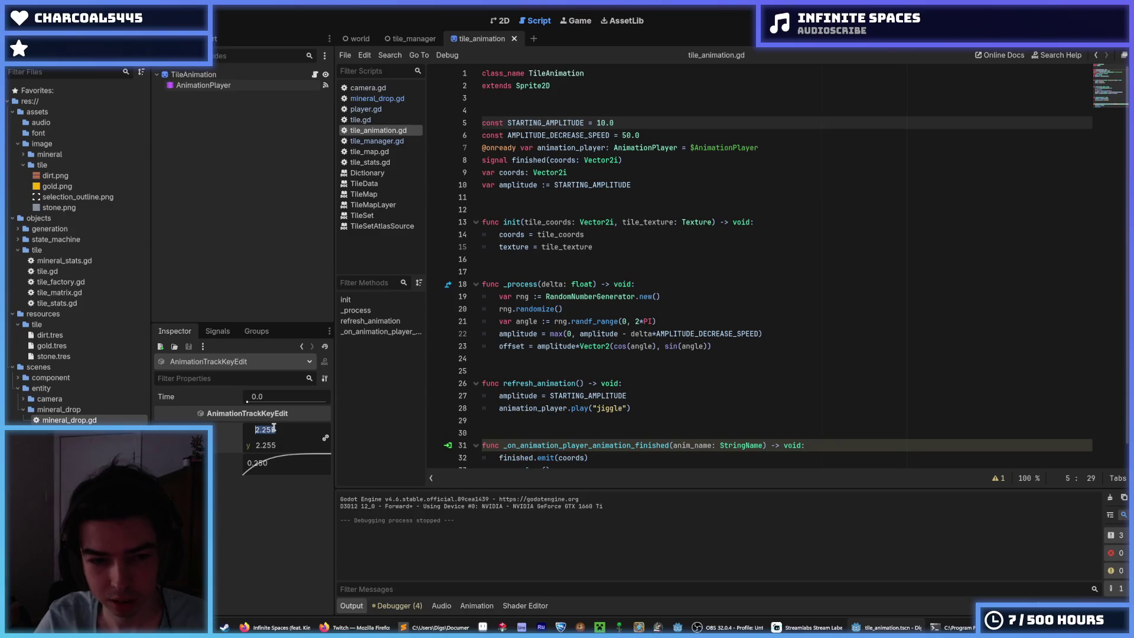
{"action": "type", "text": "1.25"}
{"action": "key", "text": "Return"}
{"action": "key", "text": "F5"}
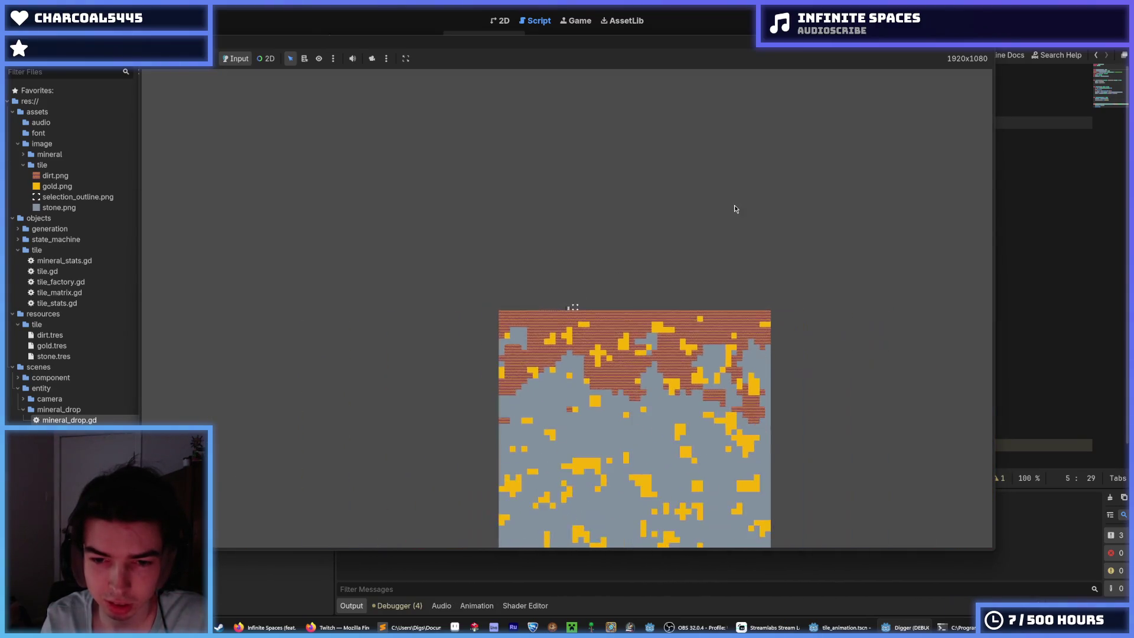
{"action": "key", "text": "F8"}
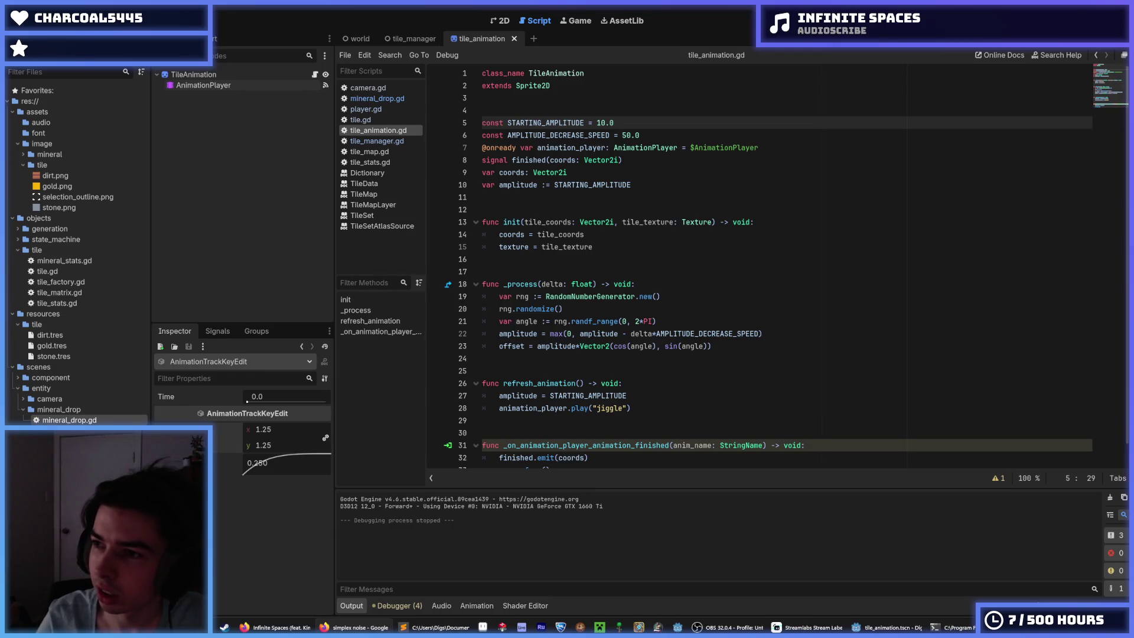
Open the Wikipedia SimplexNoise2D.png result at full size in a new Firefox tab.
{"action": "left_click", "coordinate": [354, 628]}
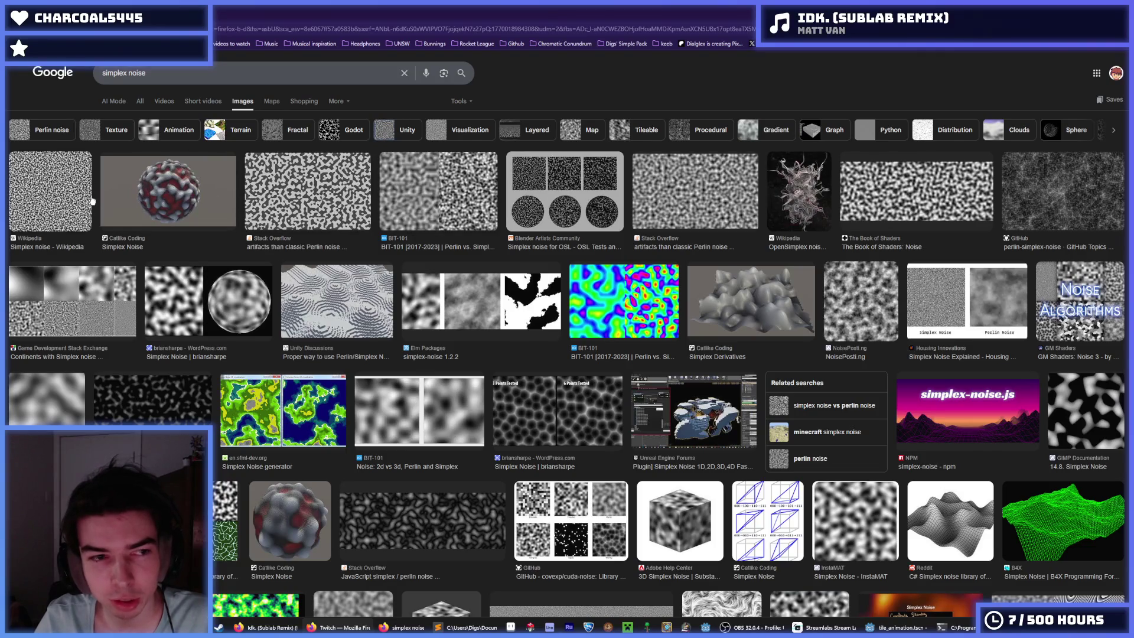
{"action": "left_click", "coordinate": [66, 197]}
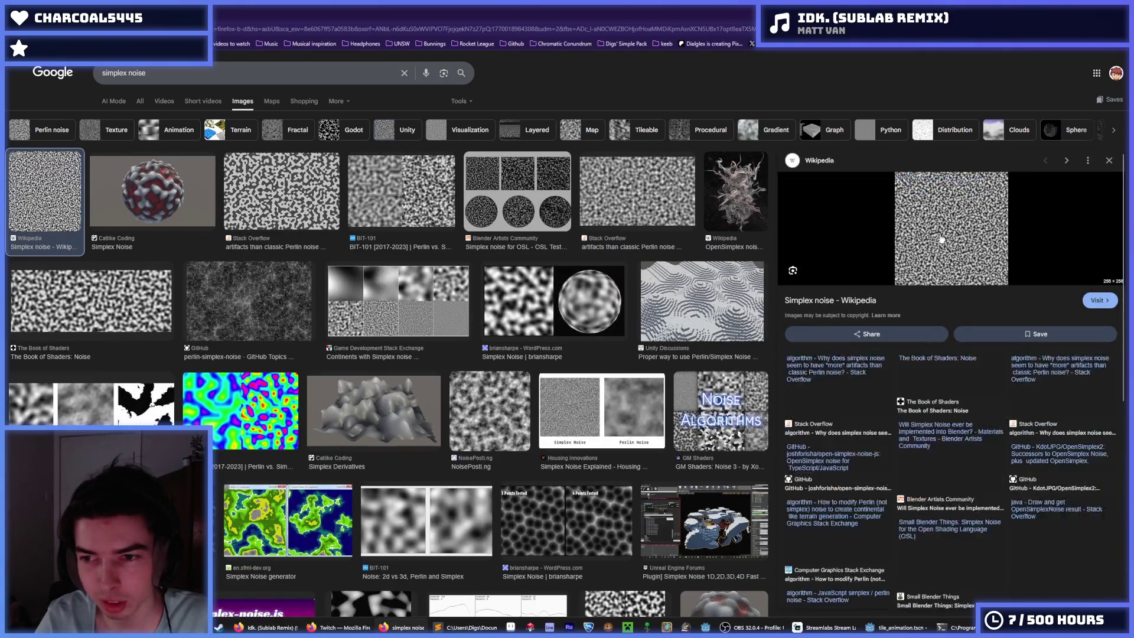
{"action": "left_click", "coordinate": [939, 237]}
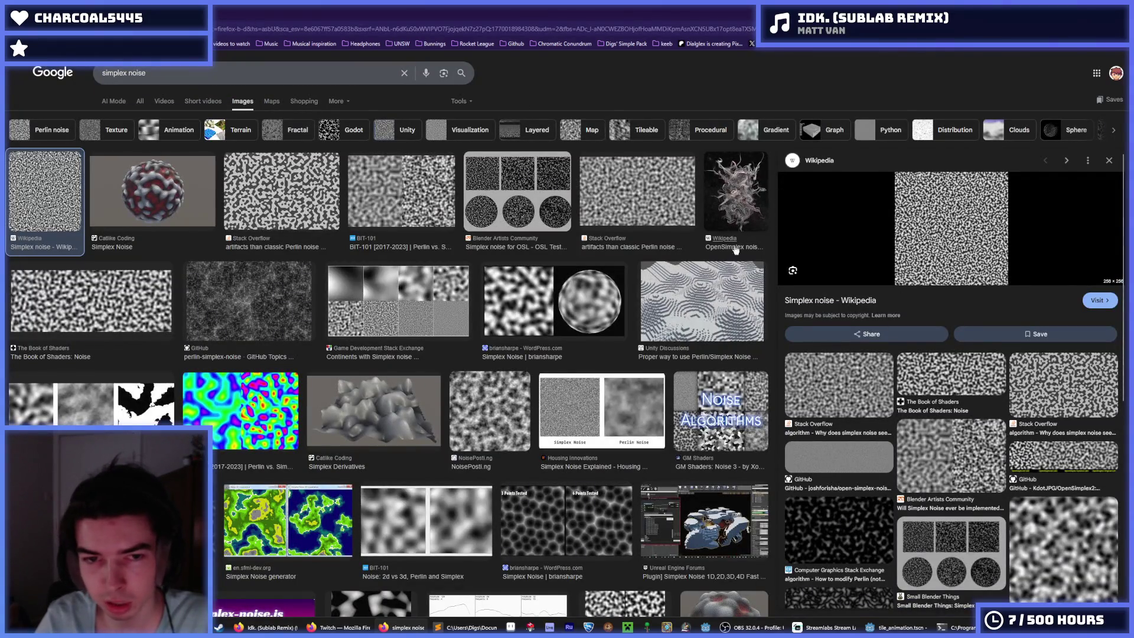
{"action": "right_click", "coordinate": [905, 224]}
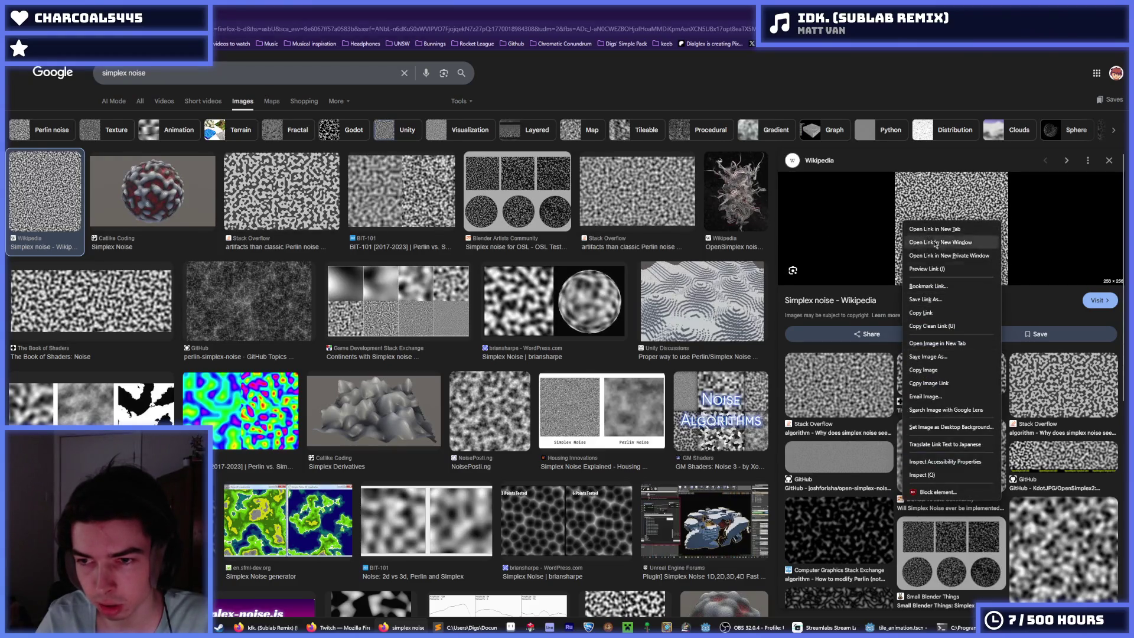
{"action": "left_click", "coordinate": [945, 343]}
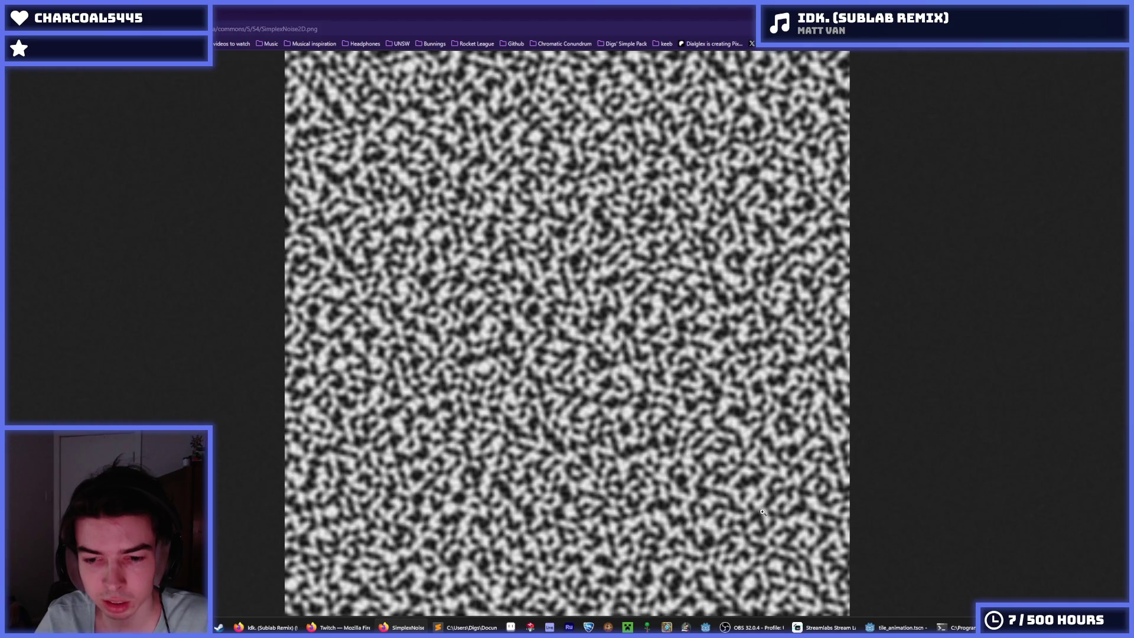
Launch Paint from the Start menu search.
{"action": "key", "text": "super"}
{"action": "type", "text": "paint"}
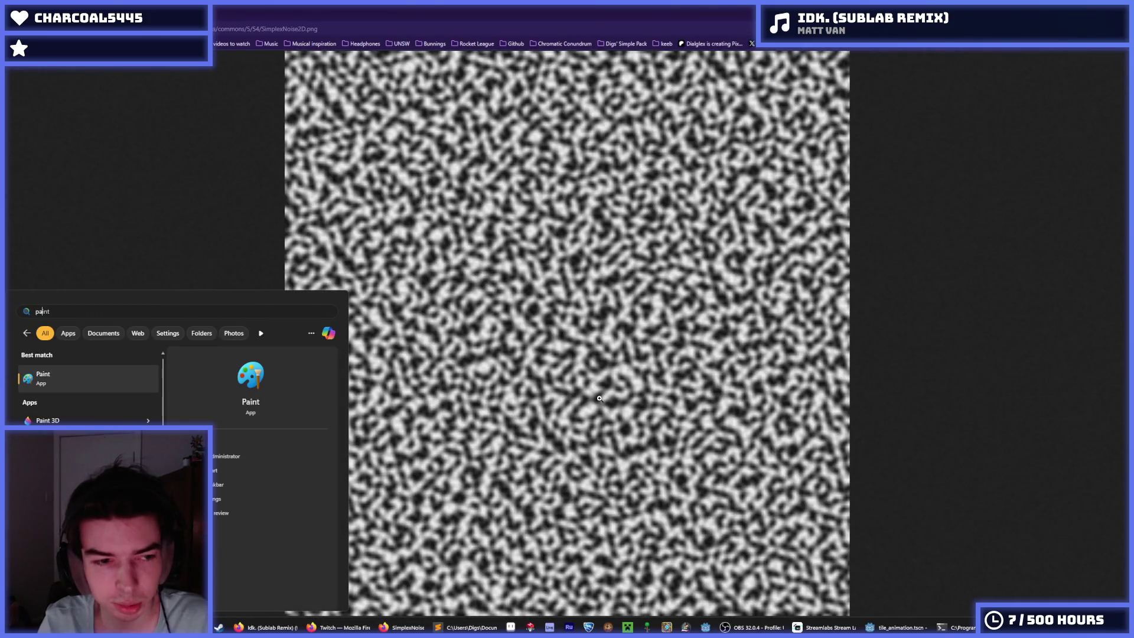
{"action": "key", "text": "Return"}
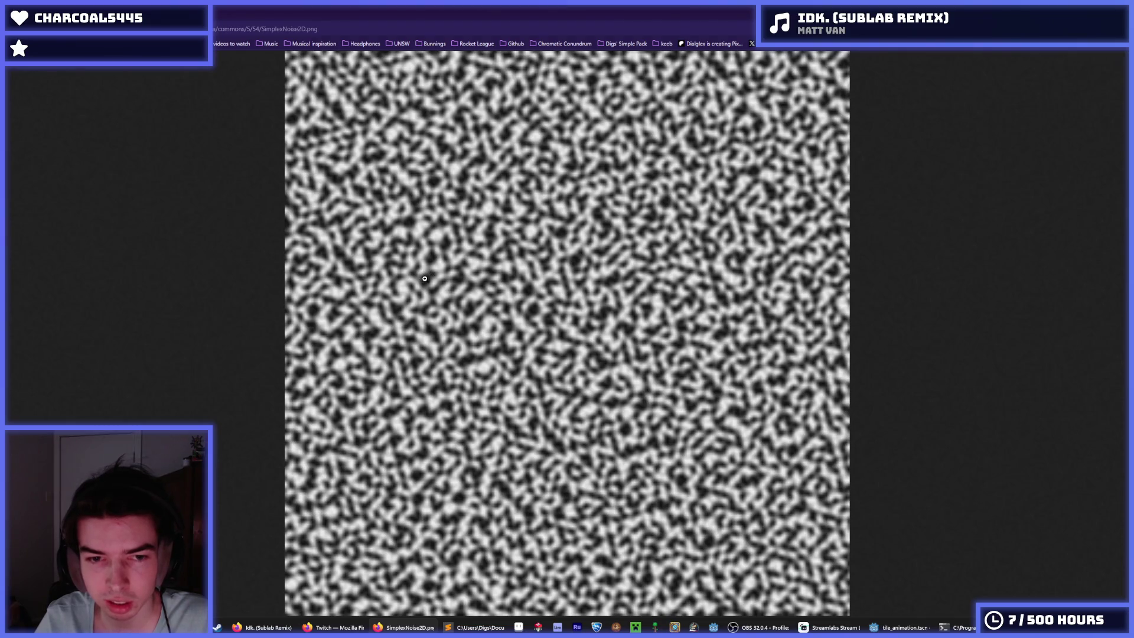
Shrink the Godot editor window, run the Digger project, and reposition the game window.
{"action": "left_click", "coordinate": [889, 630]}
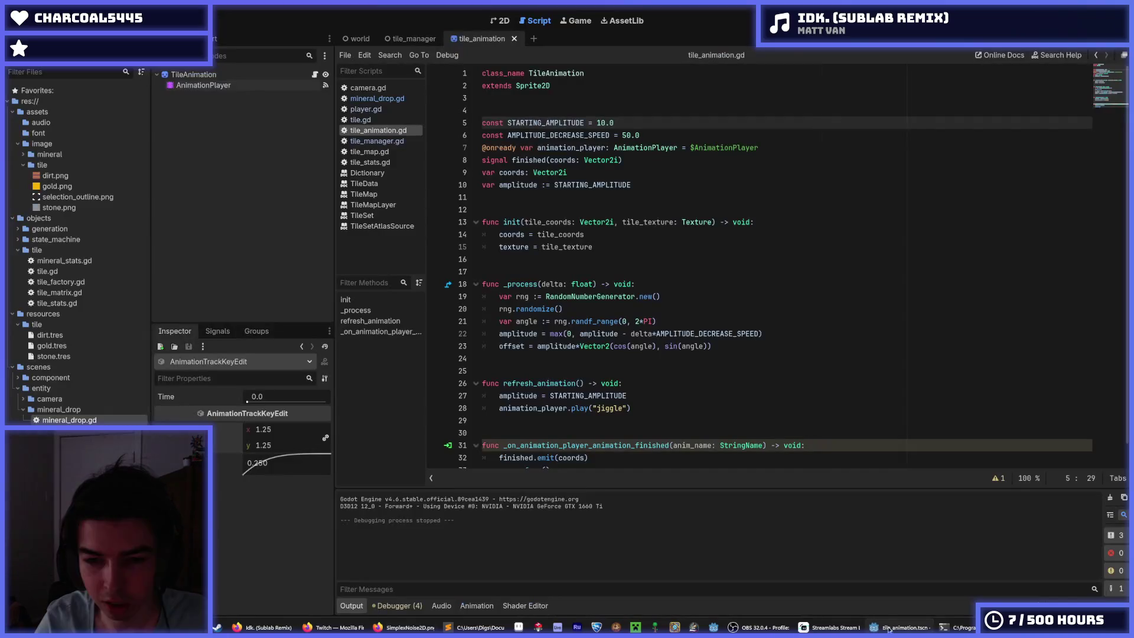
{"action": "mouse_move", "coordinate": [660, 9]}
{"action": "left_mouse_down"}
{"action": "mouse_move", "coordinate": [1056, 247]}
{"action": "mouse_move", "coordinate": [954, 145]}
{"action": "mouse_move", "coordinate": [760, 119]}
{"action": "left_mouse_up"}
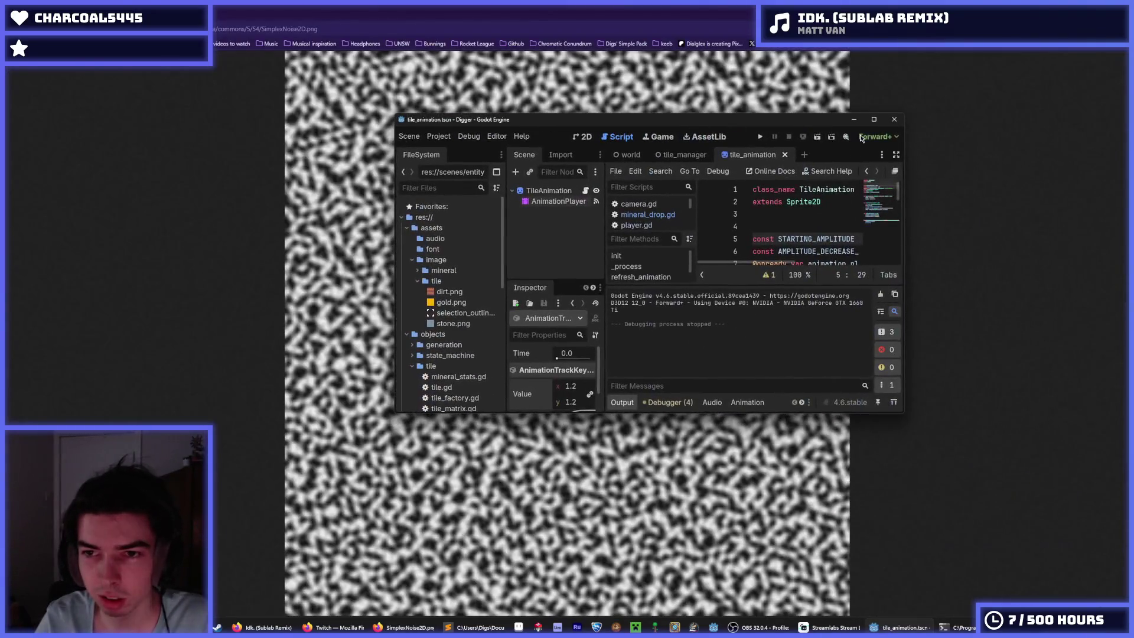
{"action": "left_click", "coordinate": [761, 138]}
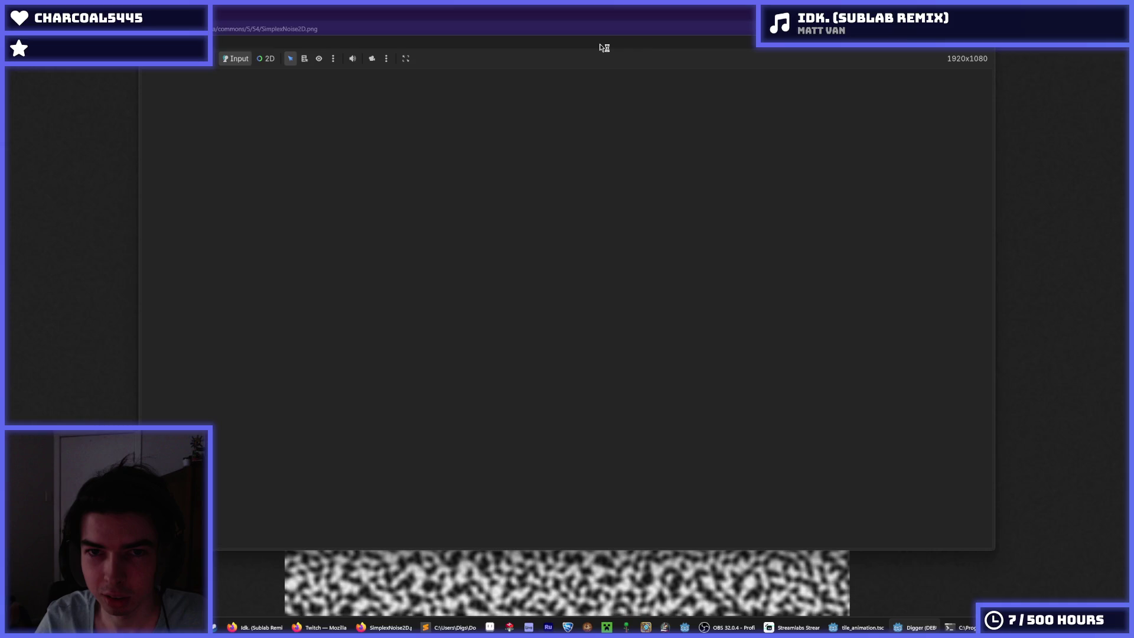
{"action": "mouse_move", "coordinate": [652, 53]}
{"action": "left_mouse_down"}
{"action": "mouse_move", "coordinate": [942, 78]}
{"action": "mouse_move", "coordinate": [1116, 115]}
{"action": "mouse_move", "coordinate": [1060, 146]}
{"action": "mouse_move", "coordinate": [1066, 117]}
{"action": "mouse_move", "coordinate": [998, 57]}
{"action": "left_mouse_up"}
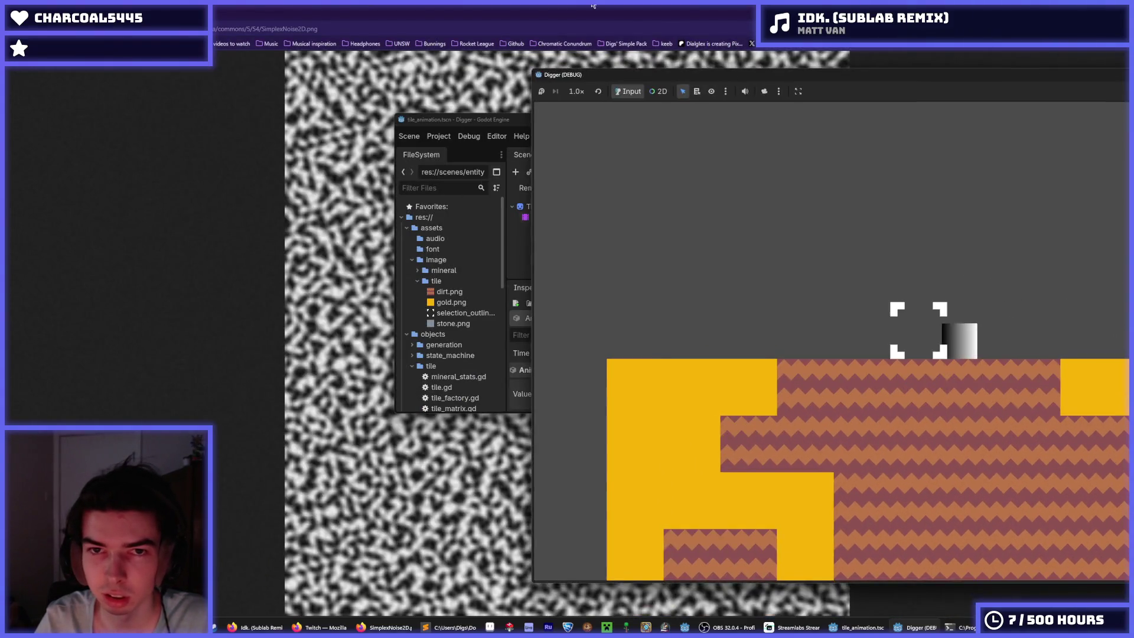
{"action": "mouse_move", "coordinate": [340, 9]}
{"action": "left_mouse_down"}
{"action": "mouse_move", "coordinate": [127, 250]}
{"action": "mouse_move", "coordinate": [2, 254]}
{"action": "left_mouse_up"}
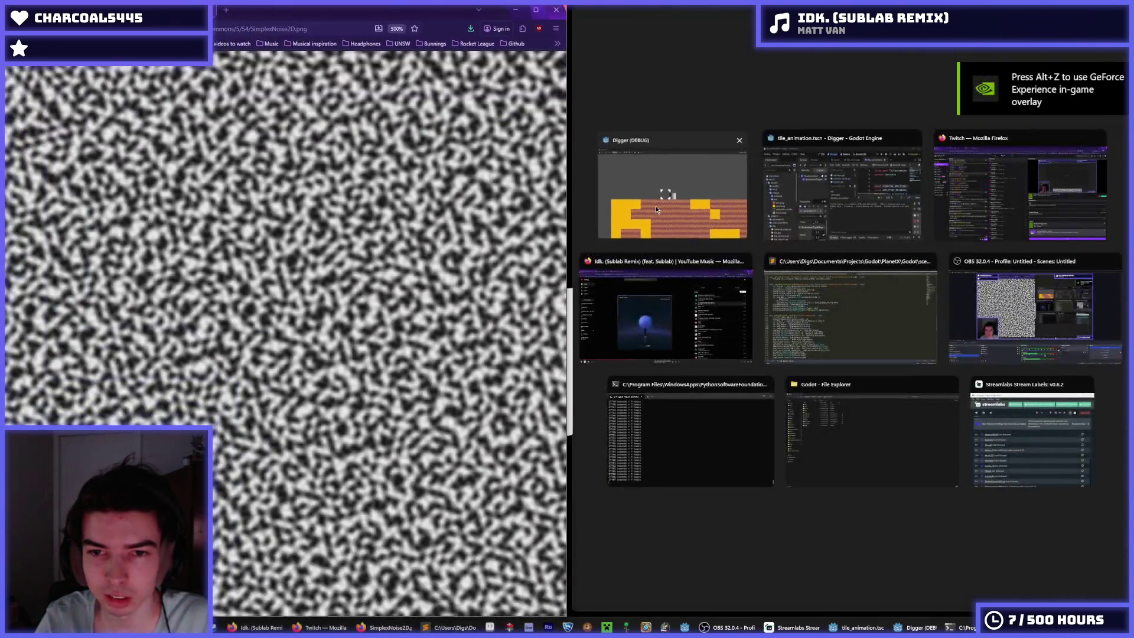
Snap the running Digger game to the right half and walk the character right.
{"action": "left_click", "coordinate": [656, 205]}
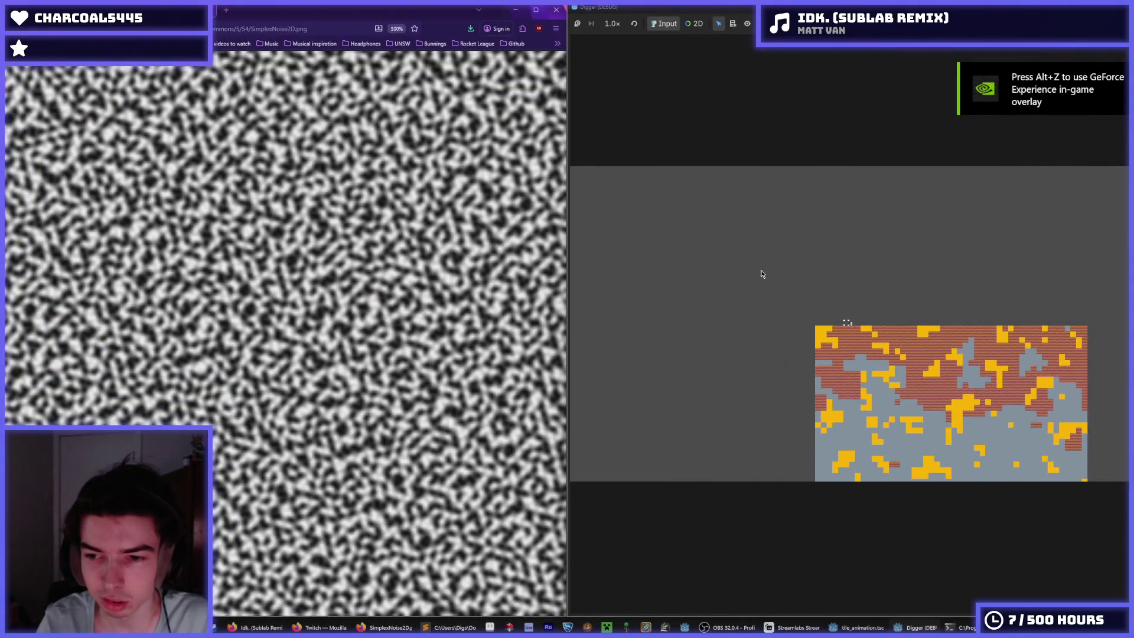
{"action": "key", "text": "d"}
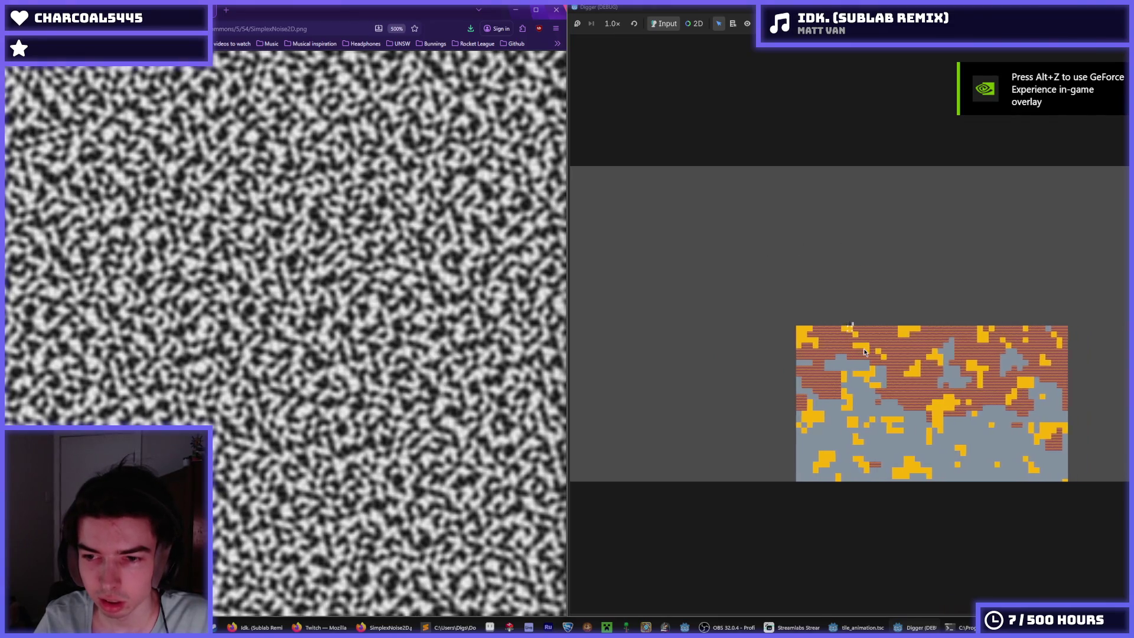
{"action": "key", "text": "d"}
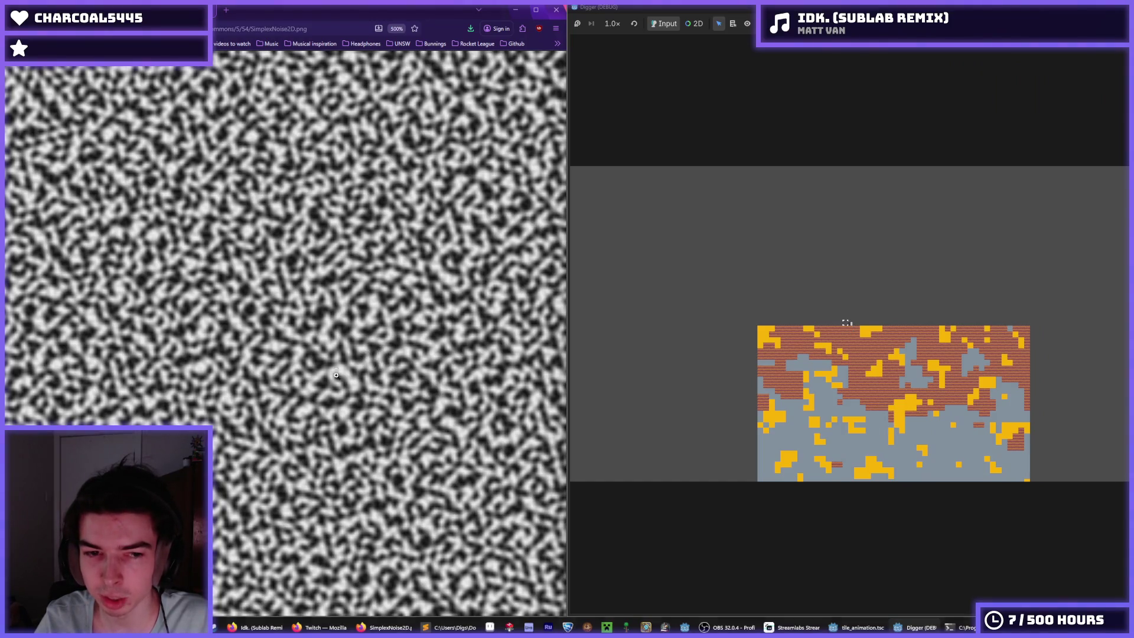
Dig a deep shaft straight down, tunnel right from its bottom, and walk back left.
{"action": "left_click", "coordinate": [855, 357]}
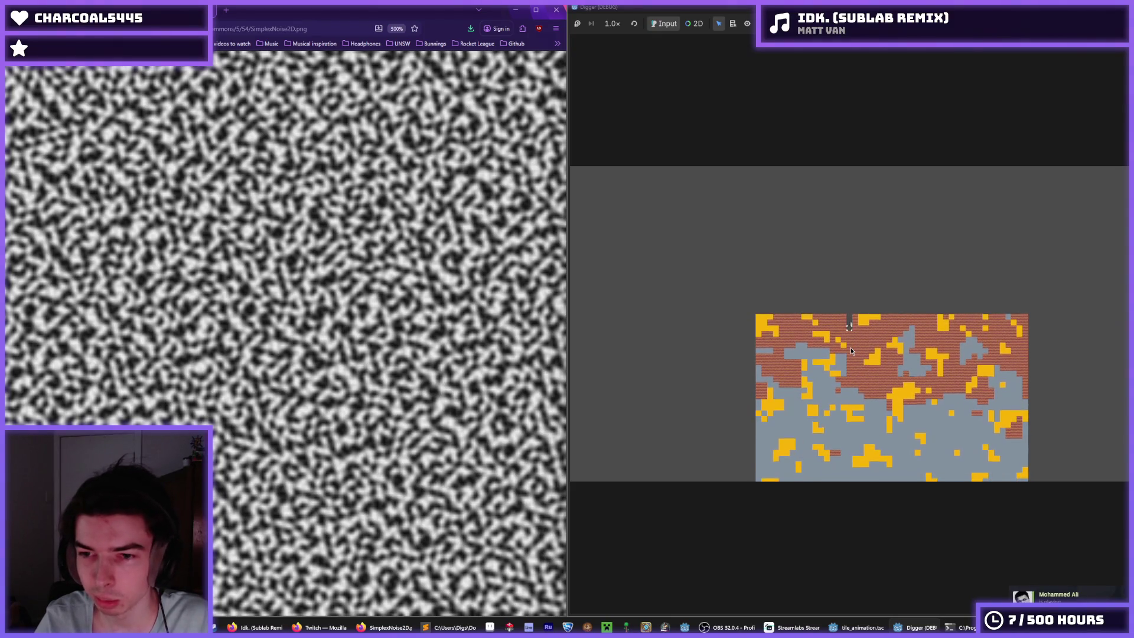
{"action": "left_click", "coordinate": [851, 351]}
{"action": "left_click", "coordinate": [850, 351]}
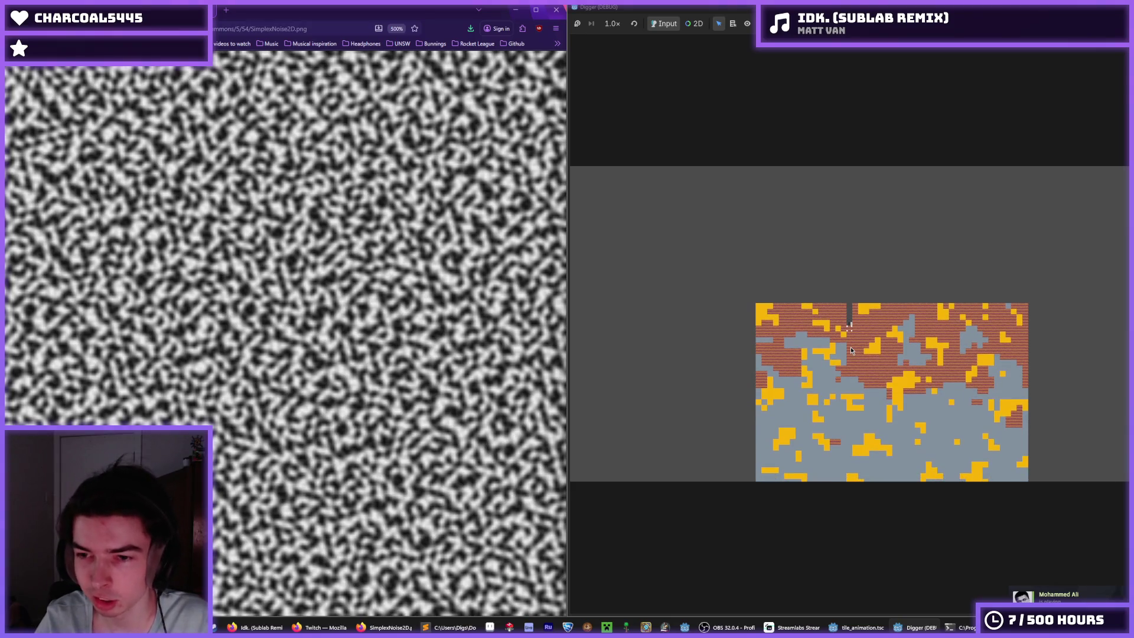
{"action": "left_click", "coordinate": [851, 349]}
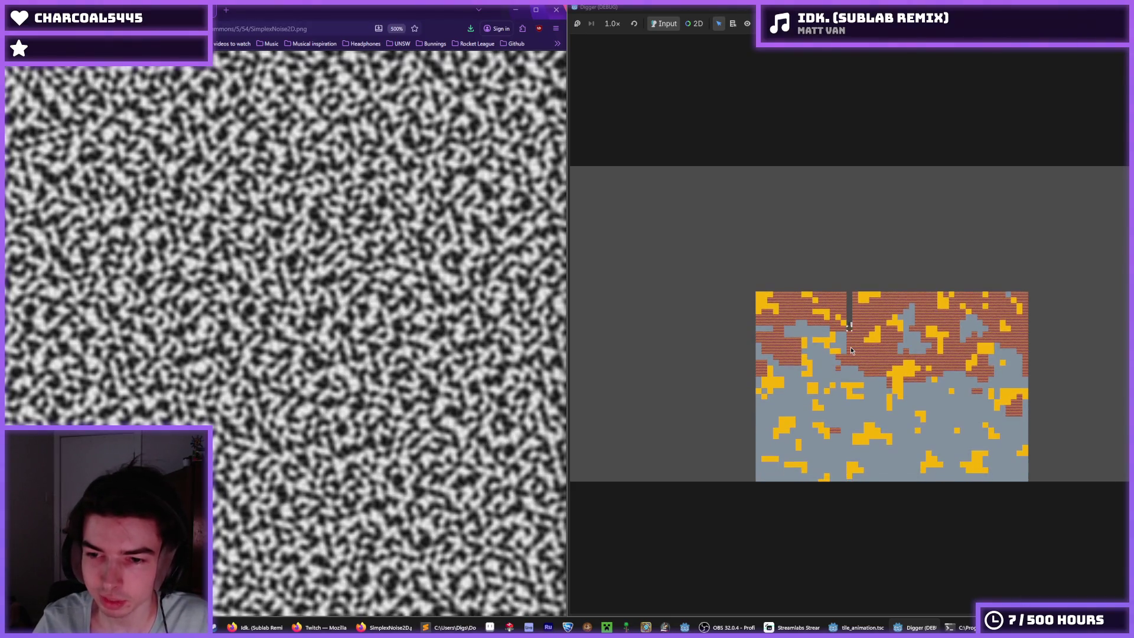
{"action": "left_click", "coordinate": [852, 350]}
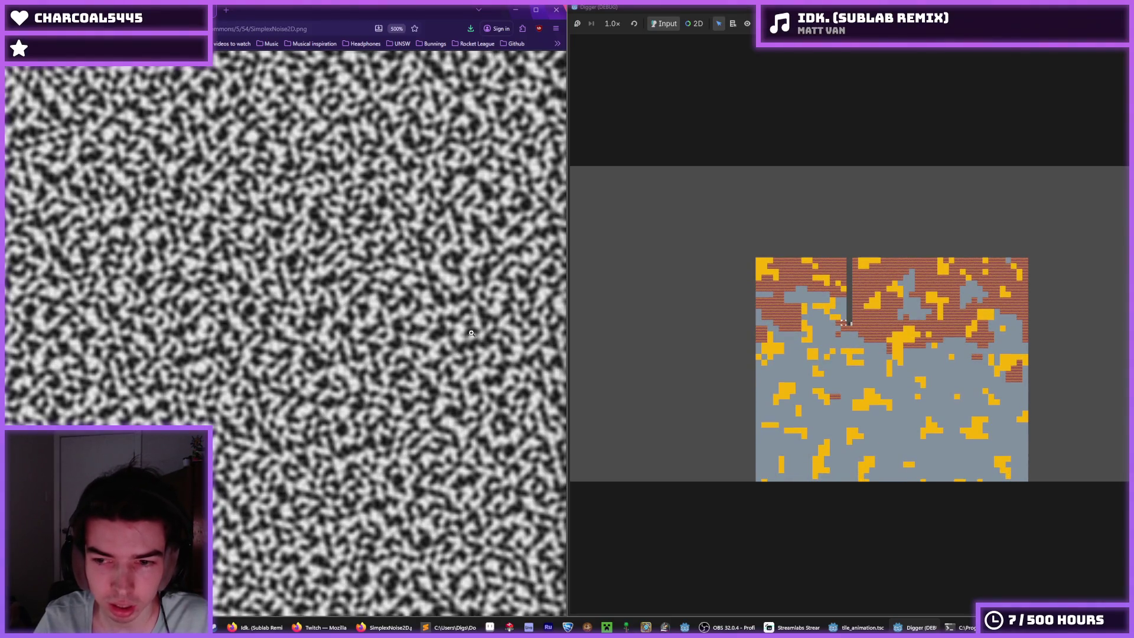
{"action": "left_click", "coordinate": [849, 347]}
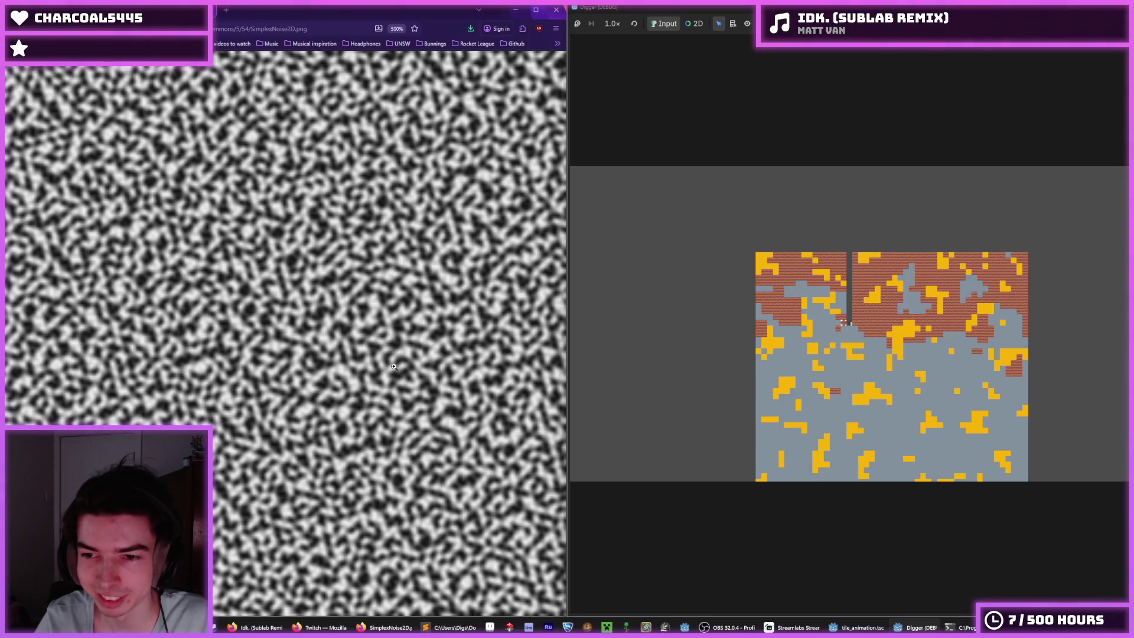
{"action": "left_click", "coordinate": [878, 325]}
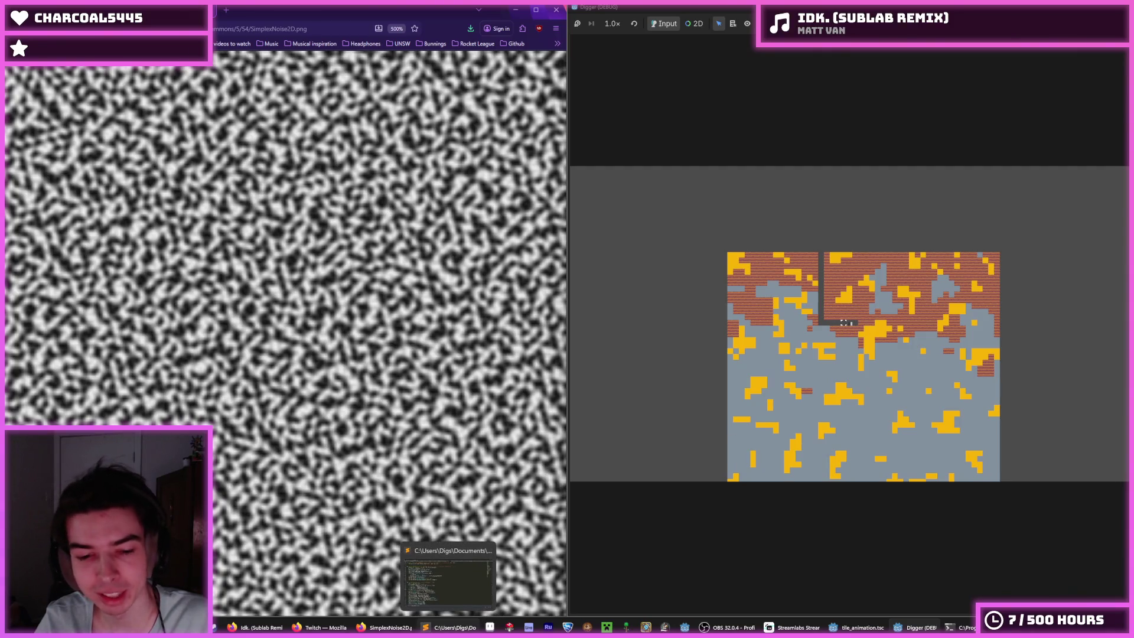
{"action": "left_click", "coordinate": [799, 401]}
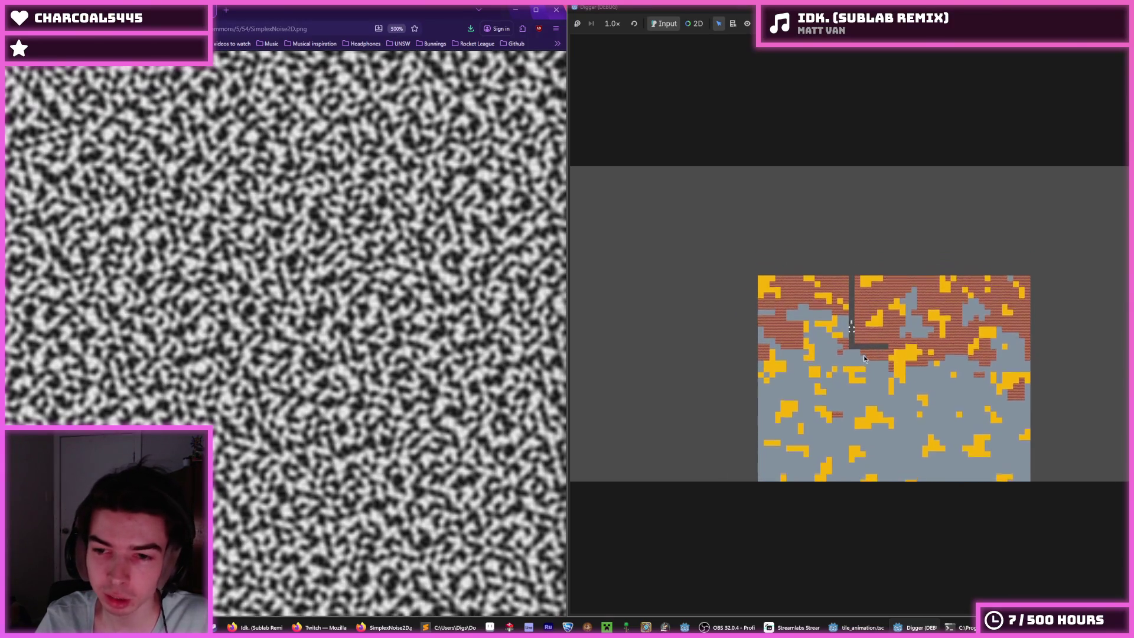
Launch Paint and place it on the right half of the screen.
{"action": "key", "text": "super"}
{"action": "type", "text": "paint"}
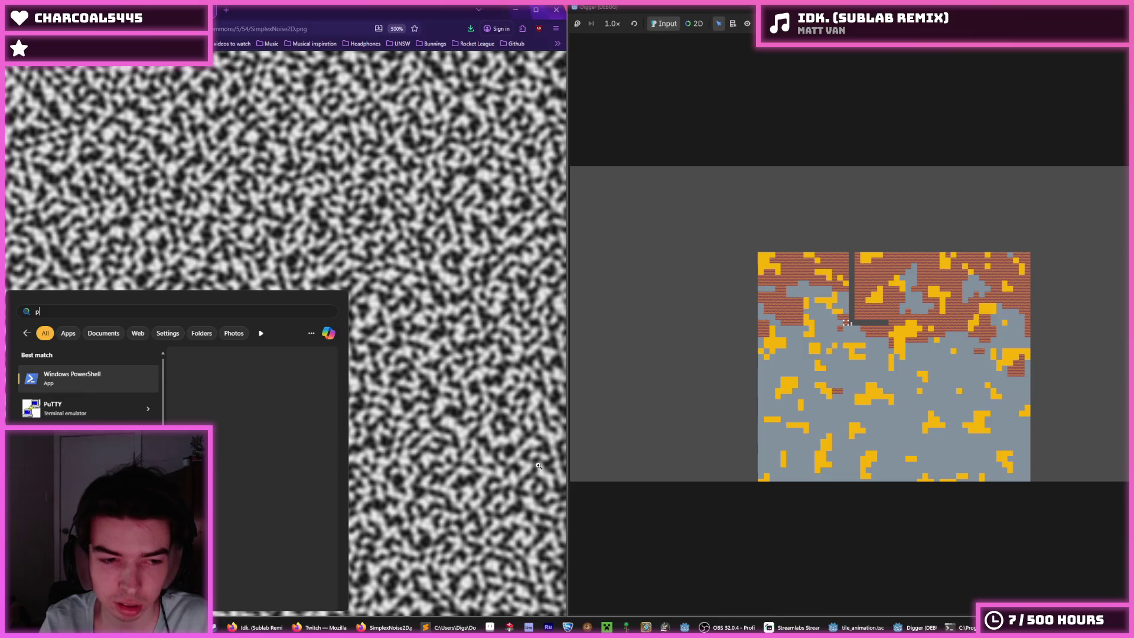
{"action": "key", "text": "Return"}
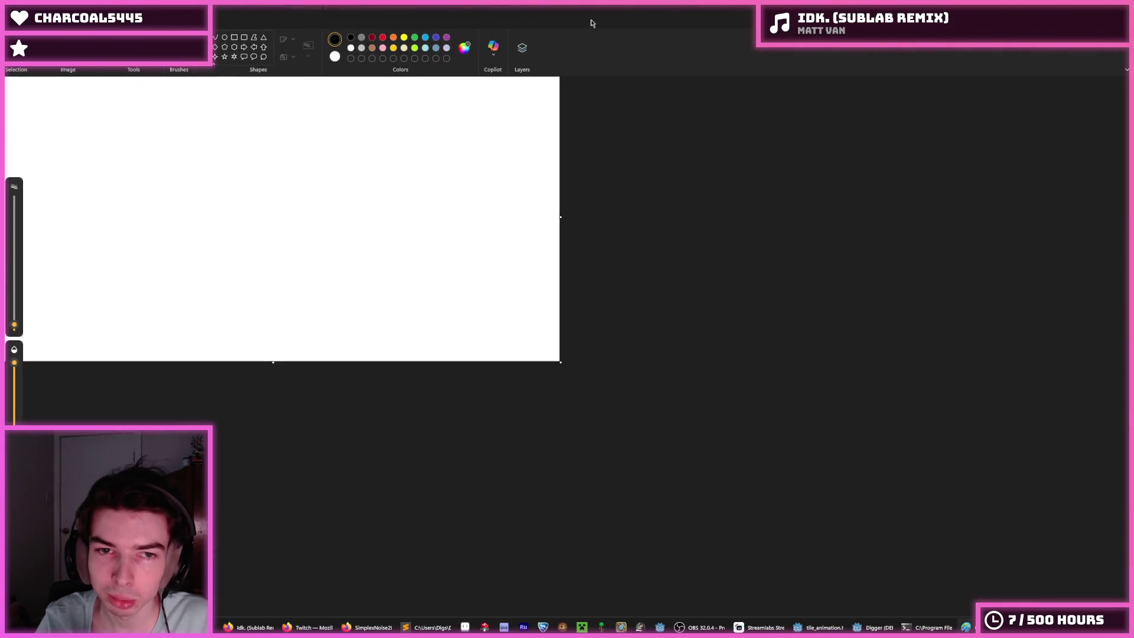
{"action": "mouse_move", "coordinate": [592, 23]}
{"action": "left_mouse_down"}
{"action": "mouse_move", "coordinate": [664, 118]}
{"action": "mouse_move", "coordinate": [1123, 127]}
{"action": "mouse_move", "coordinate": [1087, 116]}
{"action": "left_mouse_up"}
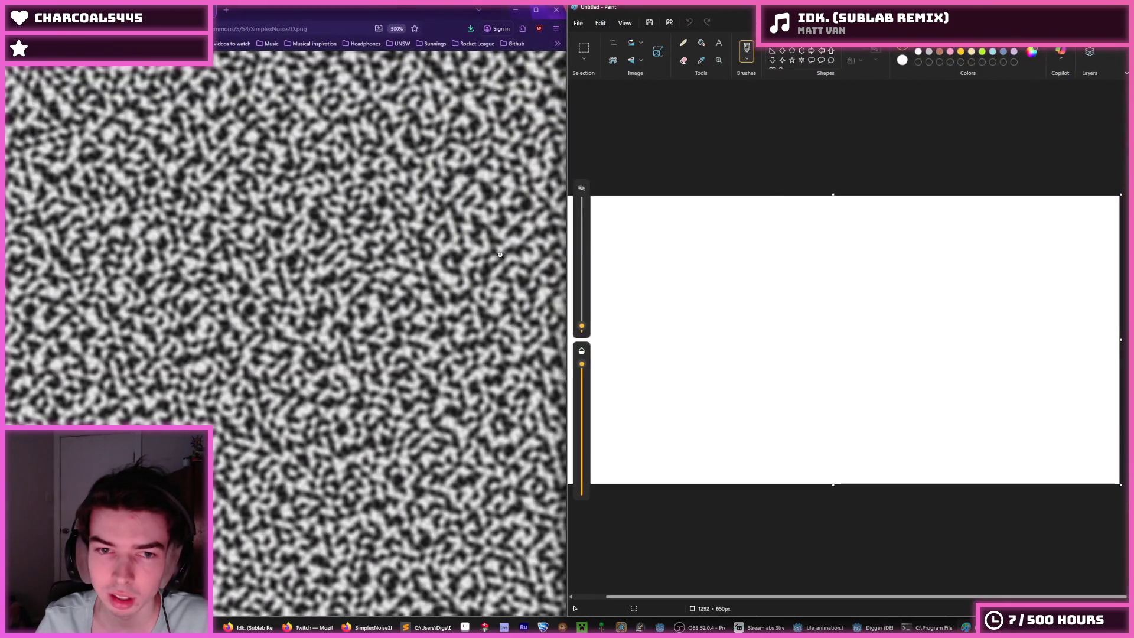
Snip a thin strip of the noise image and paste it near the Paint canvas bottom.
{"action": "key", "text": "super+shift+s"}
{"action": "mouse_move", "coordinate": [25, 238]}
{"action": "left_mouse_down"}
{"action": "mouse_move", "coordinate": [324, 255]}
{"action": "mouse_move", "coordinate": [572, 248]}
{"action": "left_mouse_up"}
{"action": "key", "text": "ctrl+v"}
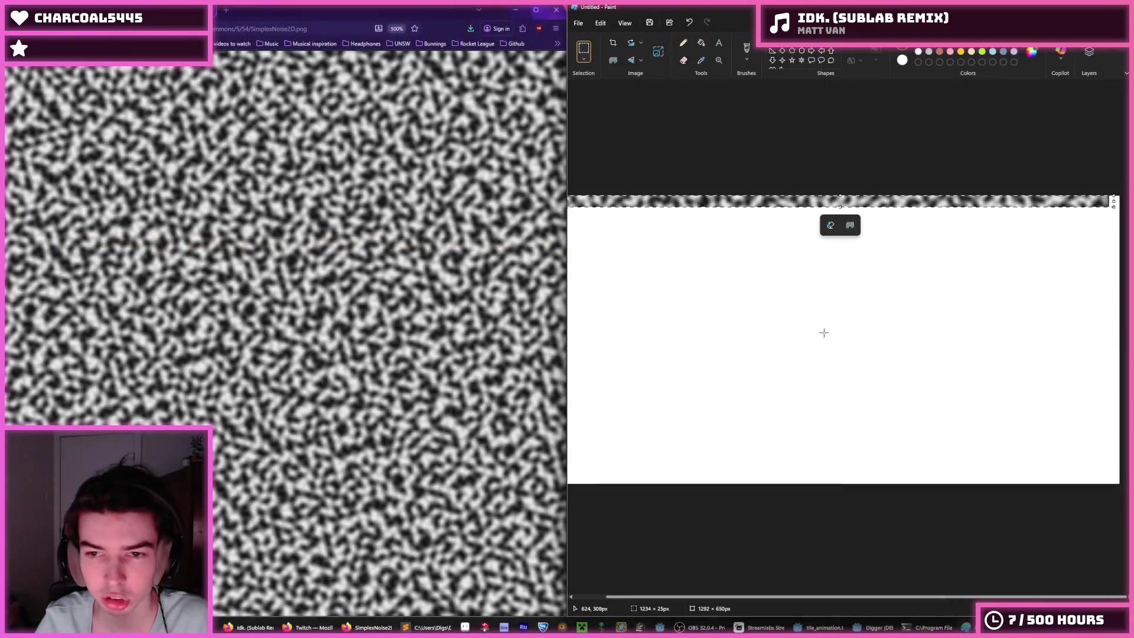
{"action": "left_click_drag", "start_coordinate": [771, 205], "coordinate": [778, 446]}
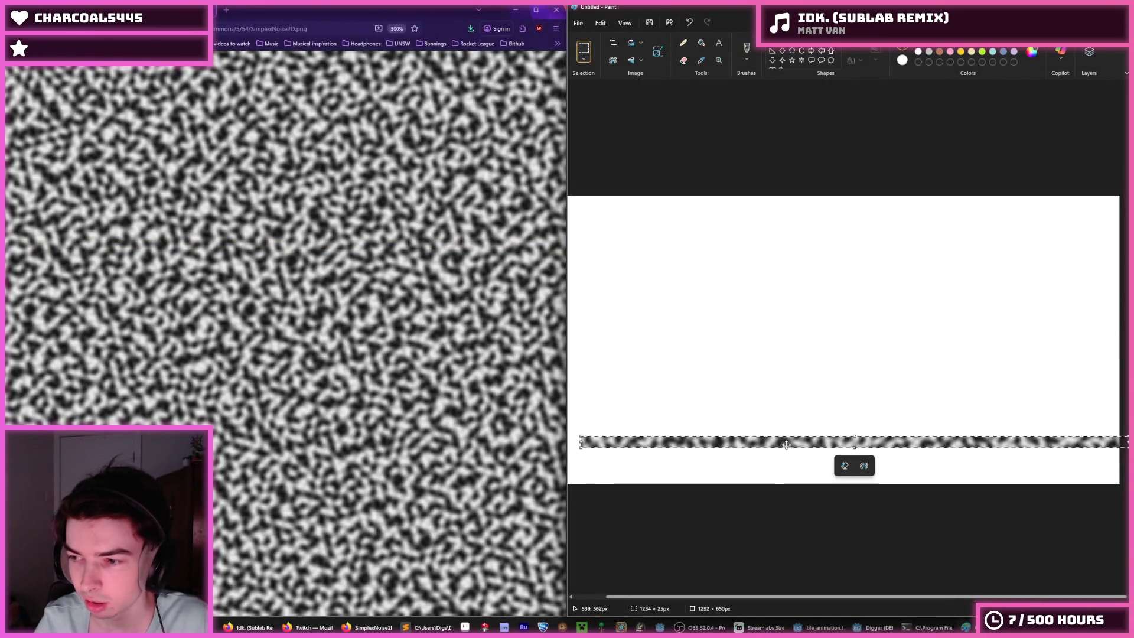
{"action": "key", "text": "ctrl+z"}
{"action": "key", "text": "ctrl+v"}
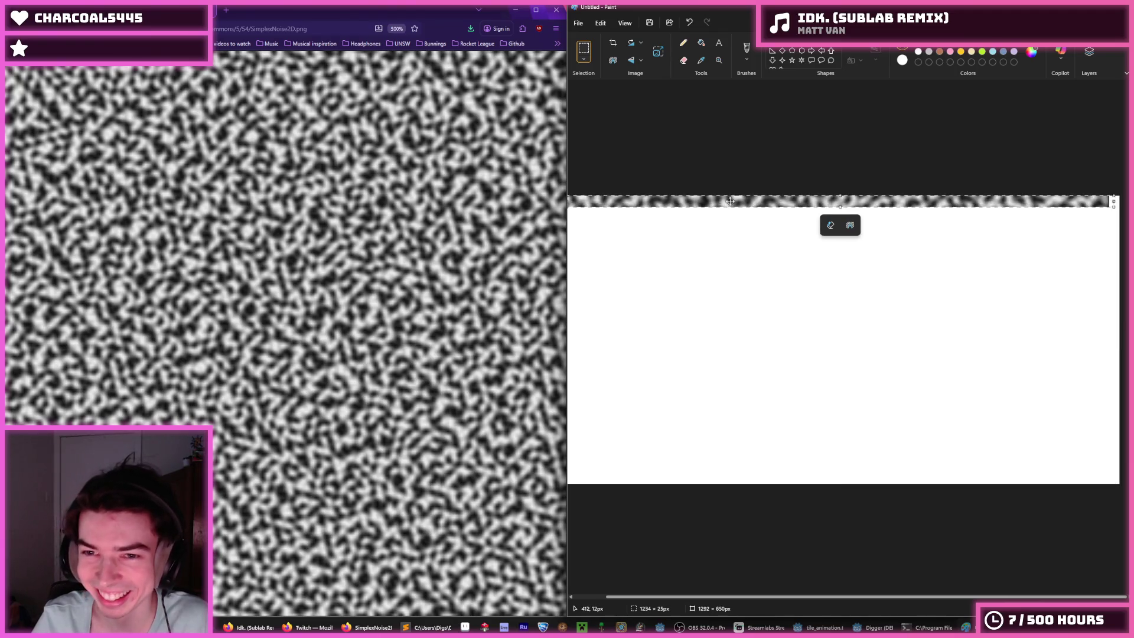
{"action": "mouse_move", "coordinate": [731, 200]}
{"action": "left_mouse_down"}
{"action": "mouse_move", "coordinate": [731, 455]}
{"action": "mouse_move", "coordinate": [731, 436]}
{"action": "left_mouse_up"}
{"action": "left_click", "coordinate": [735, 378]}
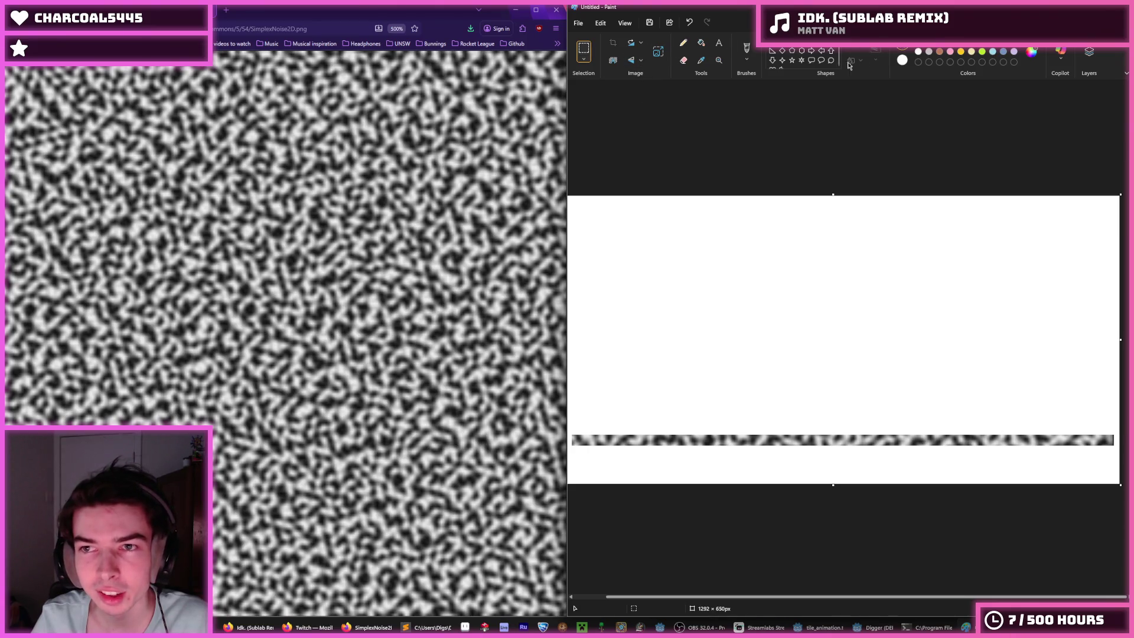
{"action": "left_click", "coordinate": [746, 50]}
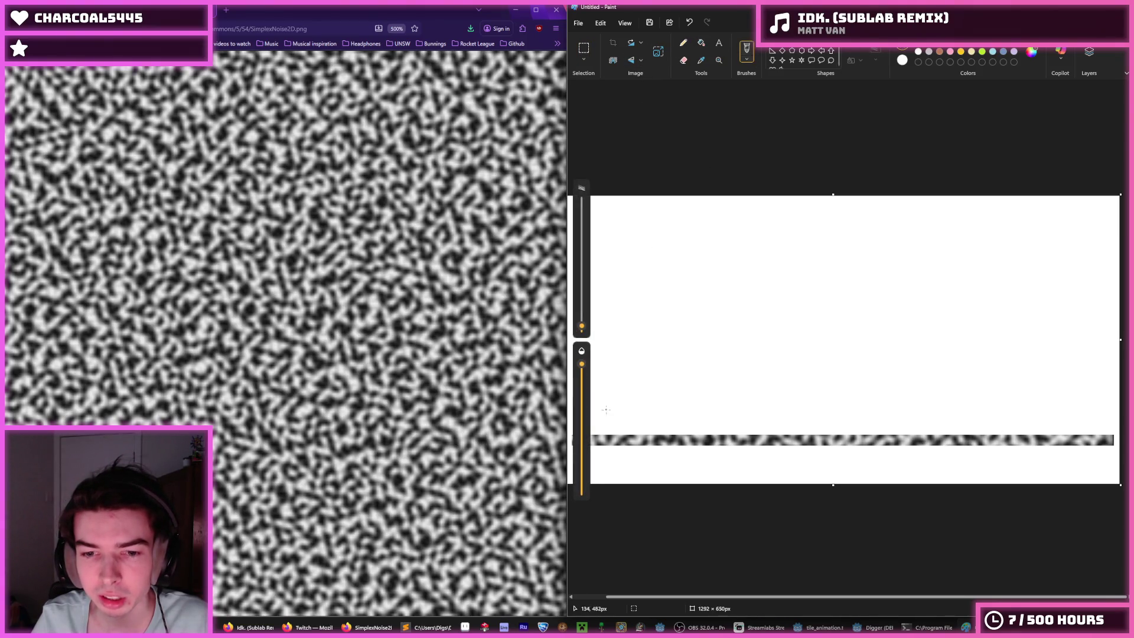
Sketch a vertical 0-to-1 axis at the left of the canvas.
{"action": "left_click_drag", "start_coordinate": [596, 423], "coordinate": [602, 242]}
{"action": "key", "text": "ctrl+z"}
{"action": "mouse_move", "coordinate": [594, 425]}
{"action": "left_mouse_down"}
{"action": "mouse_move", "coordinate": [602, 236]}
{"action": "mouse_move", "coordinate": [624, 284]}
{"action": "mouse_move", "coordinate": [625, 420]}
{"action": "mouse_move", "coordinate": [611, 414]}
{"action": "left_mouse_up"}
{"action": "key", "text": "ctrl+z"}
{"action": "key", "text": "ctrl+z"}
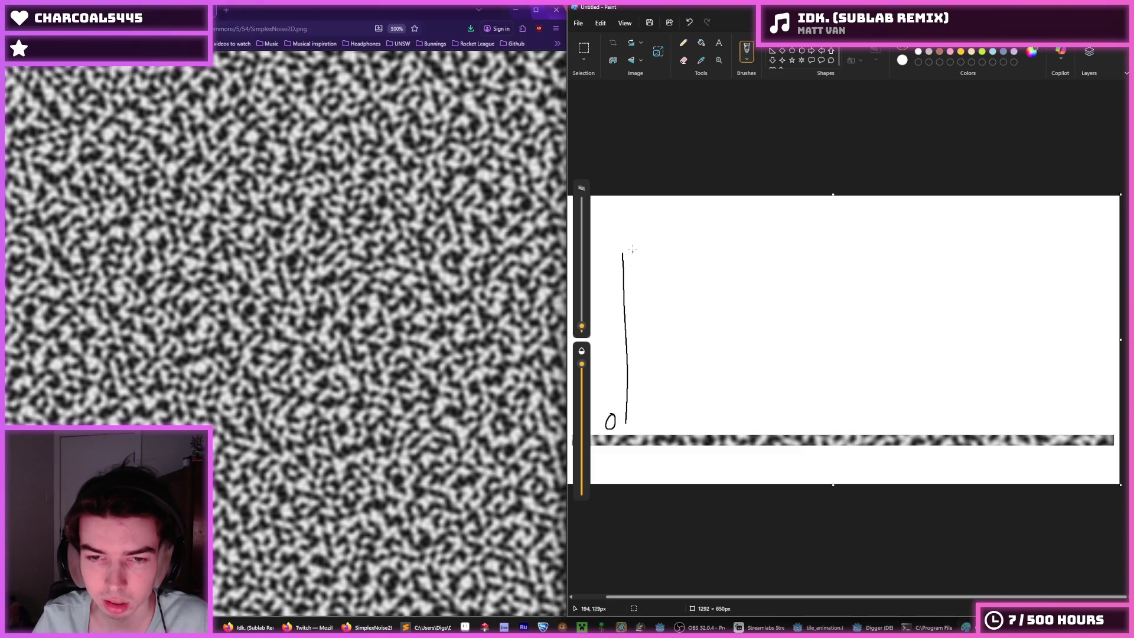
{"action": "left_click_drag", "start_coordinate": [613, 246], "coordinate": [611, 263]}
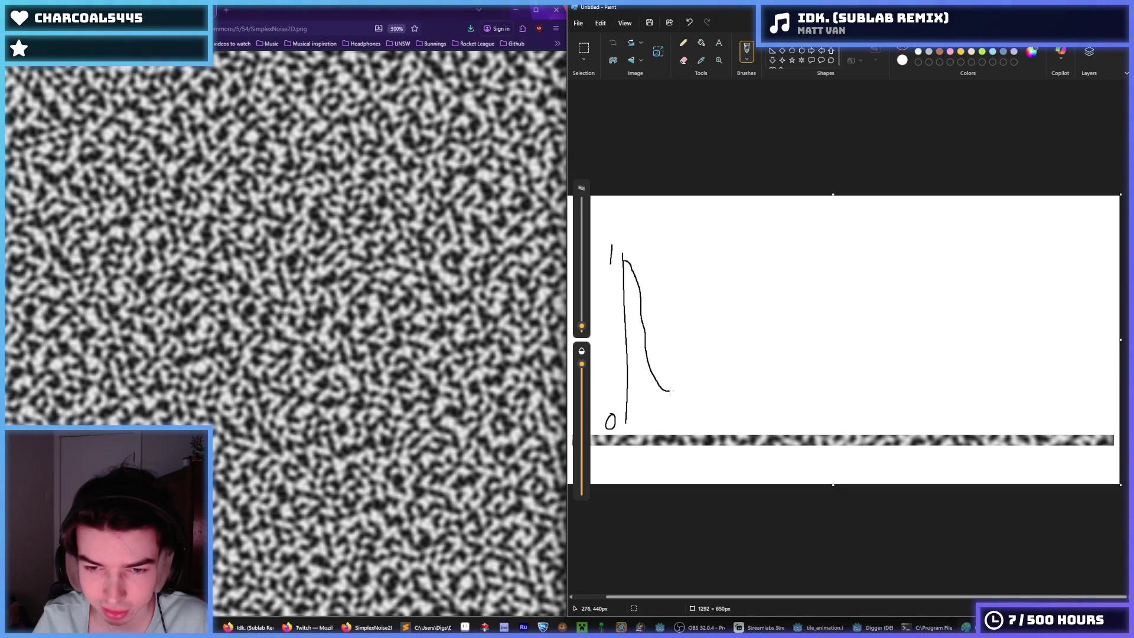
Draw a wavy noise curve across the canvas, then return to the Firefox image search.
{"action": "mouse_move", "coordinate": [680, 370]}
{"action": "left_mouse_down"}
{"action": "mouse_move", "coordinate": [697, 303]}
{"action": "mouse_move", "coordinate": [795, 384]}
{"action": "mouse_move", "coordinate": [902, 290]}
{"action": "mouse_move", "coordinate": [1035, 385]}
{"action": "mouse_move", "coordinate": [1116, 307]}
{"action": "left_mouse_up"}
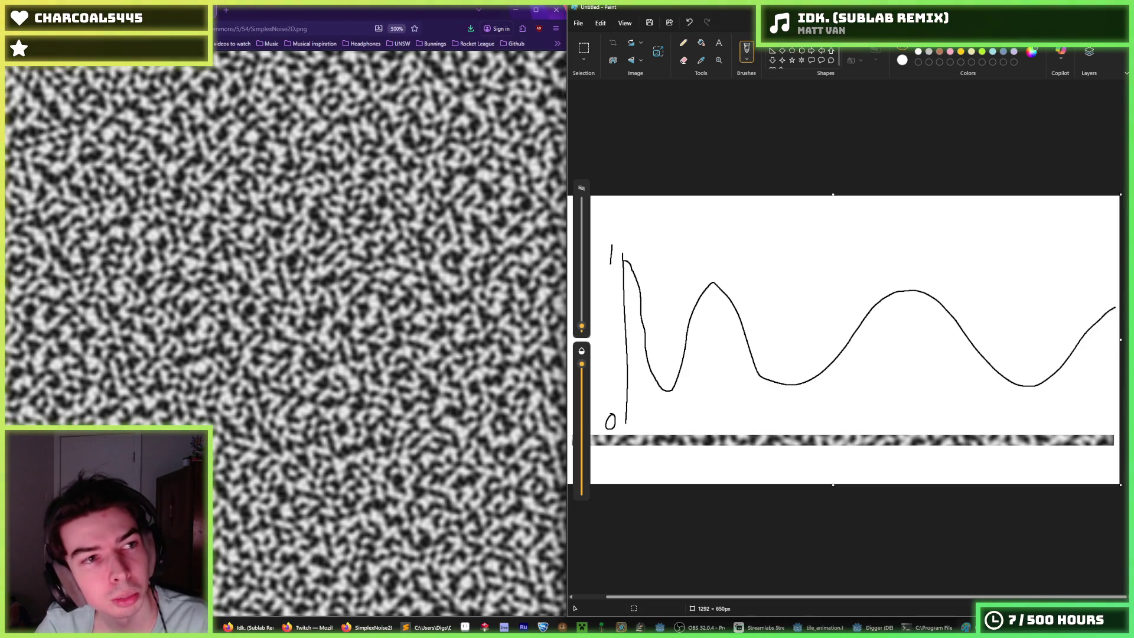
{"action": "key", "text": "alt+Left"}
{"action": "left_click_drag", "start_coordinate": [177, 74], "coordinate": [117, 71]}
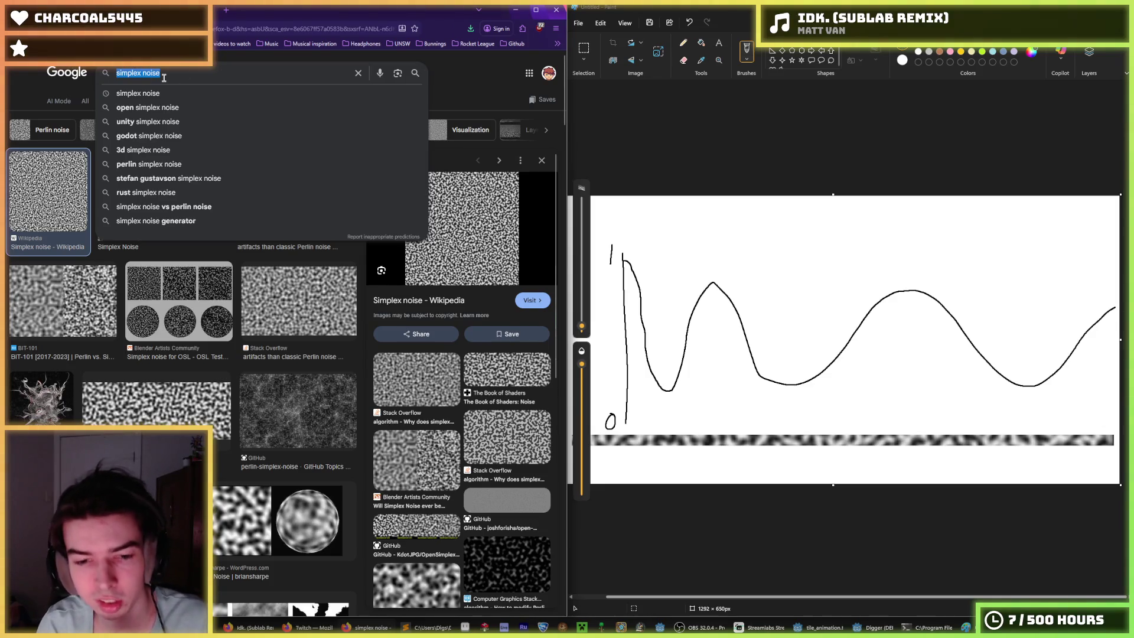
Search Google Images for 'white noise' and view an enlarged white noise image.
{"action": "type", "text": "noise"}
{"action": "key", "text": "Home"}
{"action": "type", "text": "white"}
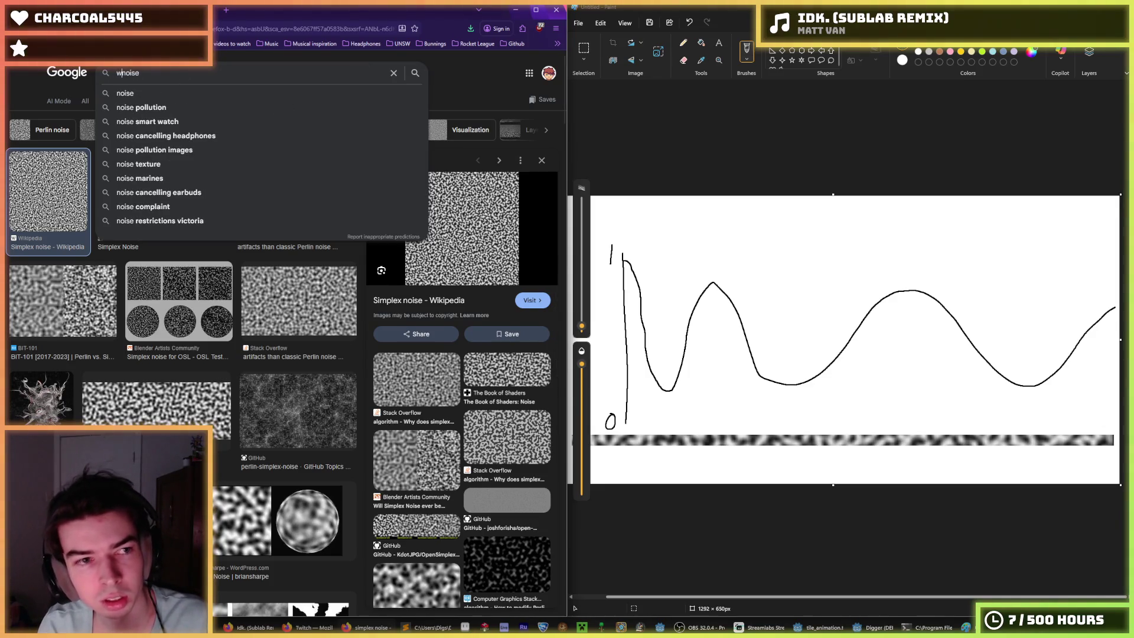
{"action": "key", "text": "Return"}
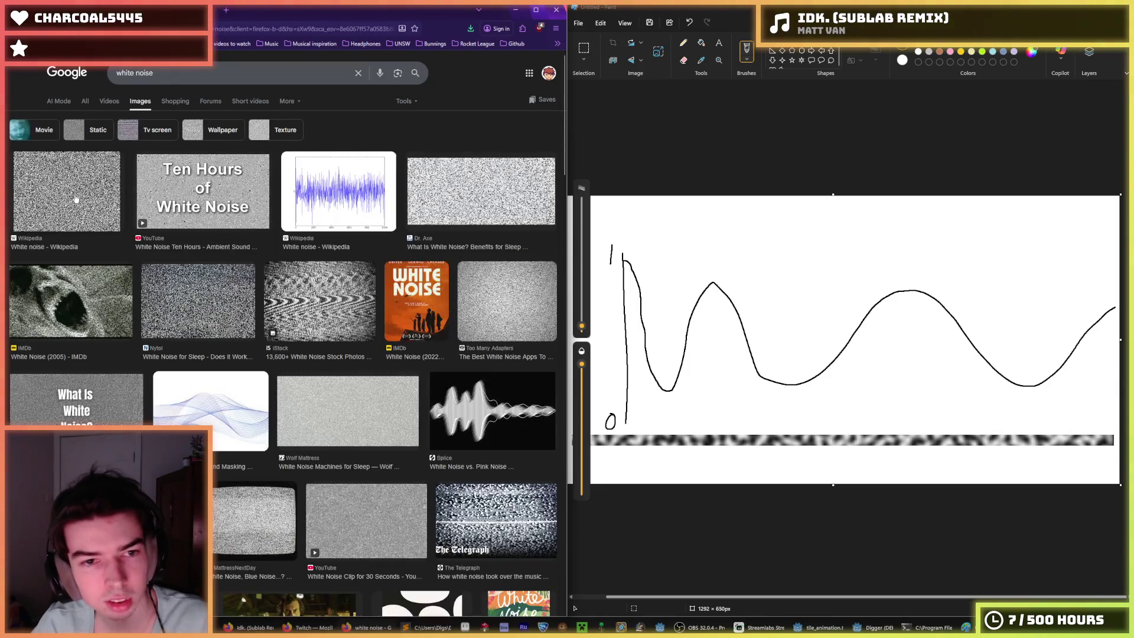
{"action": "left_click", "coordinate": [88, 186]}
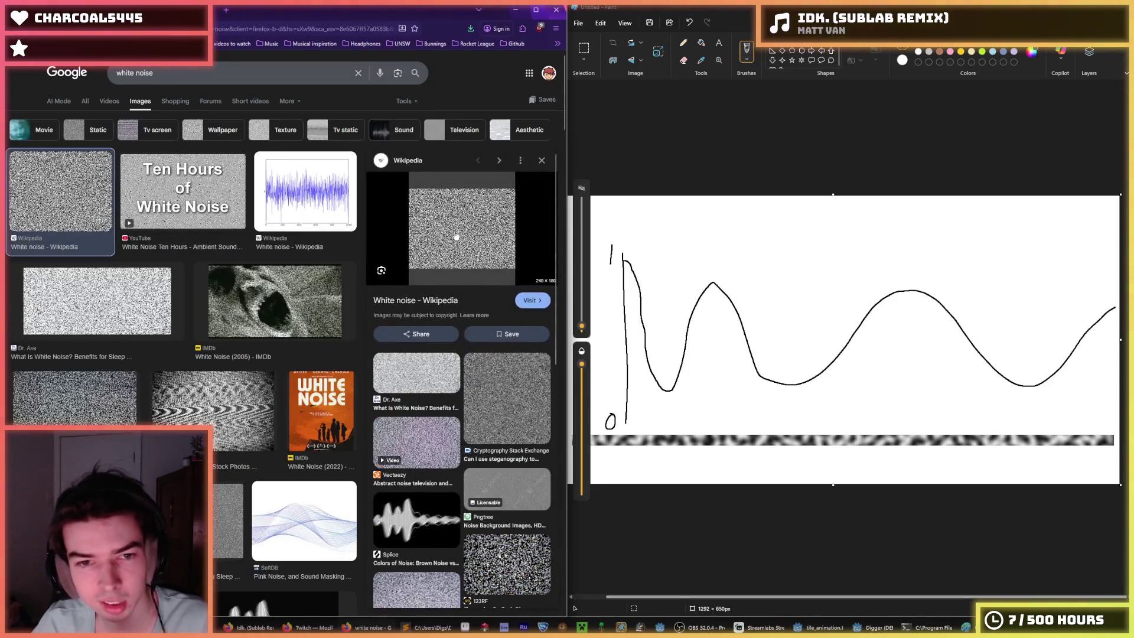
{"action": "key", "text": "ctrl+w"}
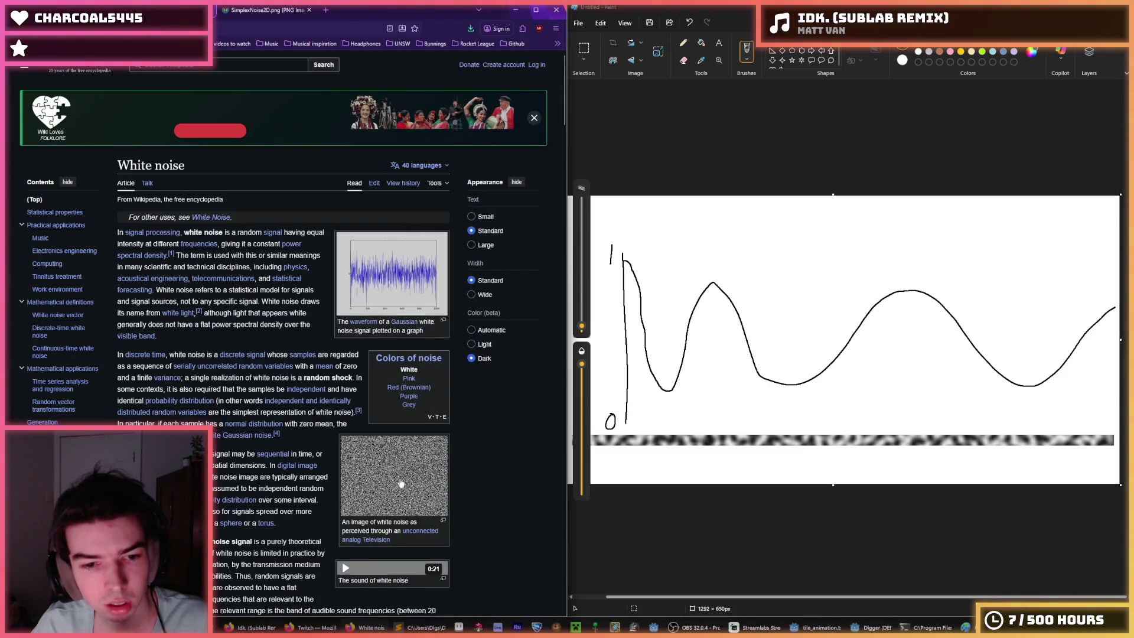
{"action": "left_click", "coordinate": [401, 484]}
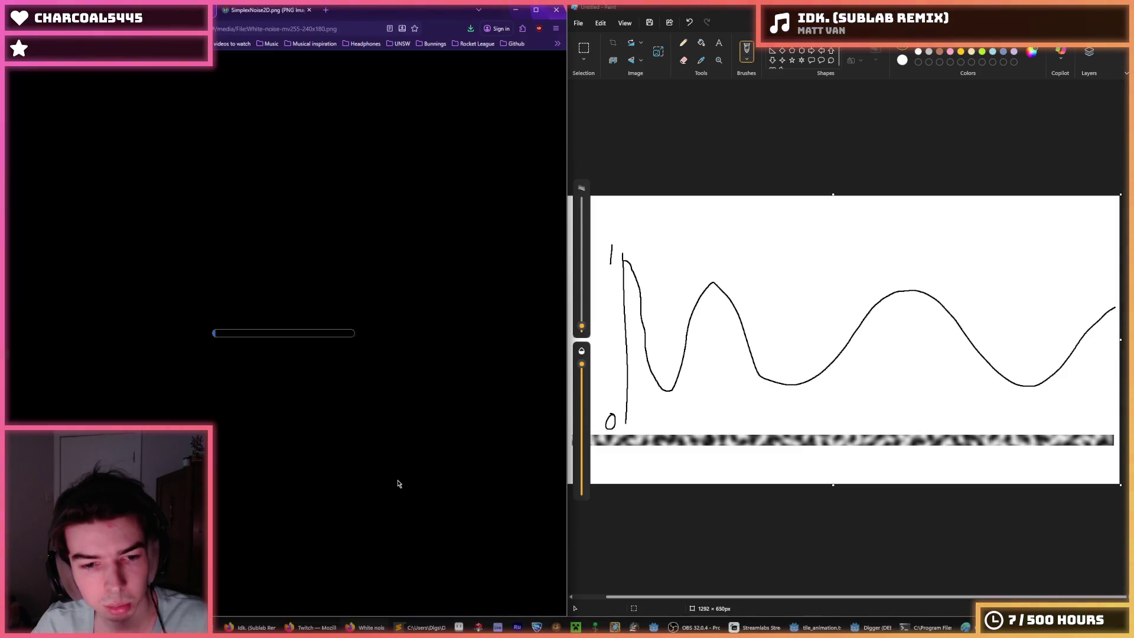
{"action": "scroll", "coordinate": [285, 308], "scroll_direction": "up", "scroll_amount": 3}
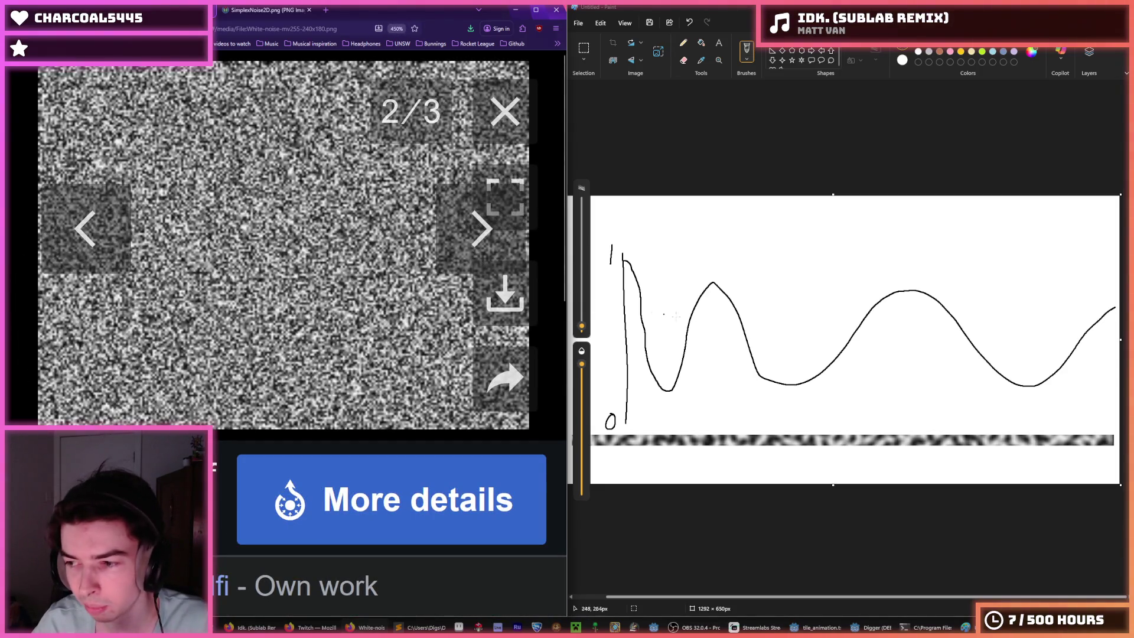
Undo a stray dot on the Paint canvas and return to the SimplexNoise2D.png image.
{"action": "left_click", "coordinate": [778, 286]}
{"action": "key", "text": "ctrl+z"}
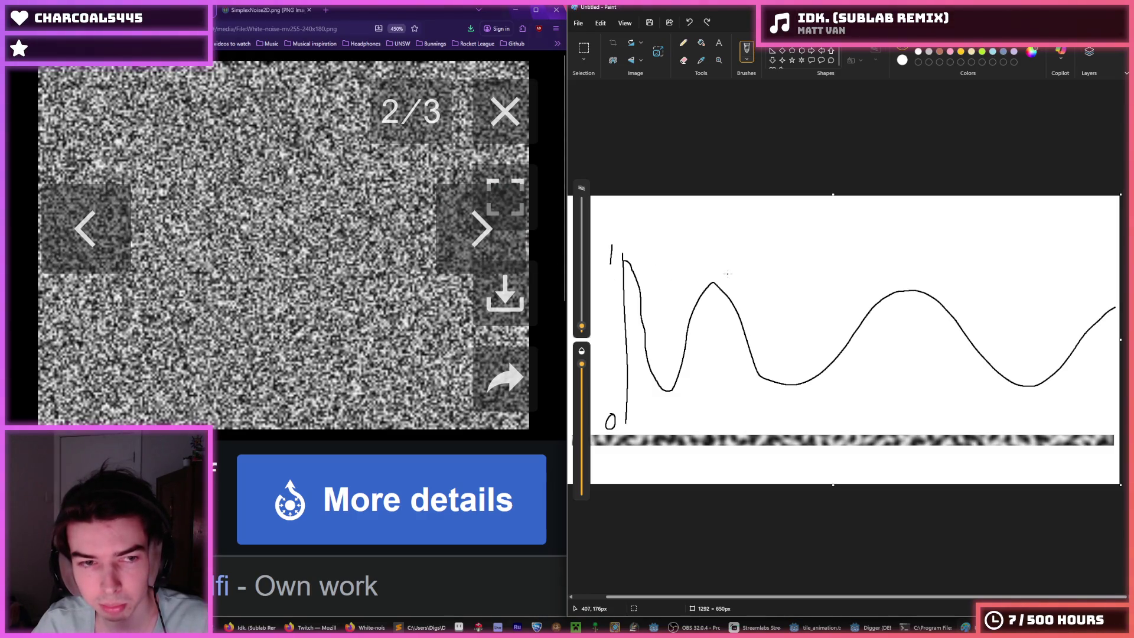
{"action": "left_click", "coordinate": [326, 185]}
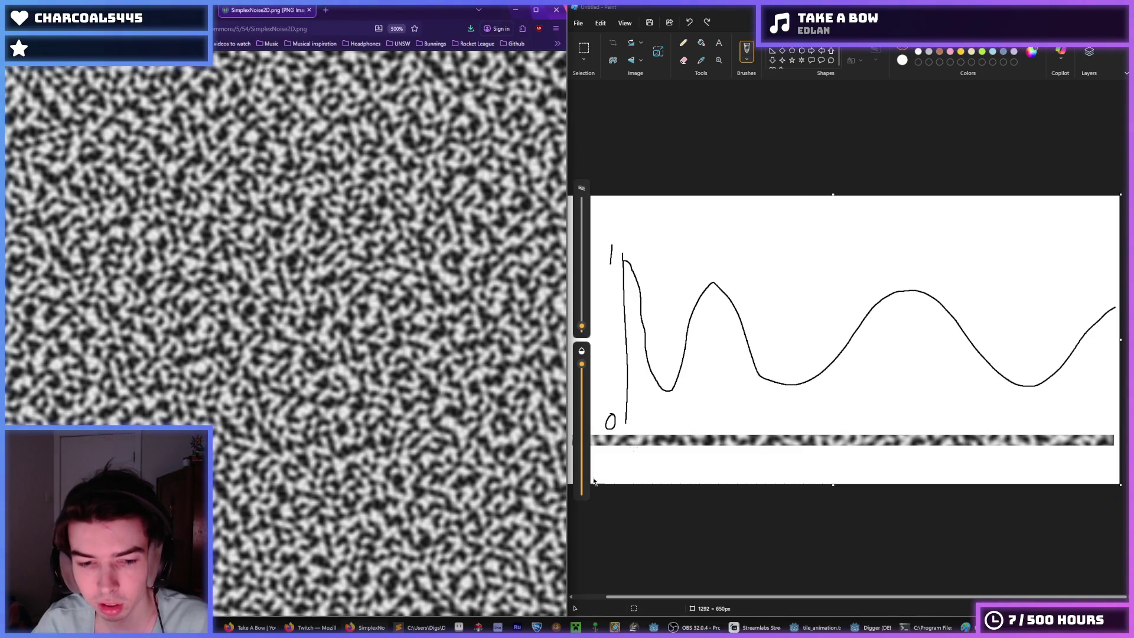
{"action": "left_click_drag", "start_coordinate": [753, 289], "coordinate": [970, 279]}
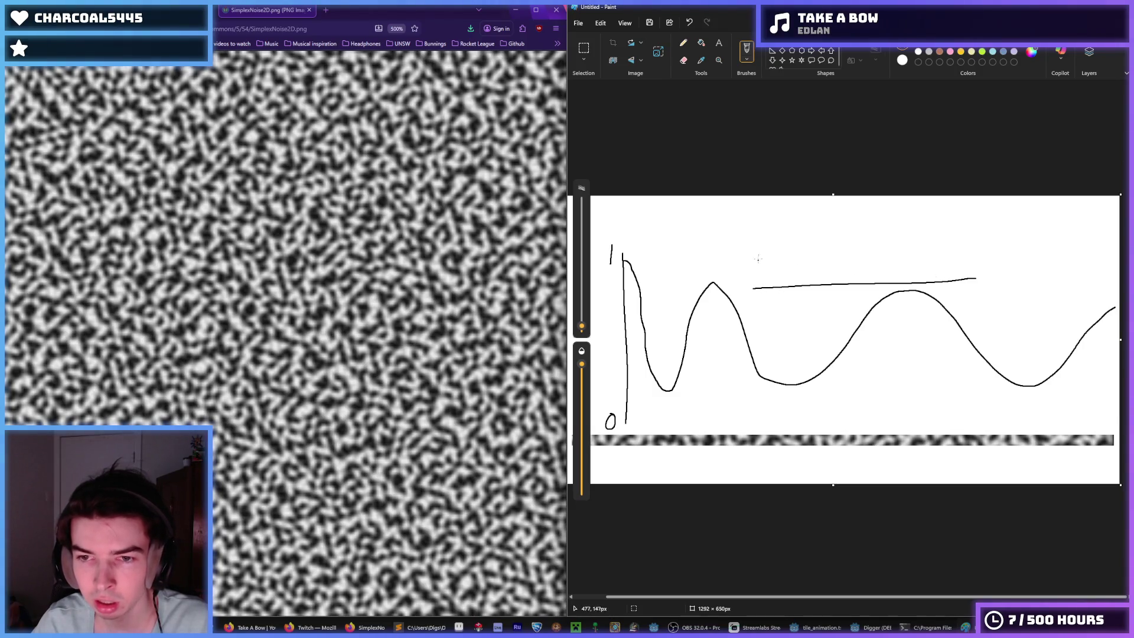
{"action": "mouse_move", "coordinate": [740, 218]}
{"action": "left_mouse_down"}
{"action": "mouse_move", "coordinate": [751, 282]}
{"action": "mouse_move", "coordinate": [1006, 224]}
{"action": "mouse_move", "coordinate": [997, 290]}
{"action": "mouse_move", "coordinate": [1007, 279]}
{"action": "left_mouse_up"}
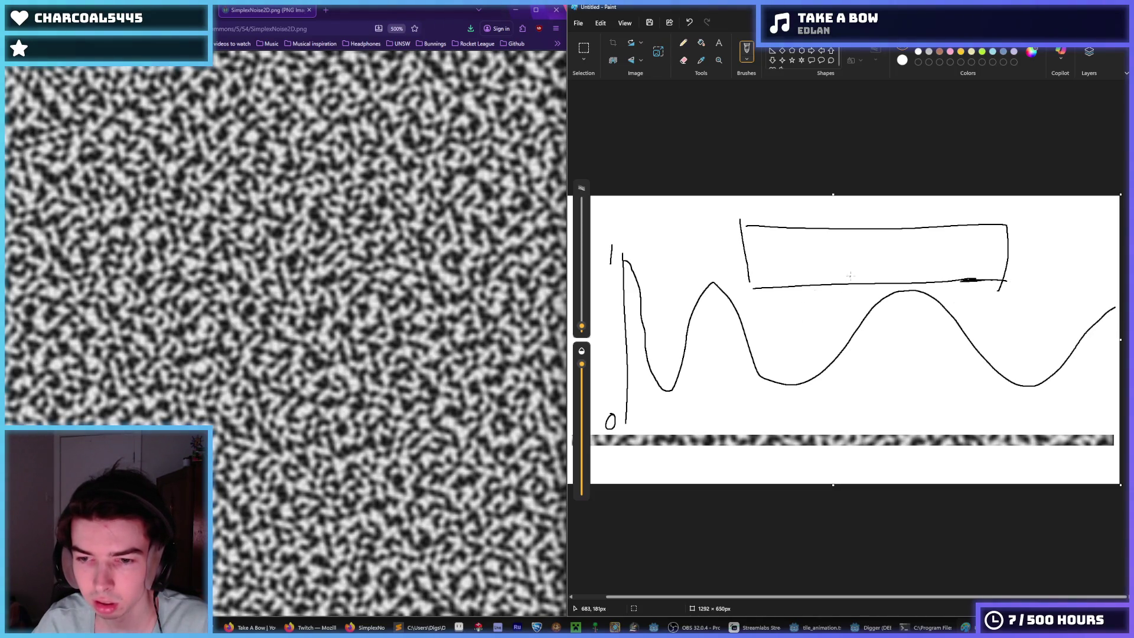
{"action": "key", "text": "ctrl+z"}
{"action": "key", "text": "ctrl+z"}
{"action": "key", "text": "ctrl+z"}
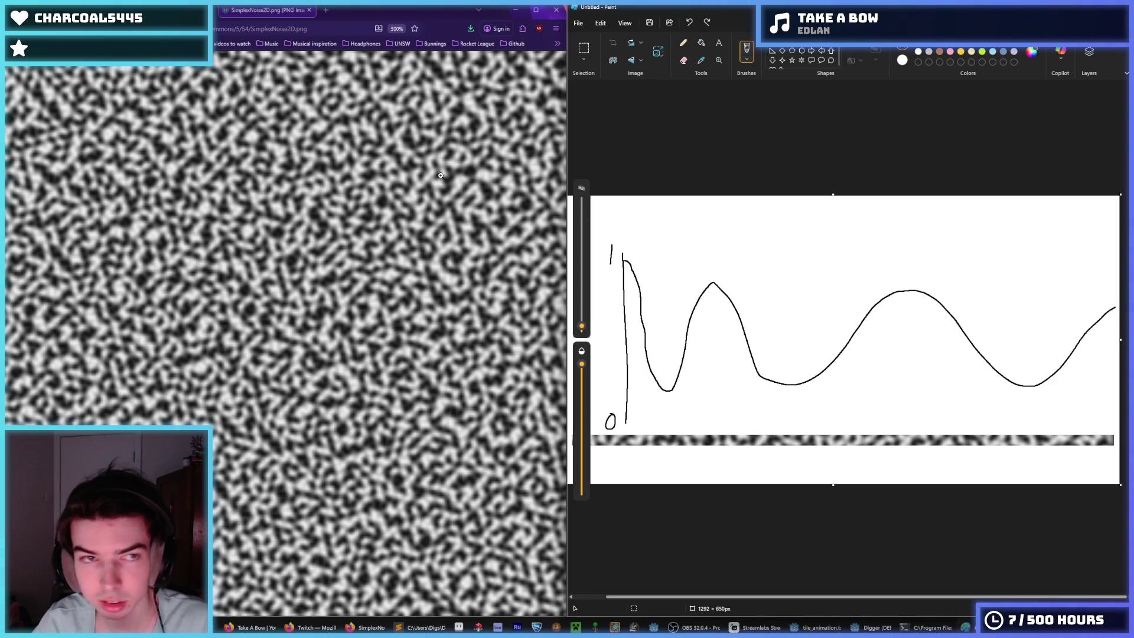
{"action": "key", "text": "alt+Left"}
{"action": "key", "text": "alt+Left"}
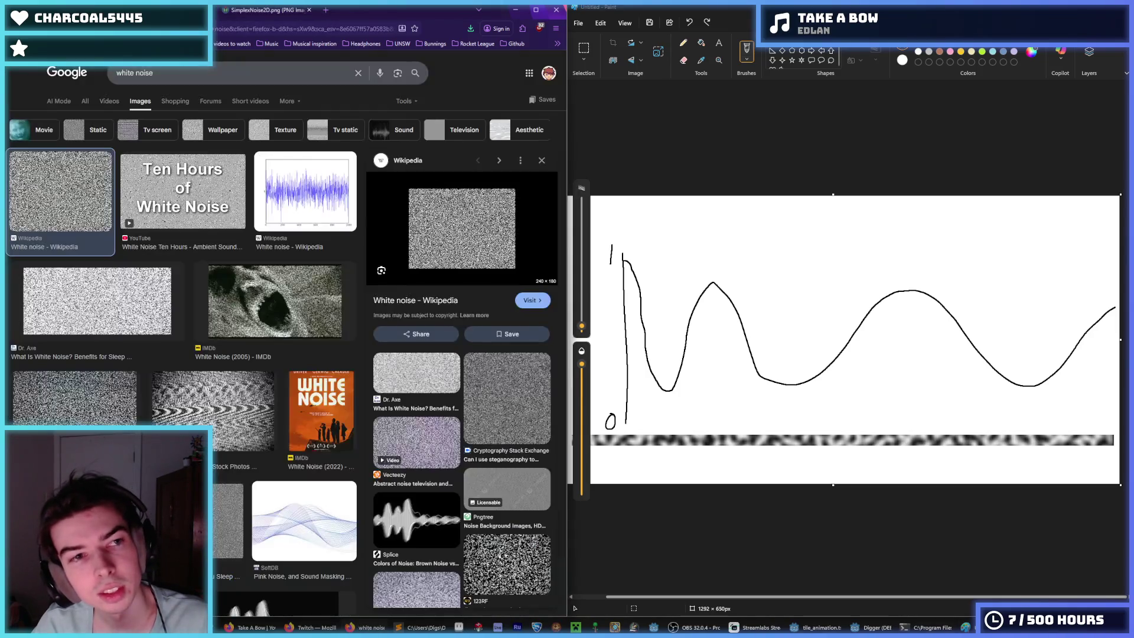
Search Google Images for 'simplex noise'.
{"action": "key", "text": "slash"}
{"action": "type", "text": "simplex noise"}
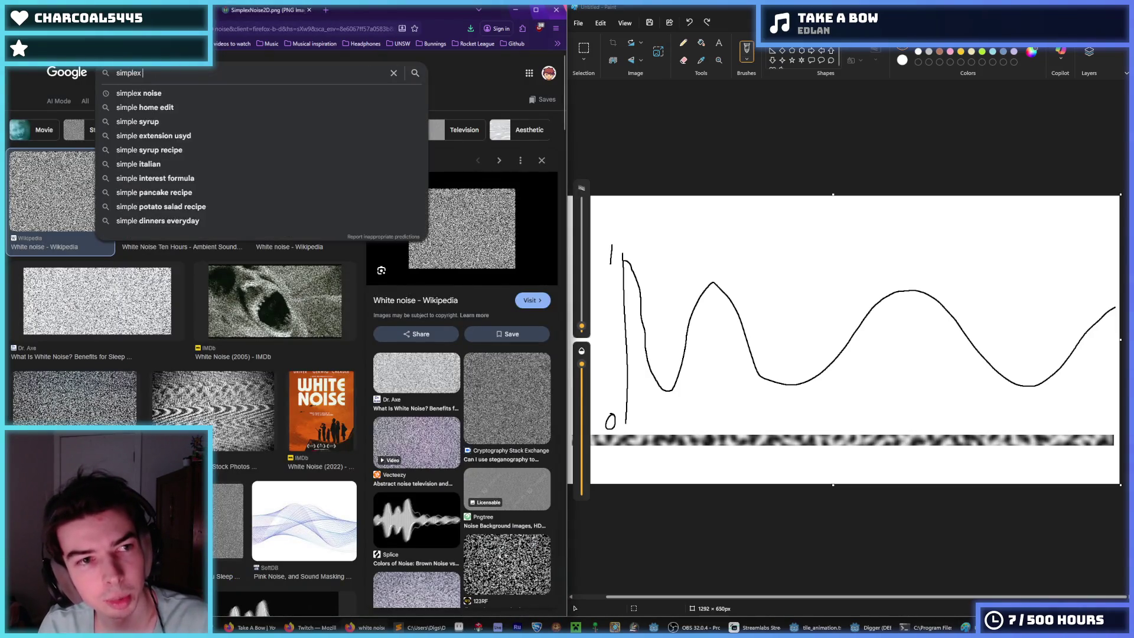
{"action": "key", "text": "Return"}
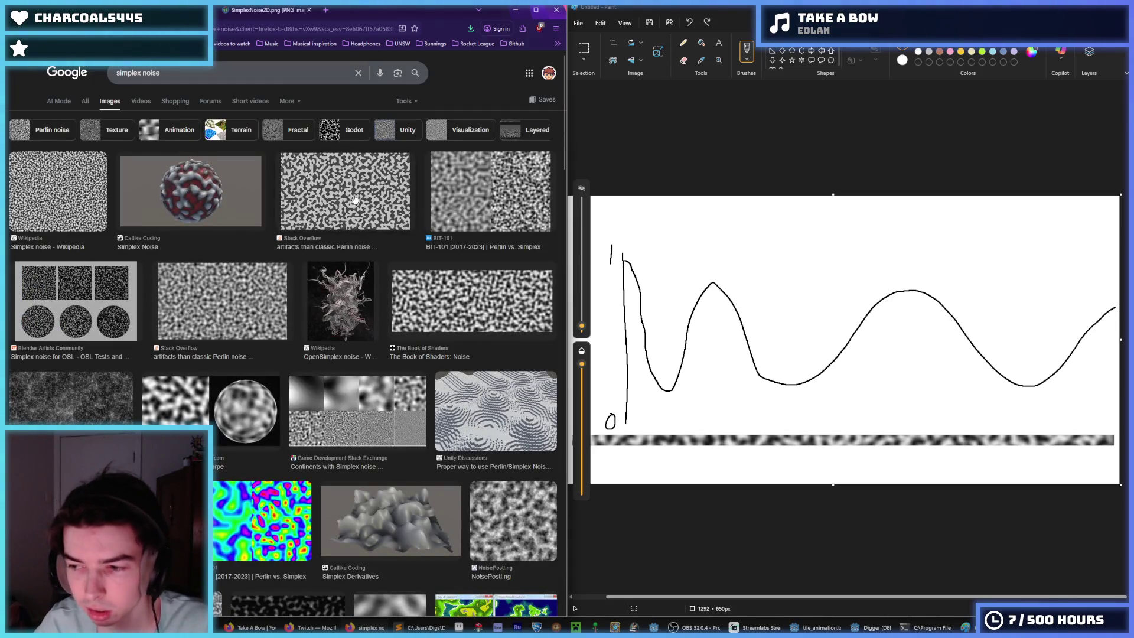
Preview several simplex noise results, including the Stack Overflow and continents images.
{"action": "left_click", "coordinate": [355, 199]}
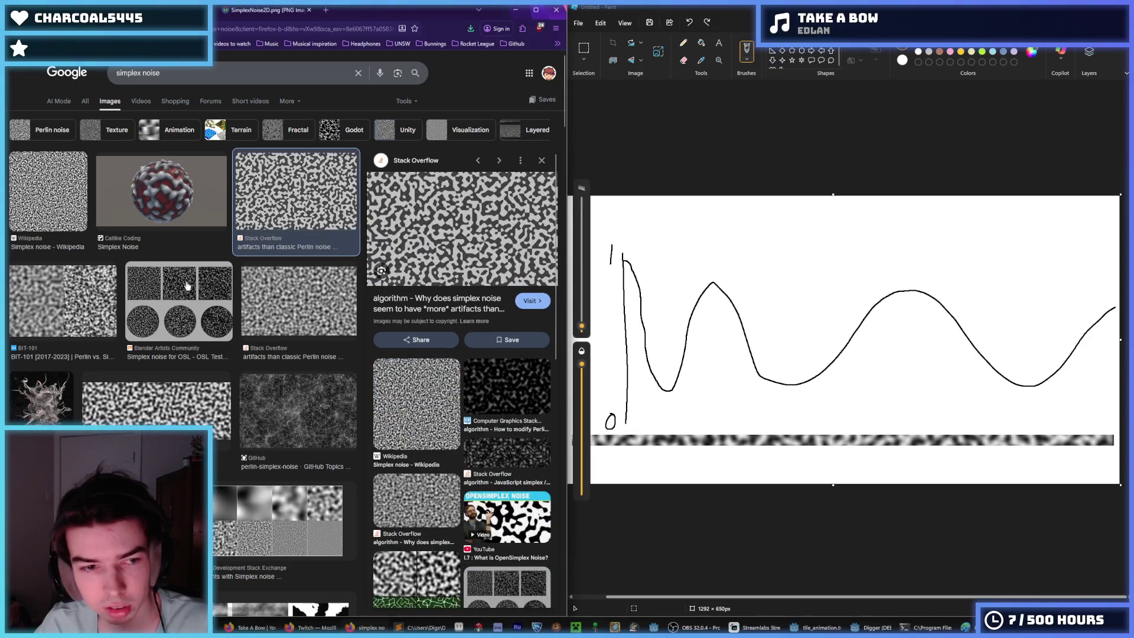
{"action": "left_click", "coordinate": [307, 282]}
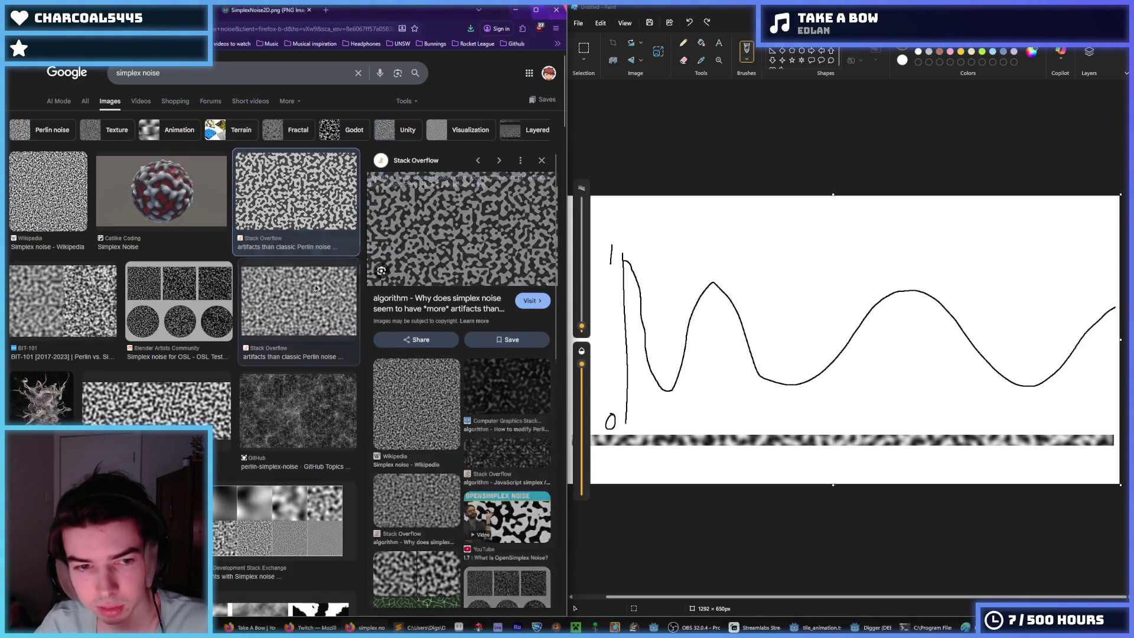
{"action": "left_click", "coordinate": [207, 405]}
{"action": "left_click", "coordinate": [260, 389]}
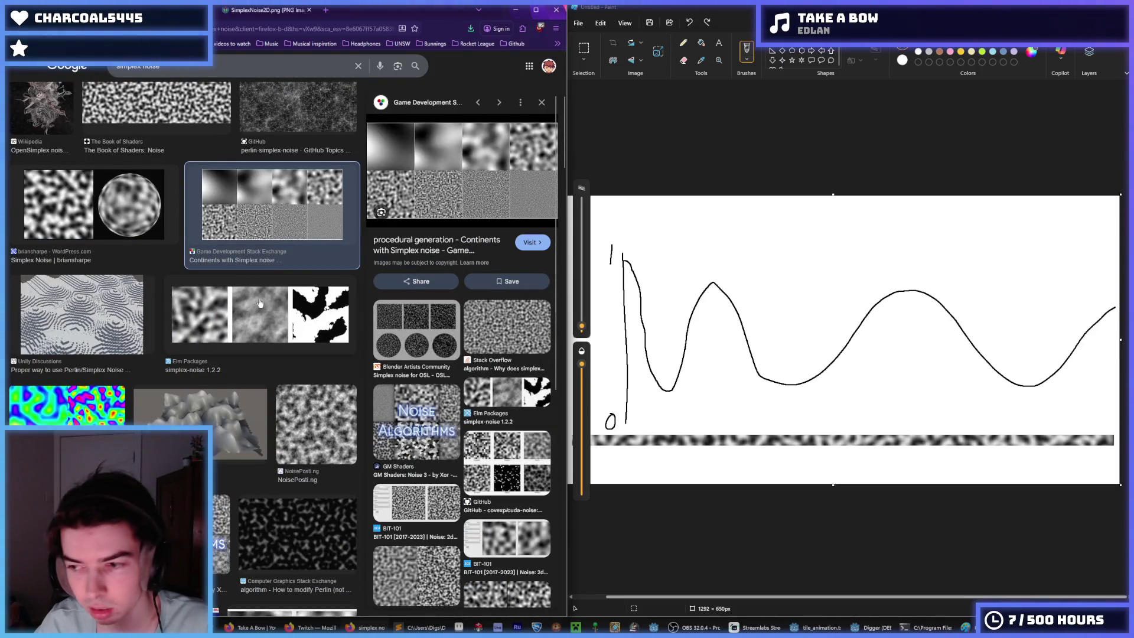
{"action": "scroll", "coordinate": [263, 303], "scroll_direction": "down", "scroll_amount": 5}
{"action": "scroll", "coordinate": [270, 302], "scroll_direction": "down", "scroll_amount": 10}
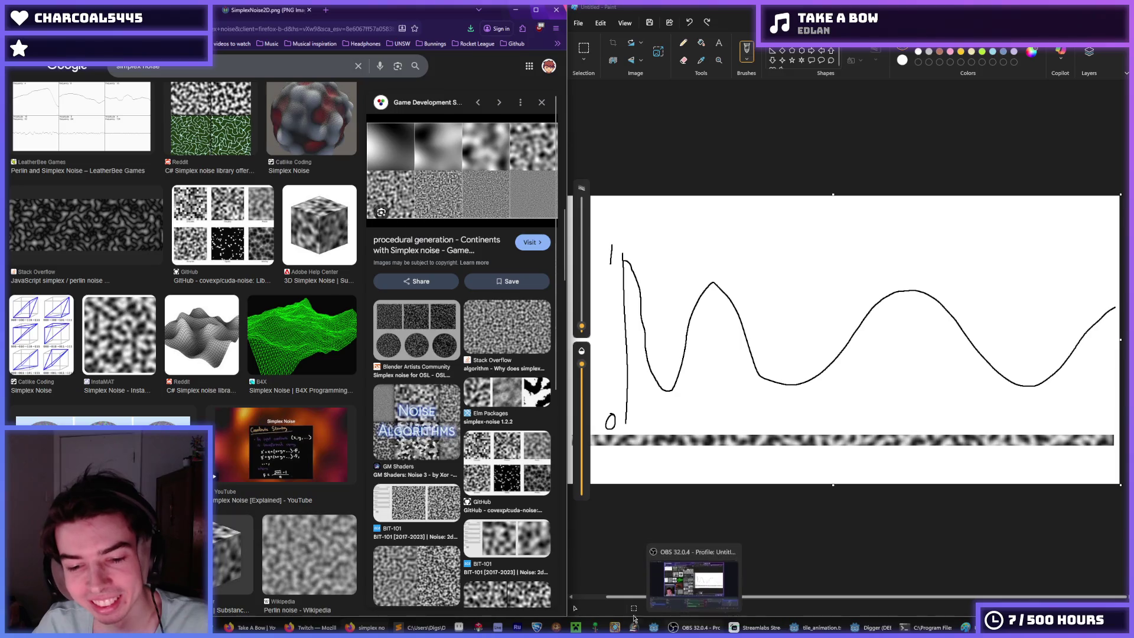
{"action": "mouse_move", "coordinate": [821, 627]}
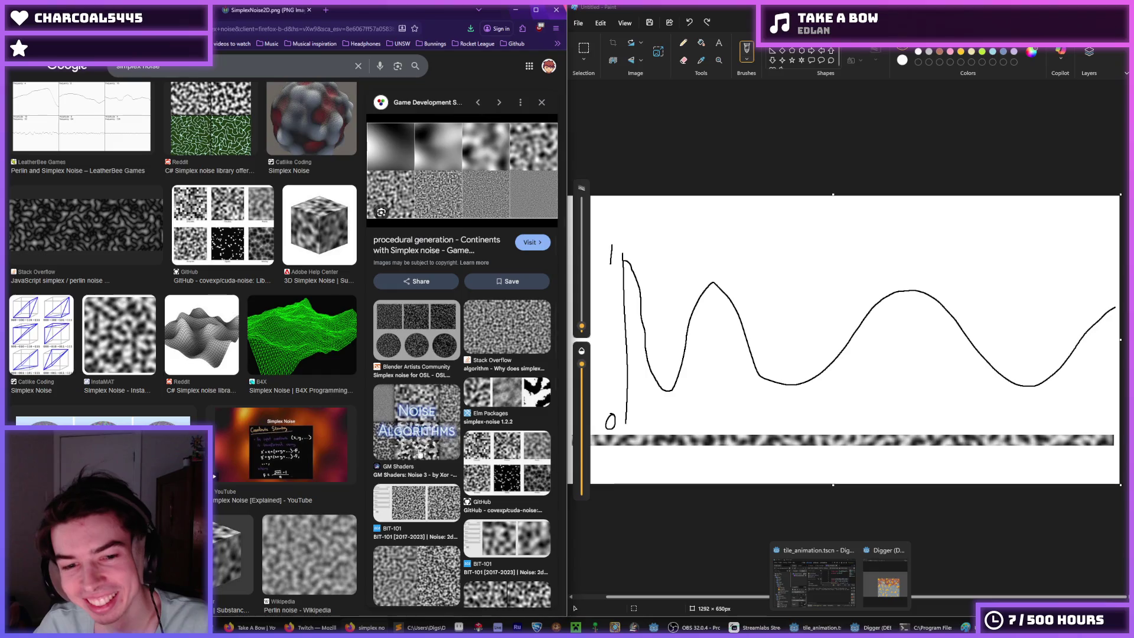
{"action": "scroll", "coordinate": [294, 369], "scroll_direction": "up", "scroll_amount": 5}
{"action": "scroll", "coordinate": [294, 369], "scroll_direction": "up", "scroll_amount": 3}
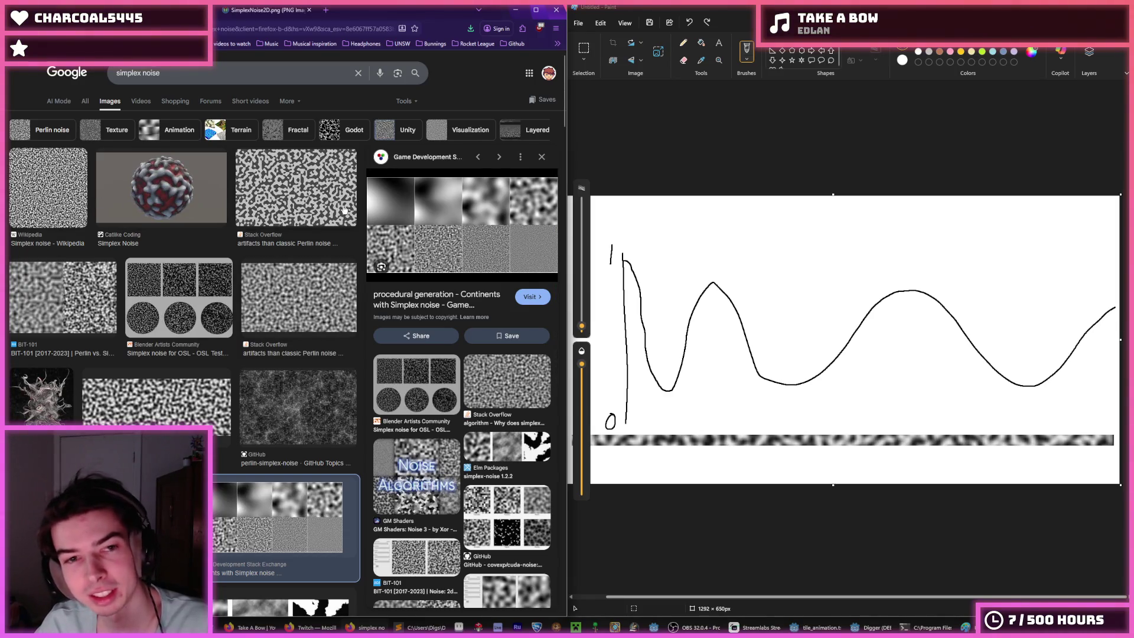
Compare the two Stack Overflow simplex noise images side by side.
{"action": "left_click", "coordinate": [298, 195]}
{"action": "left_click", "coordinate": [290, 297]}
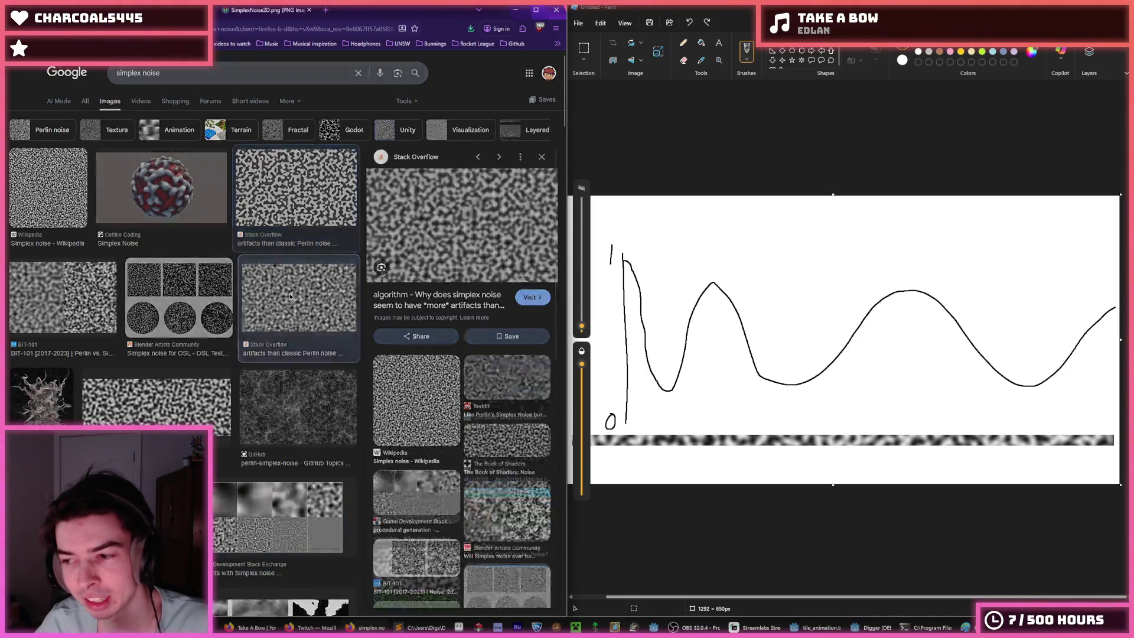
{"action": "left_click", "coordinate": [278, 202]}
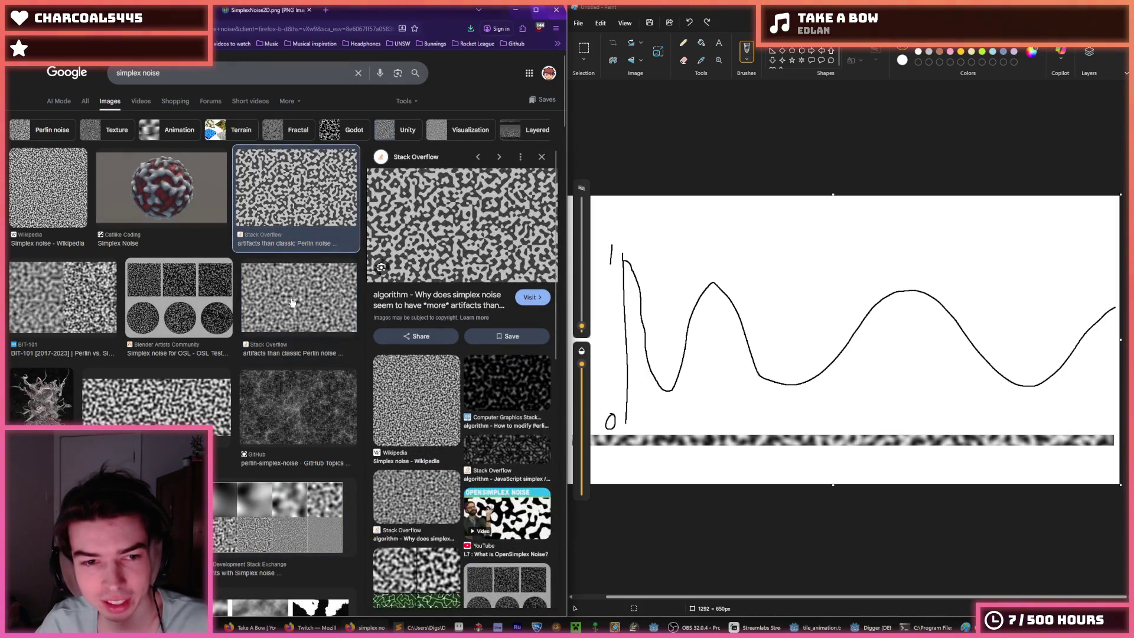
{"action": "left_click", "coordinate": [292, 289]}
{"action": "scroll", "coordinate": [229, 328], "scroll_direction": "down", "scroll_amount": 1}
{"action": "scroll", "coordinate": [230, 327], "scroll_direction": "down", "scroll_amount": 5}
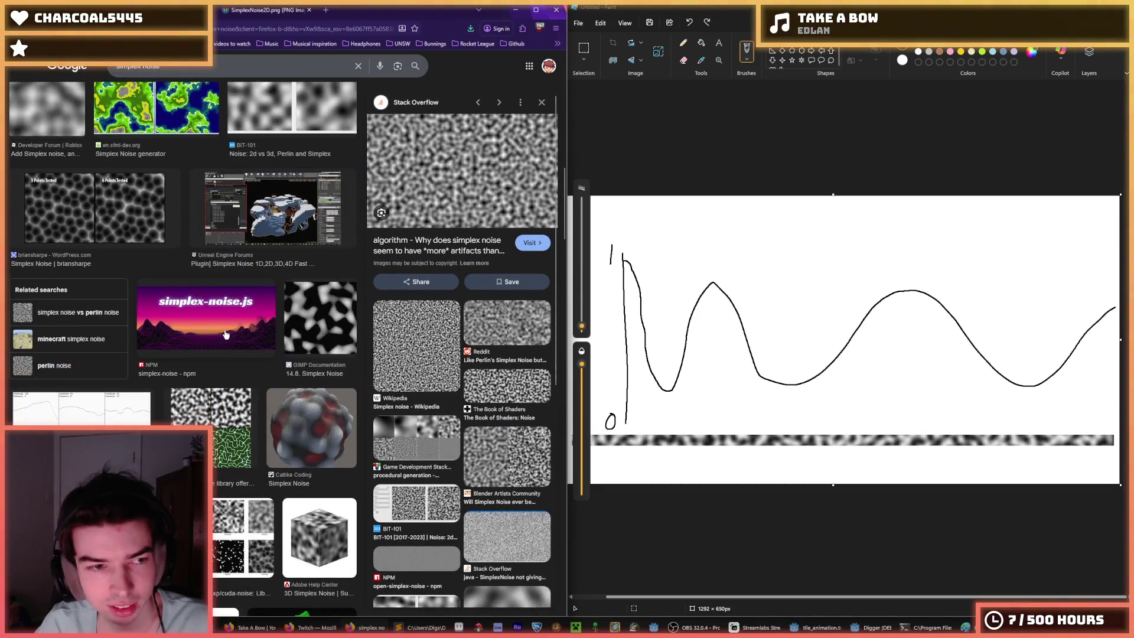
{"action": "scroll", "coordinate": [237, 326], "scroll_direction": "down", "scroll_amount": 5}
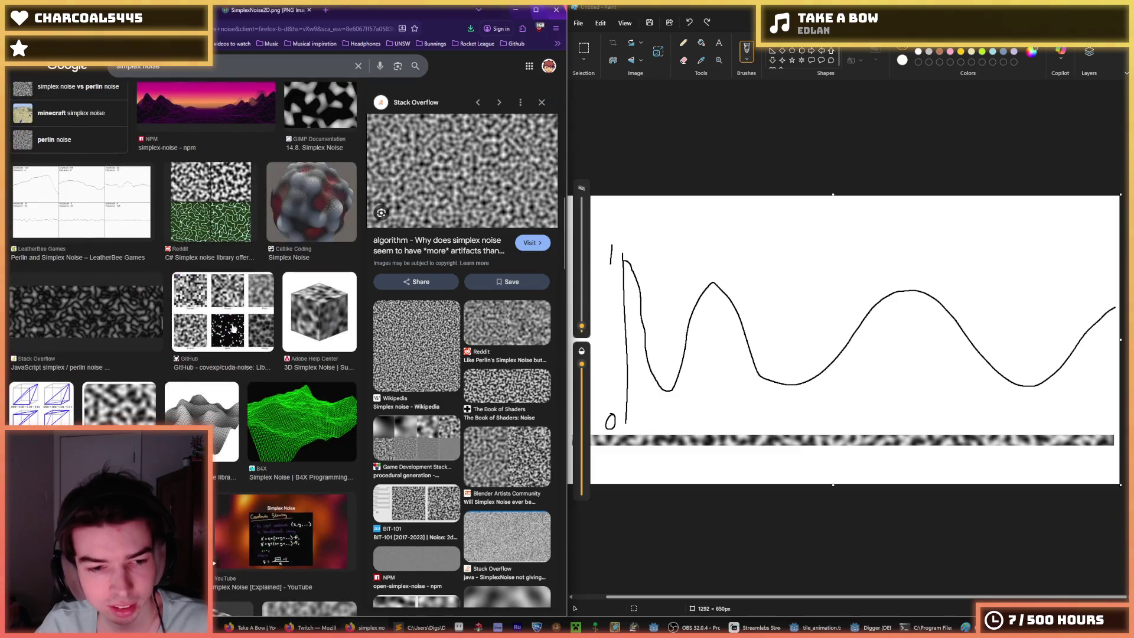
Preview the 3D wireframe and Simplex Derivatives noise surfaces, then open a new blank tab.
{"action": "left_click", "coordinate": [211, 408]}
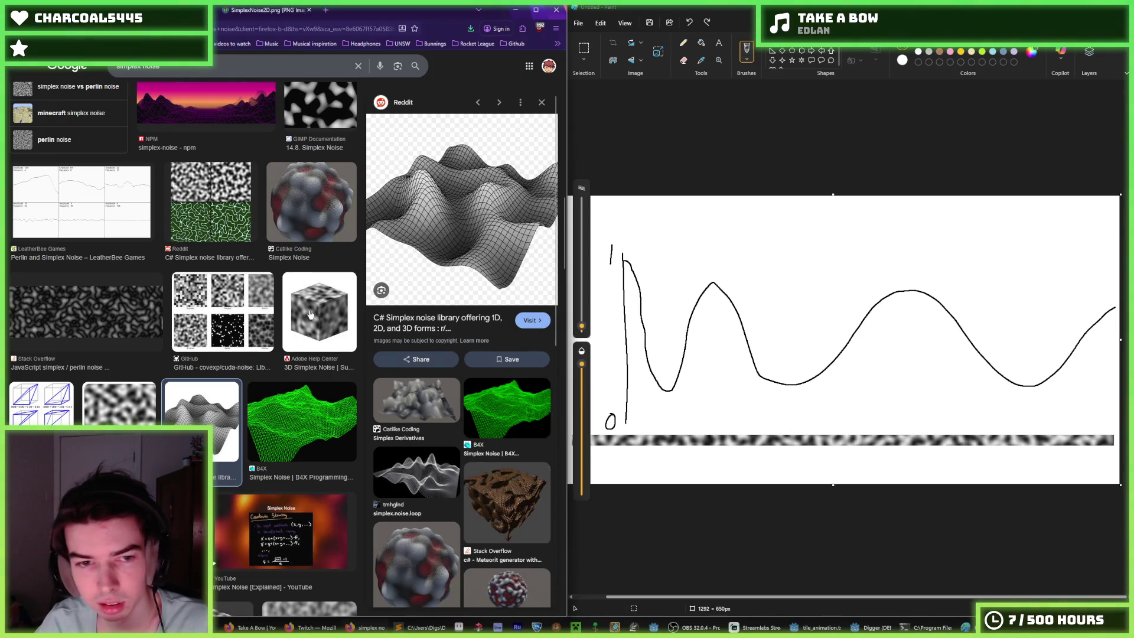
{"action": "scroll", "coordinate": [442, 406], "scroll_direction": "down", "scroll_amount": 5}
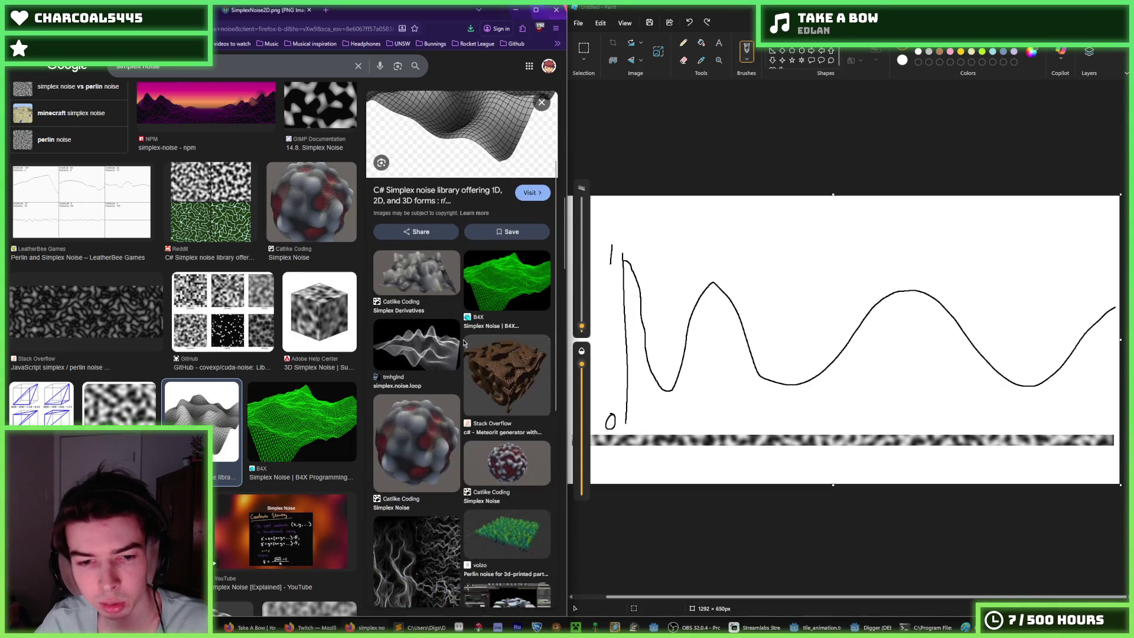
{"action": "scroll", "coordinate": [482, 319], "scroll_direction": "up", "scroll_amount": 3}
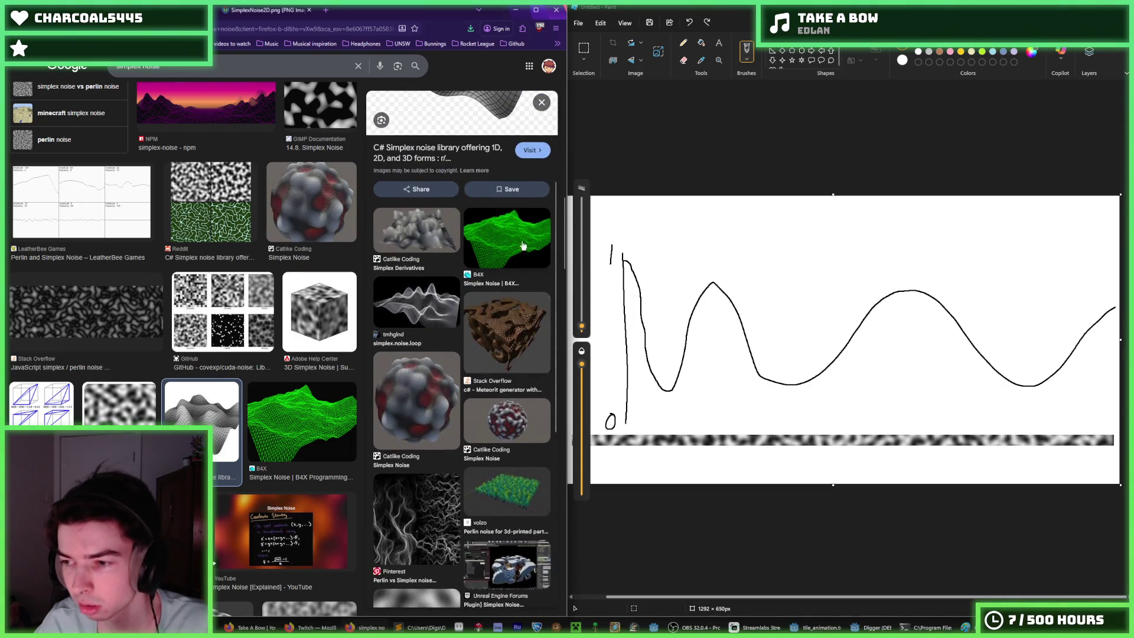
{"action": "scroll", "coordinate": [484, 231], "scroll_direction": "up", "scroll_amount": 2}
{"action": "left_click", "coordinate": [436, 322]}
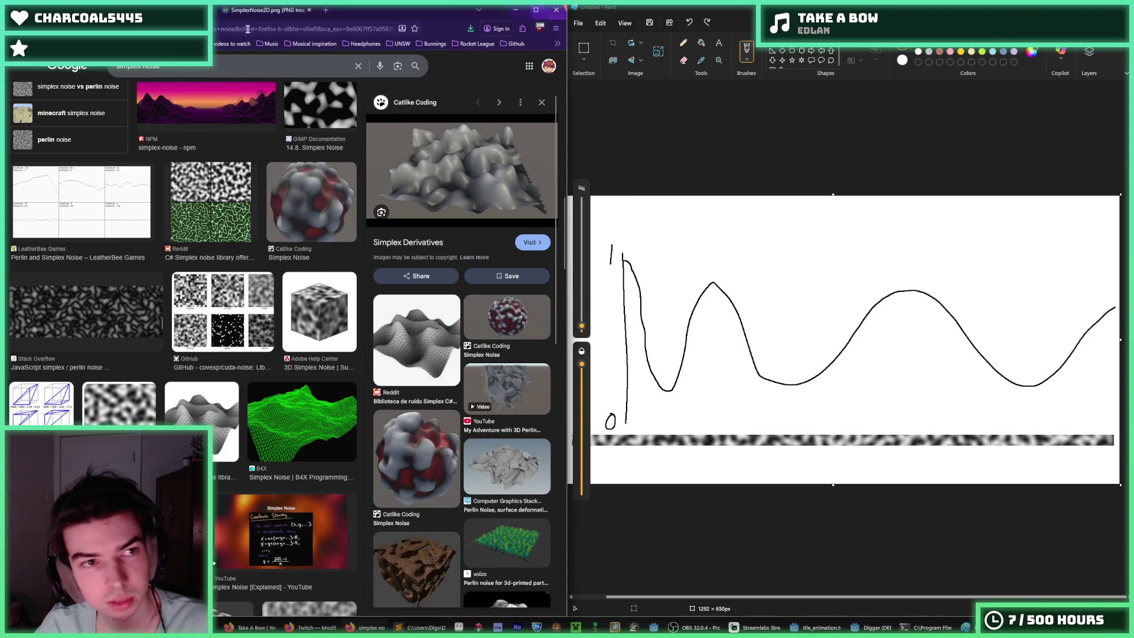
{"action": "left_click", "coordinate": [326, 10]}
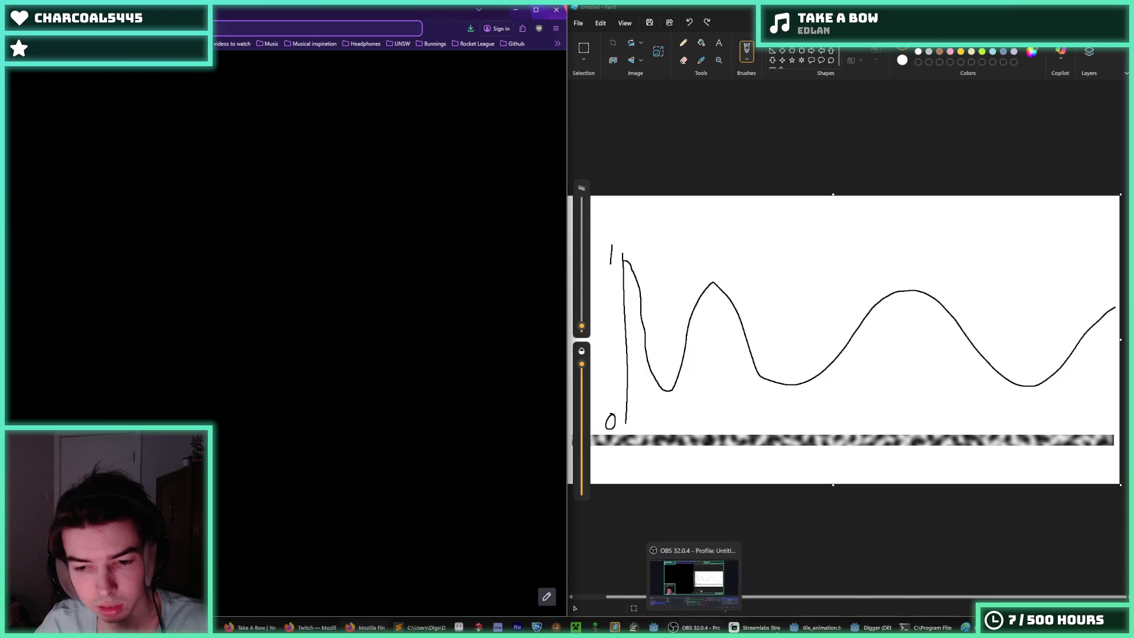
{"action": "mouse_move", "coordinate": [676, 615]}
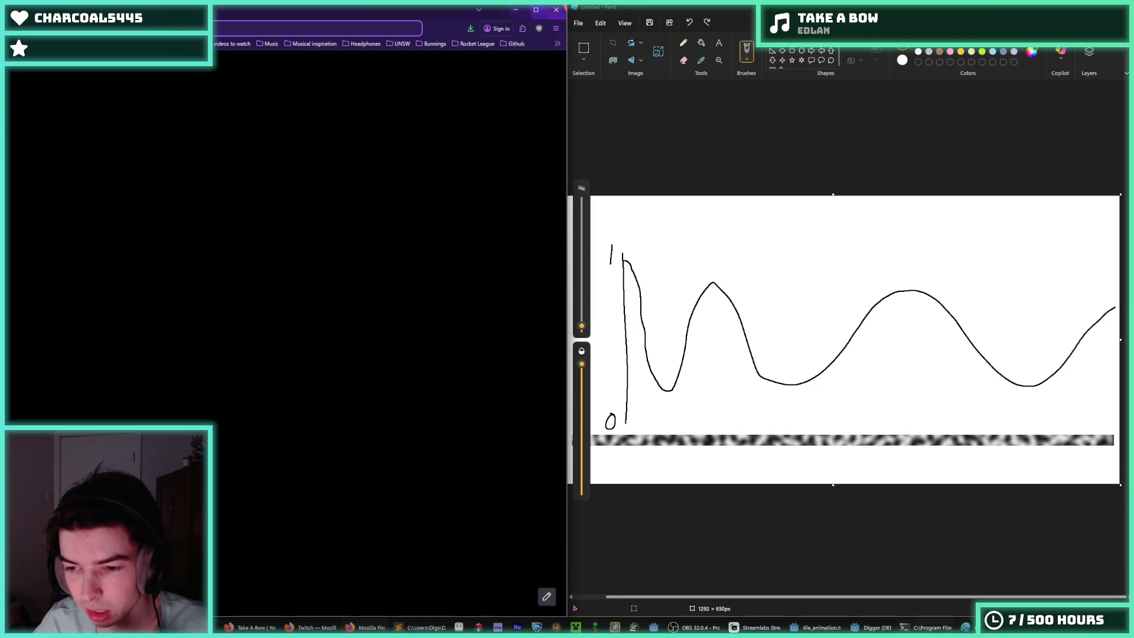
{"action": "left_click", "coordinate": [869, 628]}
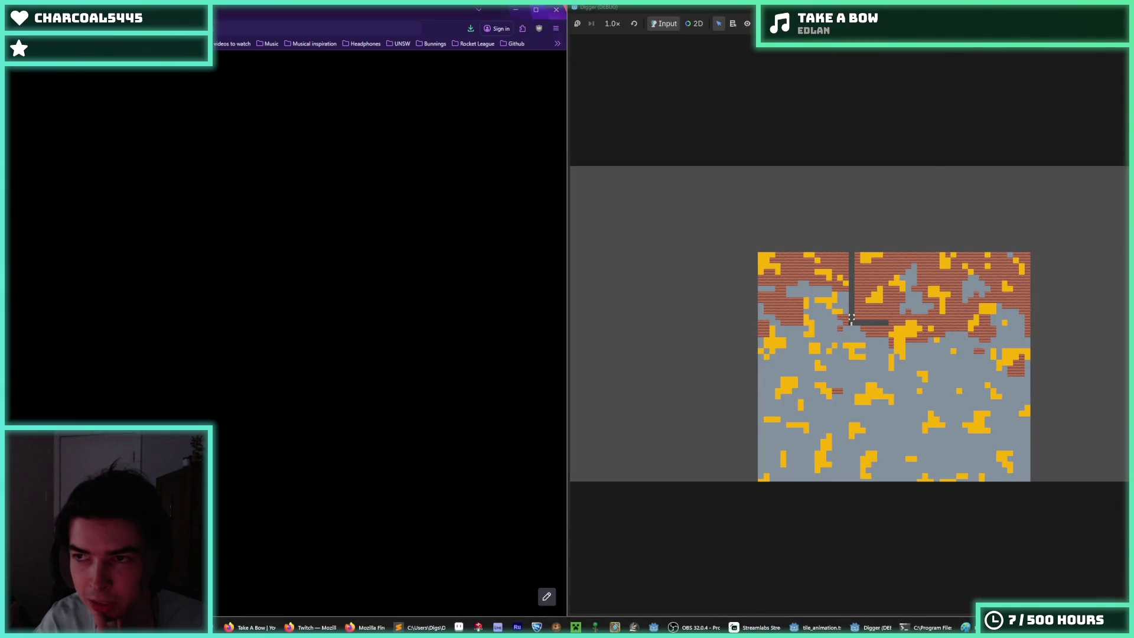
{"action": "left_click", "coordinate": [963, 627]}
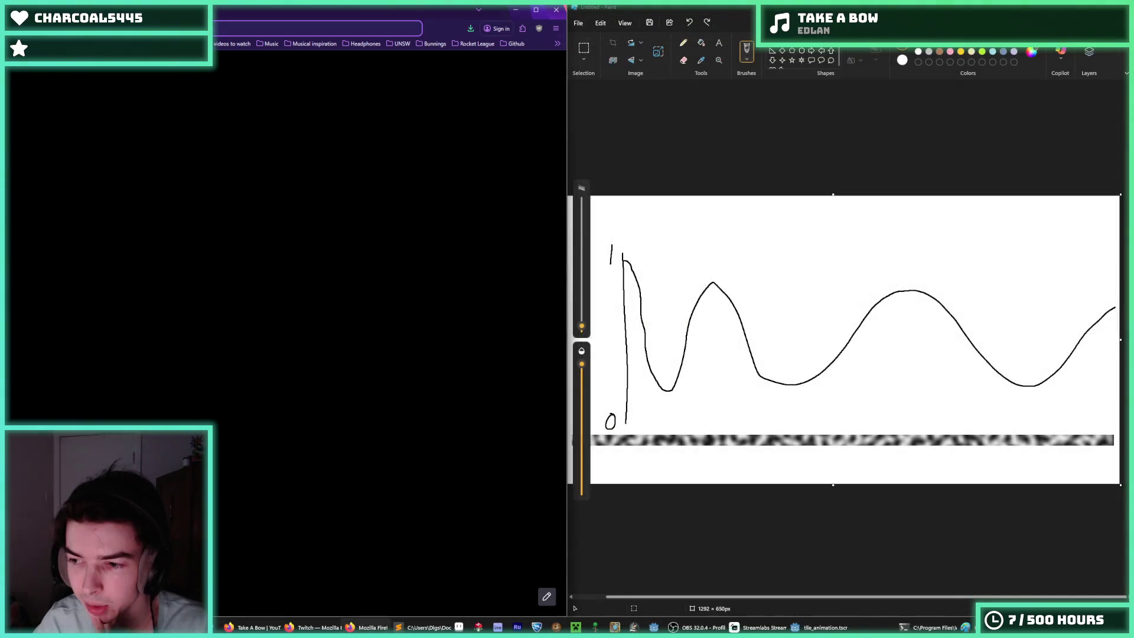
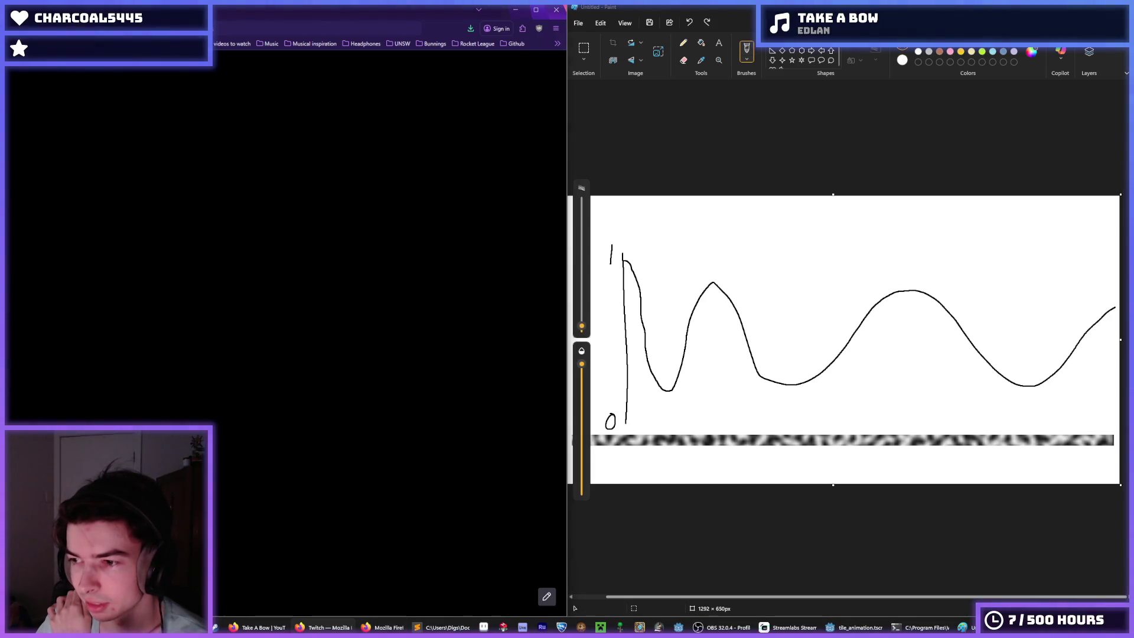
Bring the Godot editor in front of Paint and maximize it to show tile_animation.gd.
{"action": "left_click", "coordinate": [863, 621]}
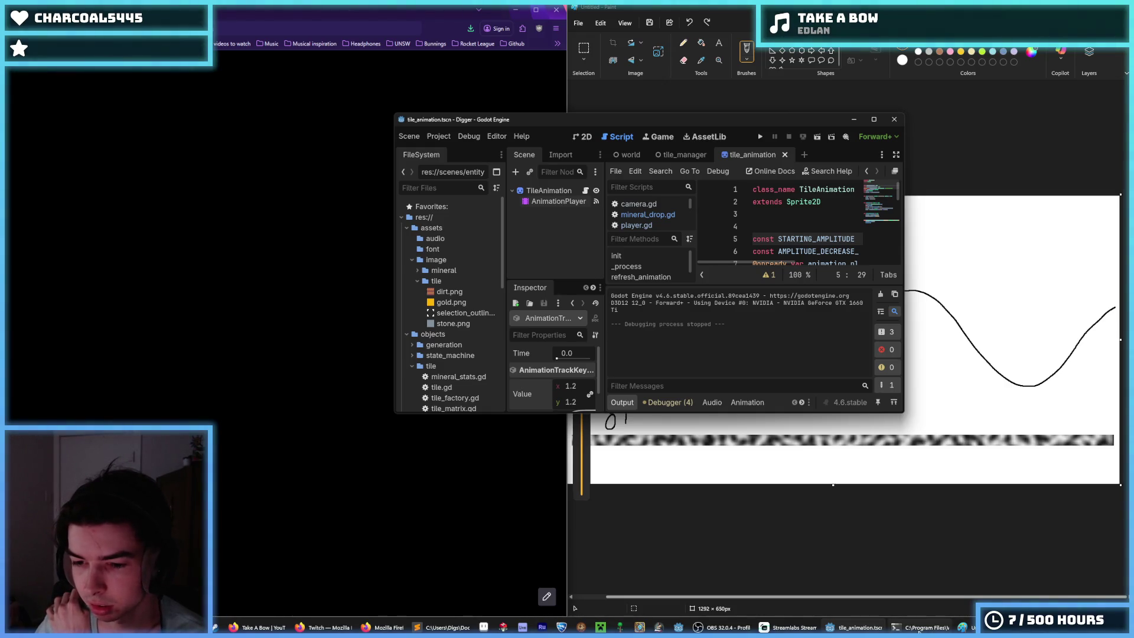
{"action": "mouse_move", "coordinate": [924, 627]}
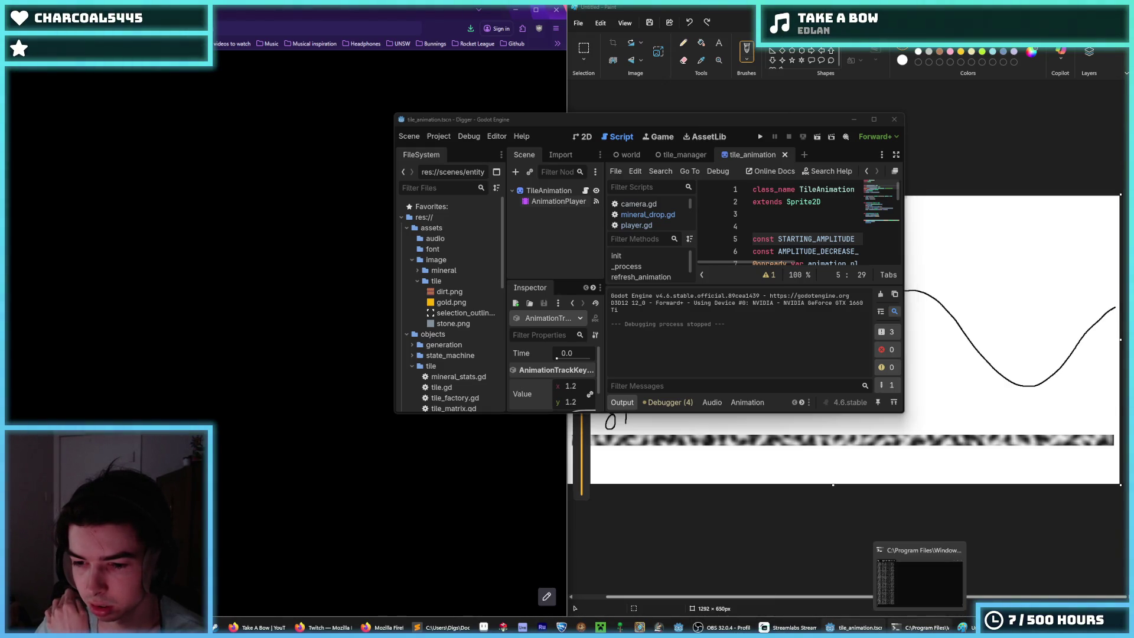
{"action": "mouse_move", "coordinate": [725, 629]}
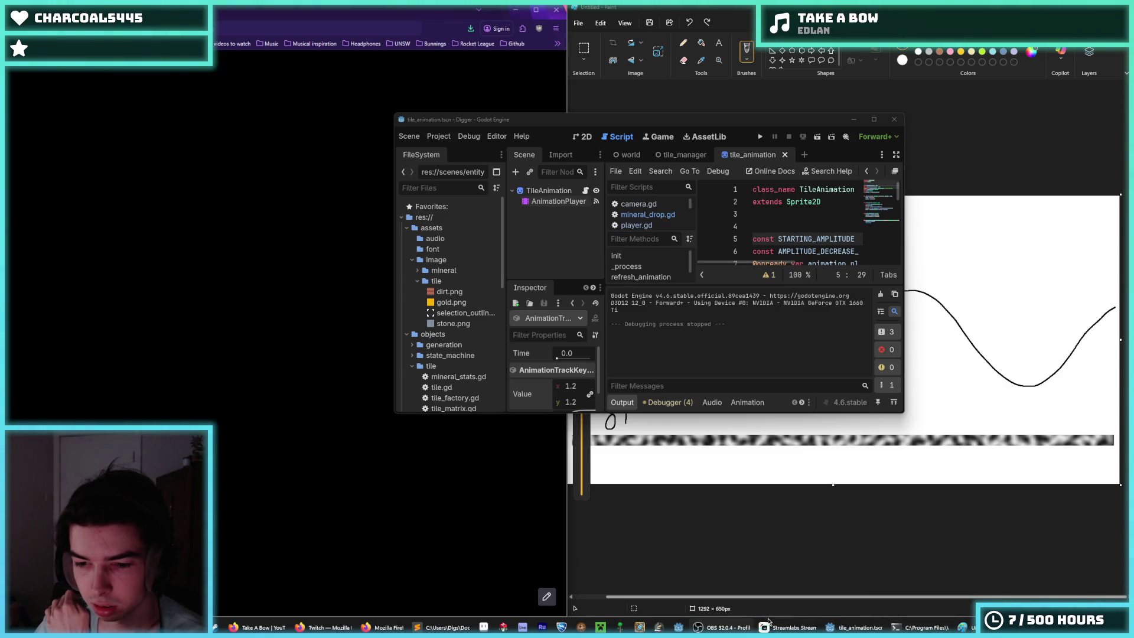
{"action": "left_click", "coordinate": [857, 627]}
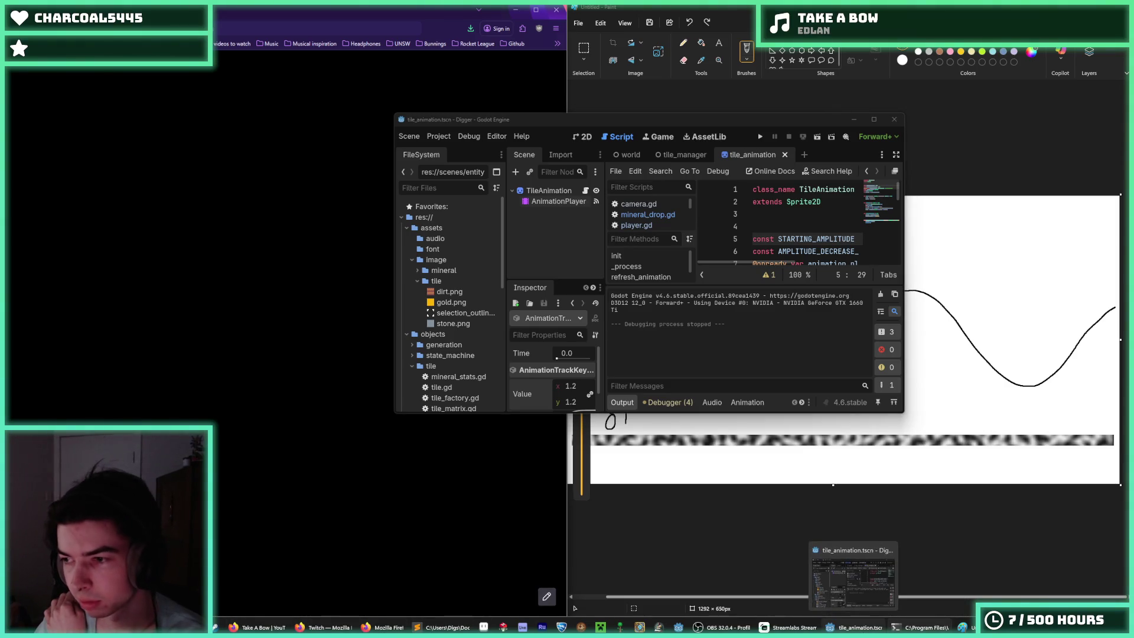
{"action": "left_click", "coordinate": [842, 612]}
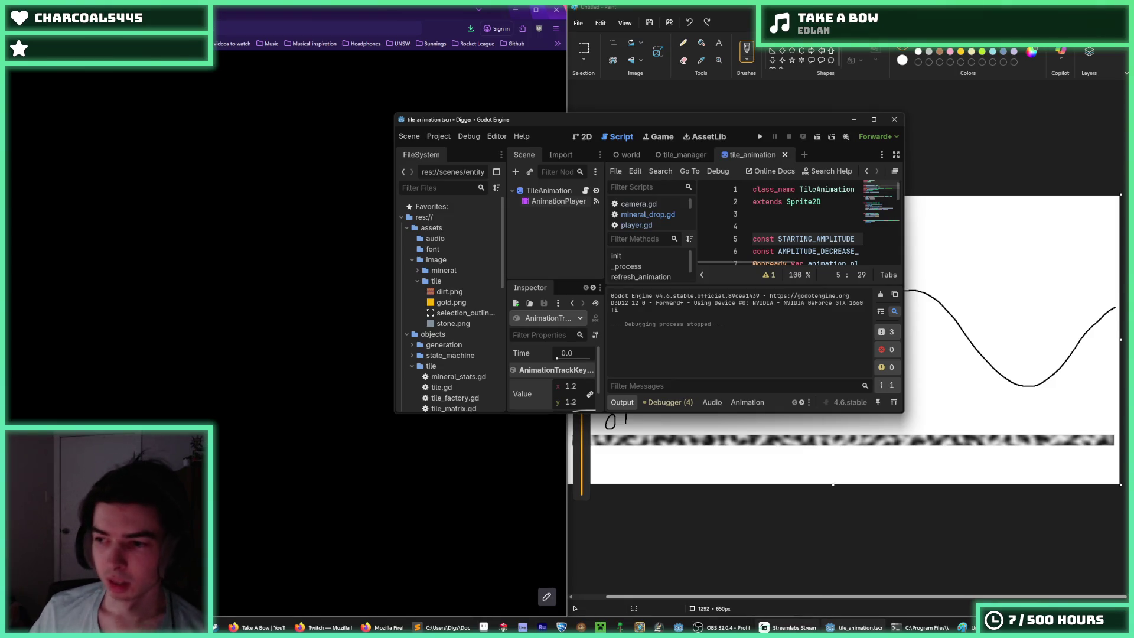
{"action": "mouse_move", "coordinate": [789, 628]}
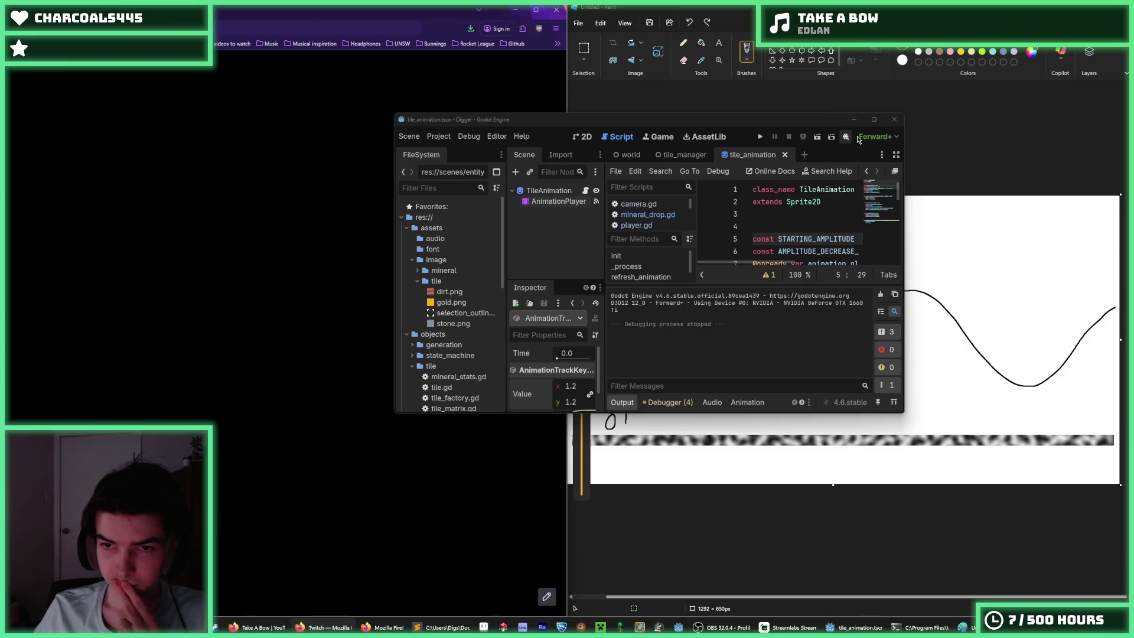
{"action": "left_click", "coordinate": [875, 119]}
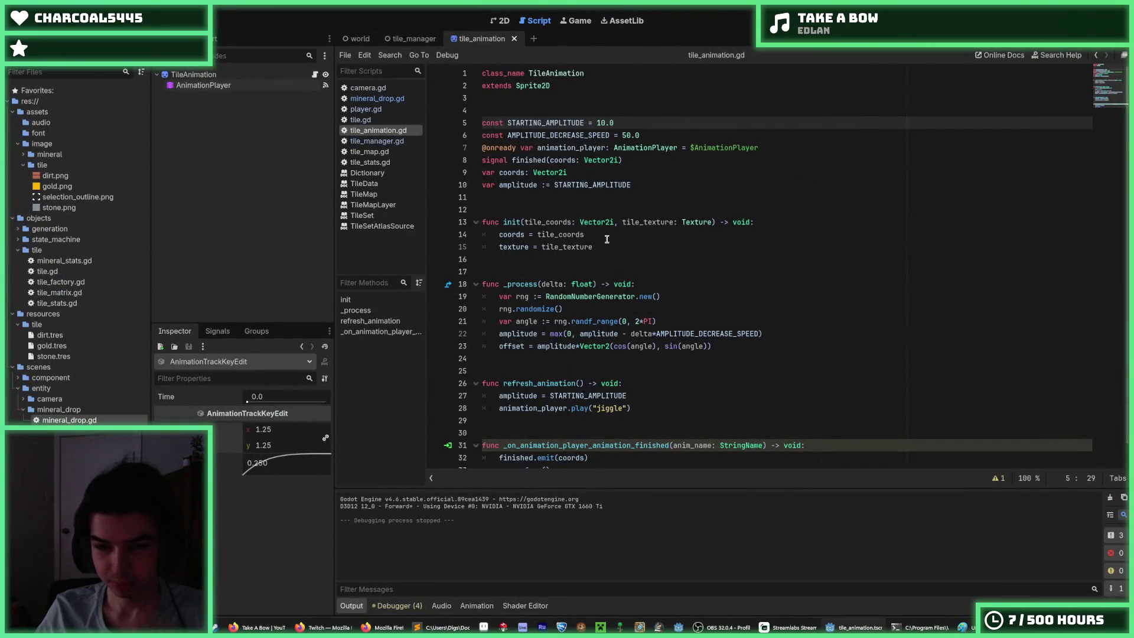
Inspect lines 14, 15 and 10 of tile_animation.gd, then switch to a blank Firefox tab.
{"action": "left_click", "coordinate": [621, 235]}
{"action": "key", "text": "super"}
{"action": "key", "text": "Escape"}
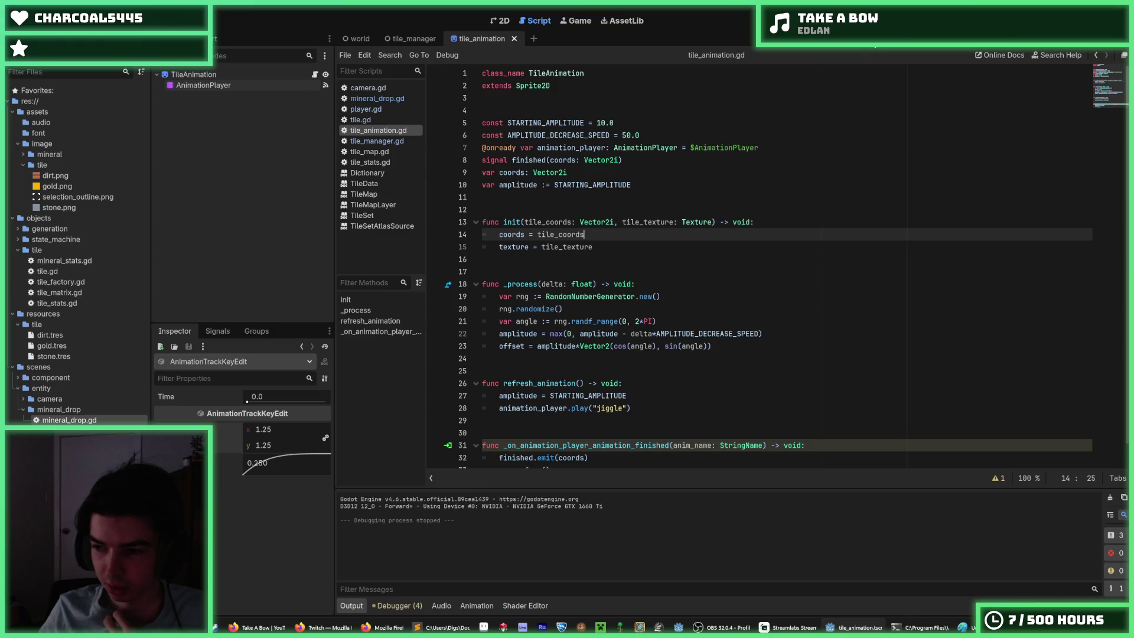
{"action": "key", "text": "Down"}
{"action": "key", "text": "Down"}
{"action": "key", "text": "Down"}
{"action": "key", "text": "Up"}
{"action": "key", "text": "Up"}
{"action": "key", "text": "Up"}
{"action": "key", "text": "Down"}
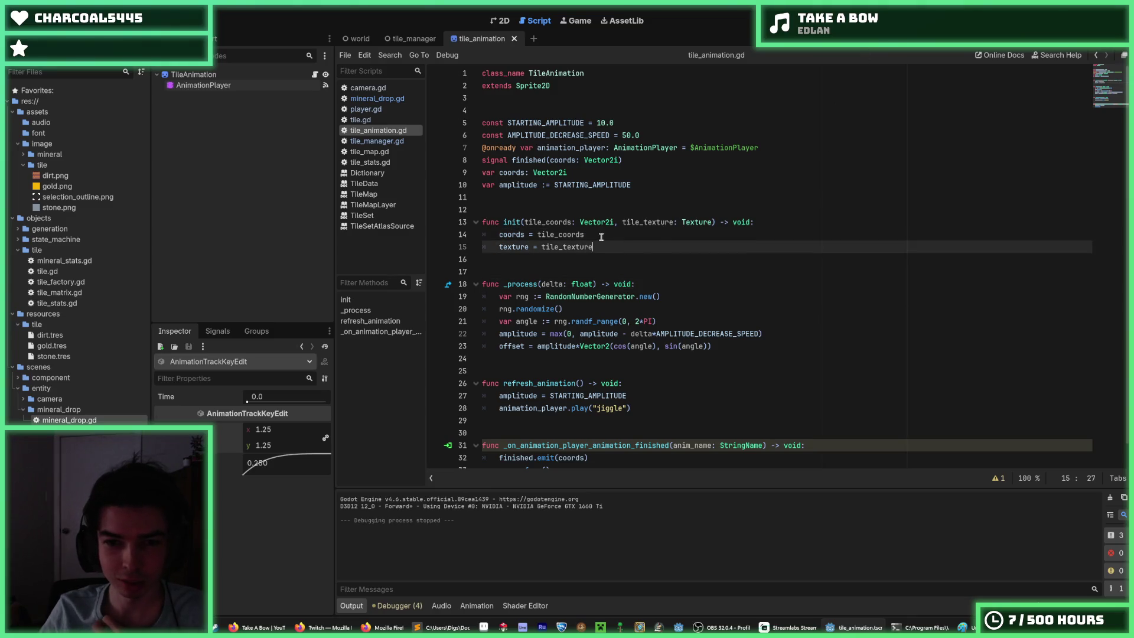
{"action": "left_click", "coordinate": [601, 237]}
{"action": "scroll", "coordinate": [615, 248], "scroll_direction": "down", "scroll_amount": 1}
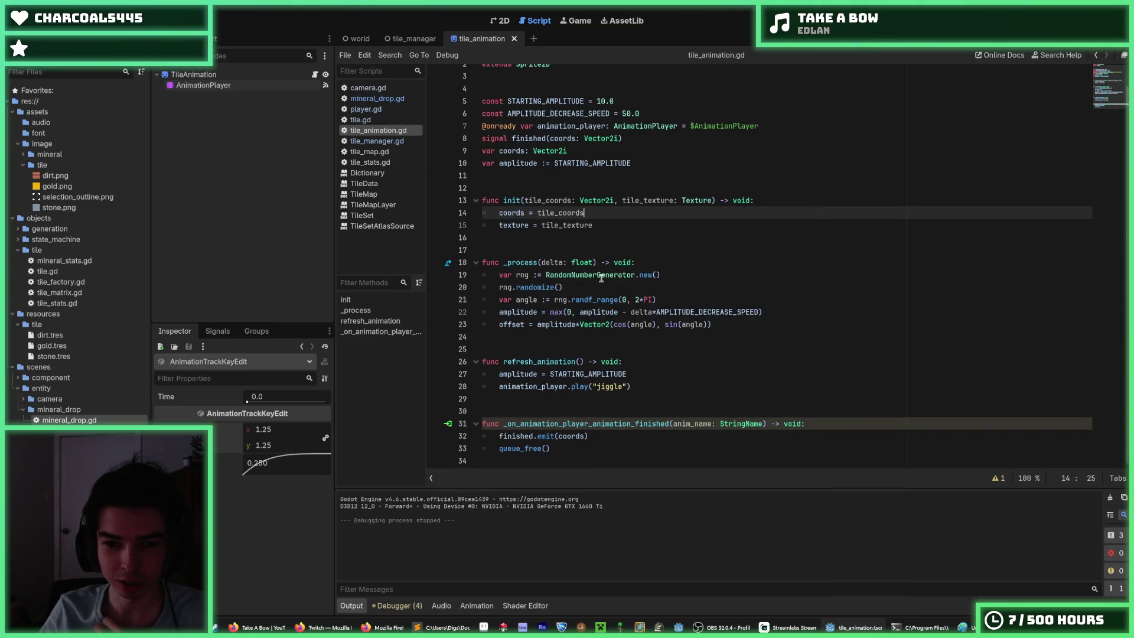
{"action": "left_click", "coordinate": [562, 163]}
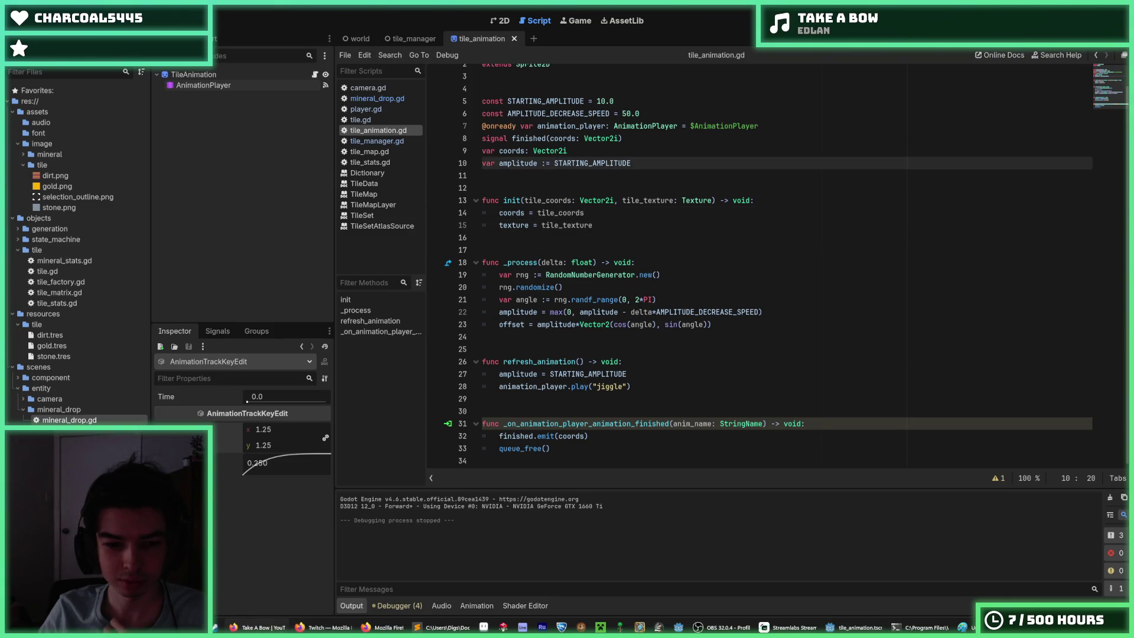
{"action": "left_click", "coordinate": [381, 628]}
{"action": "left_click", "coordinate": [556, 10]}
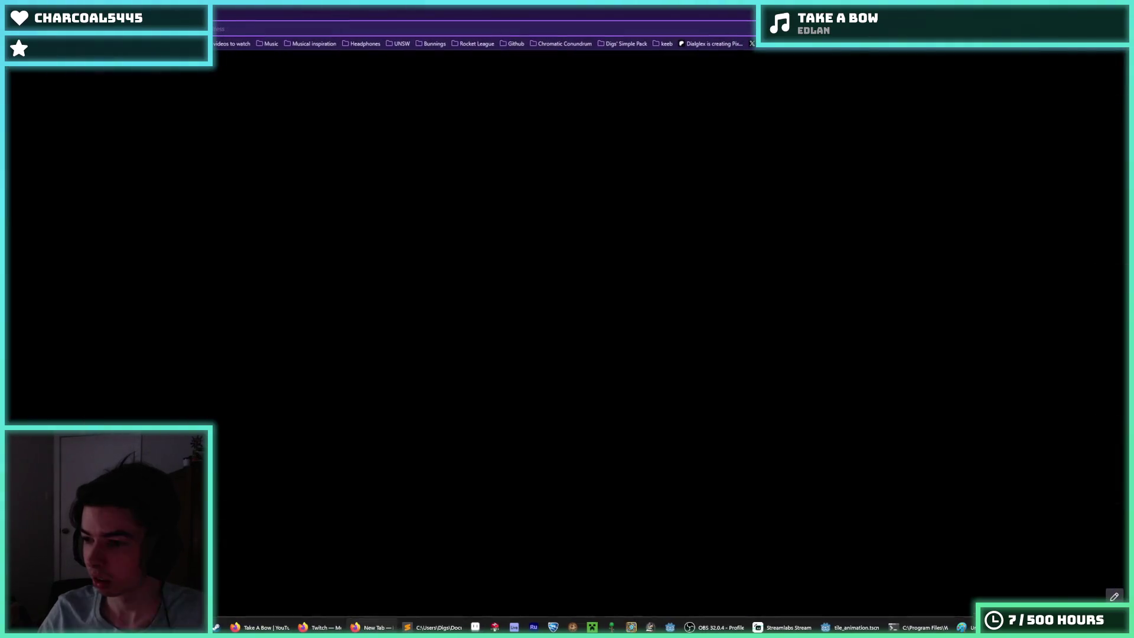
Search Google for 'simplex noise' and show the image results.
{"action": "type", "text": "simple"}
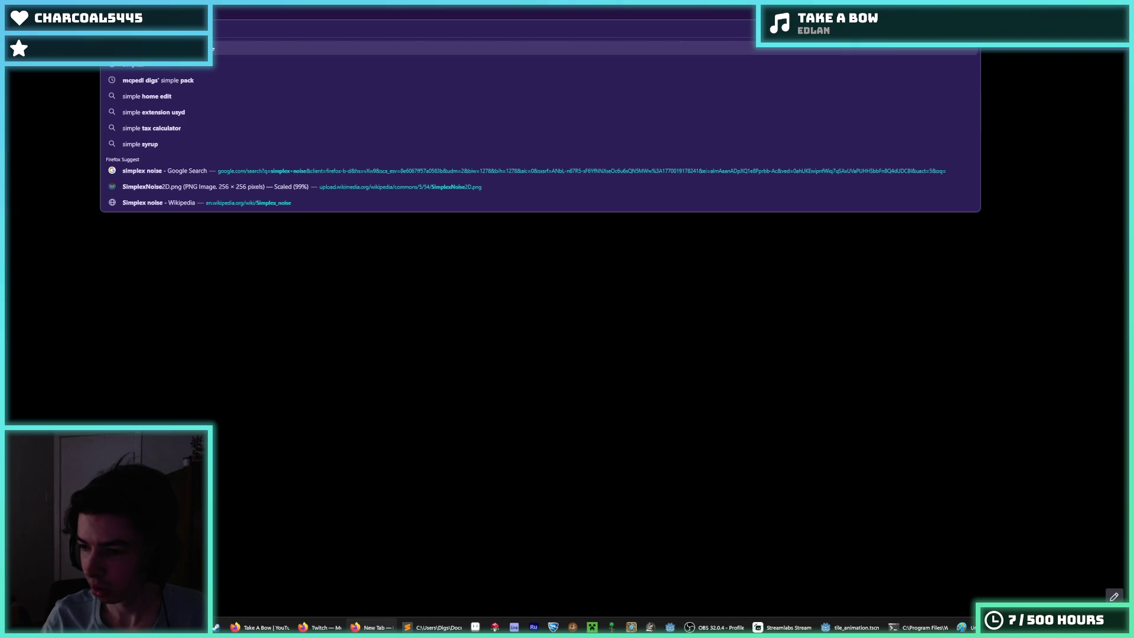
{"action": "key", "text": "Return"}
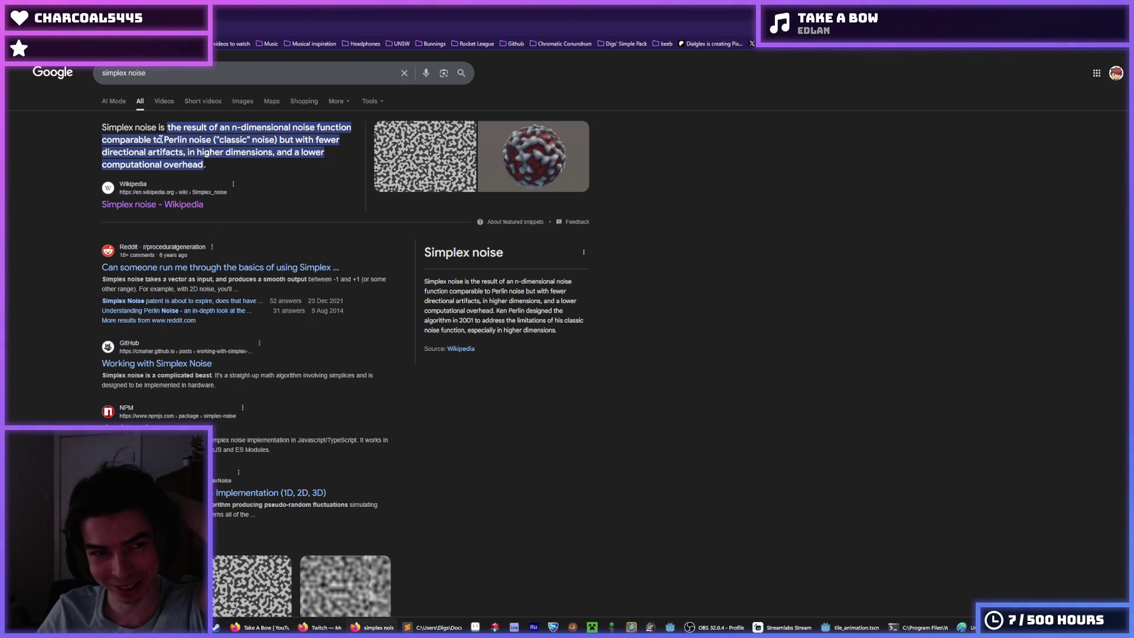
{"action": "left_click", "coordinate": [243, 102]}
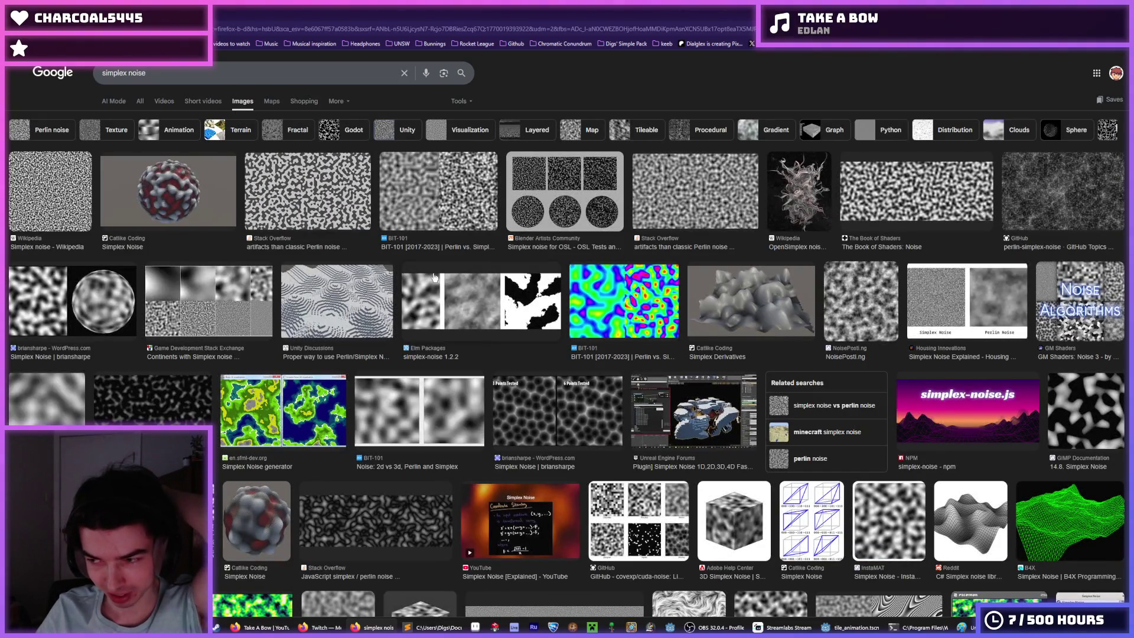
Preview the BIT-101 Perlin vs. Simplex image, then return to the Godot script editor.
{"action": "left_click", "coordinate": [445, 195]}
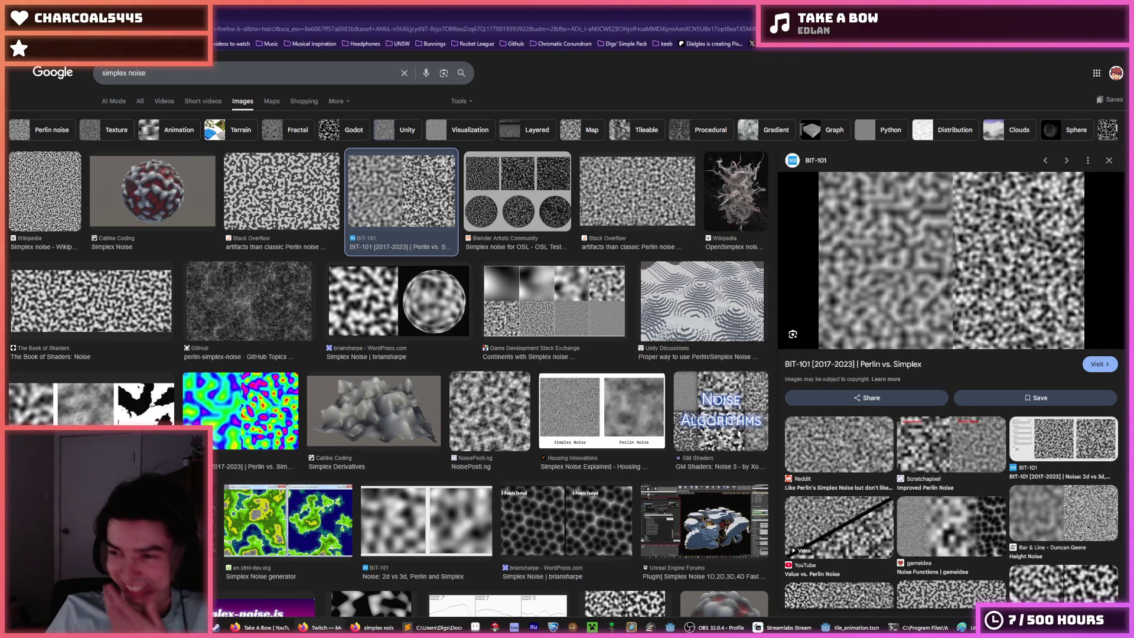
{"action": "left_click", "coordinate": [850, 628]}
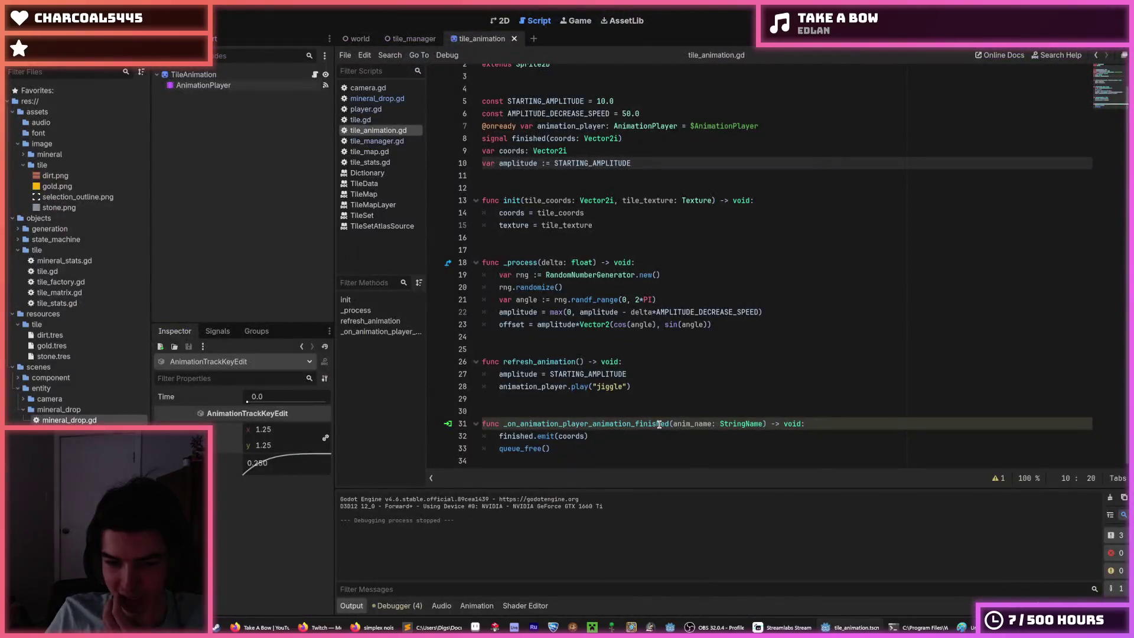
Check empty line 29 in refresh_animation, then return to the simplex noise image results.
{"action": "left_click", "coordinate": [662, 402]}
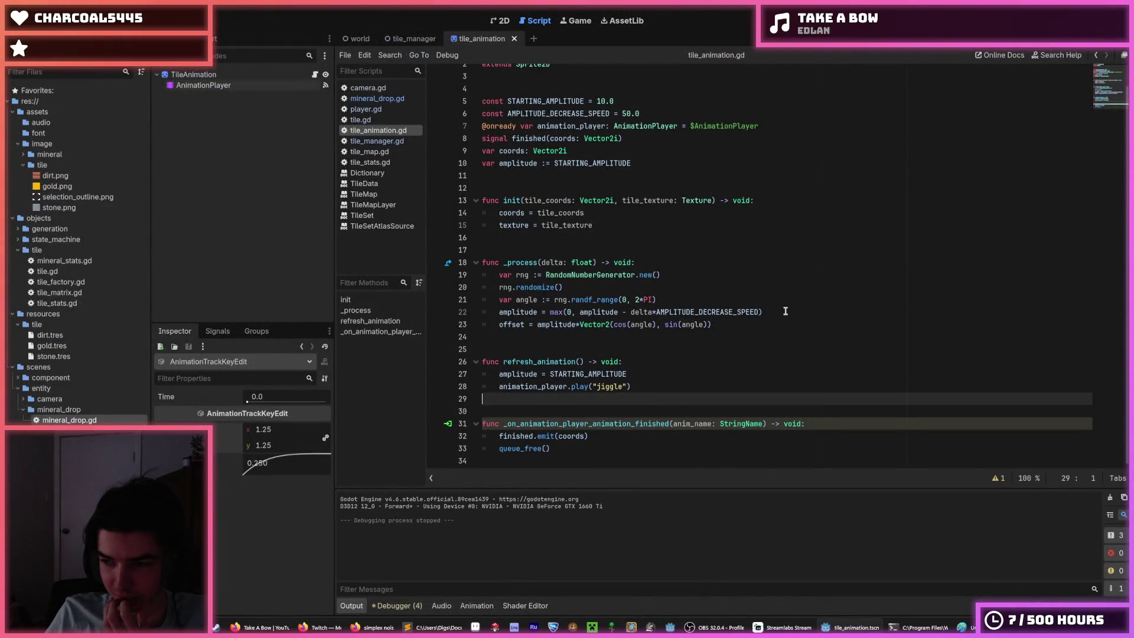
{"action": "key", "text": "alt+Tab"}
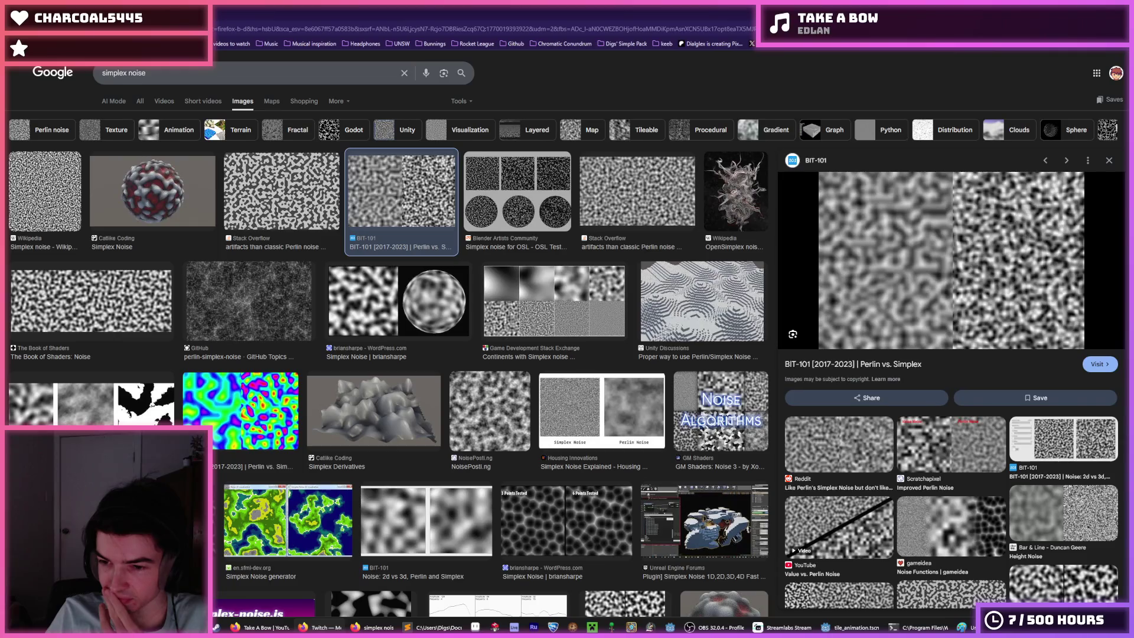
Scroll the preview panel to reveal the related simplex and Perlin noise images.
{"action": "scroll", "coordinate": [952, 469], "scroll_direction": "down", "scroll_amount": 5}
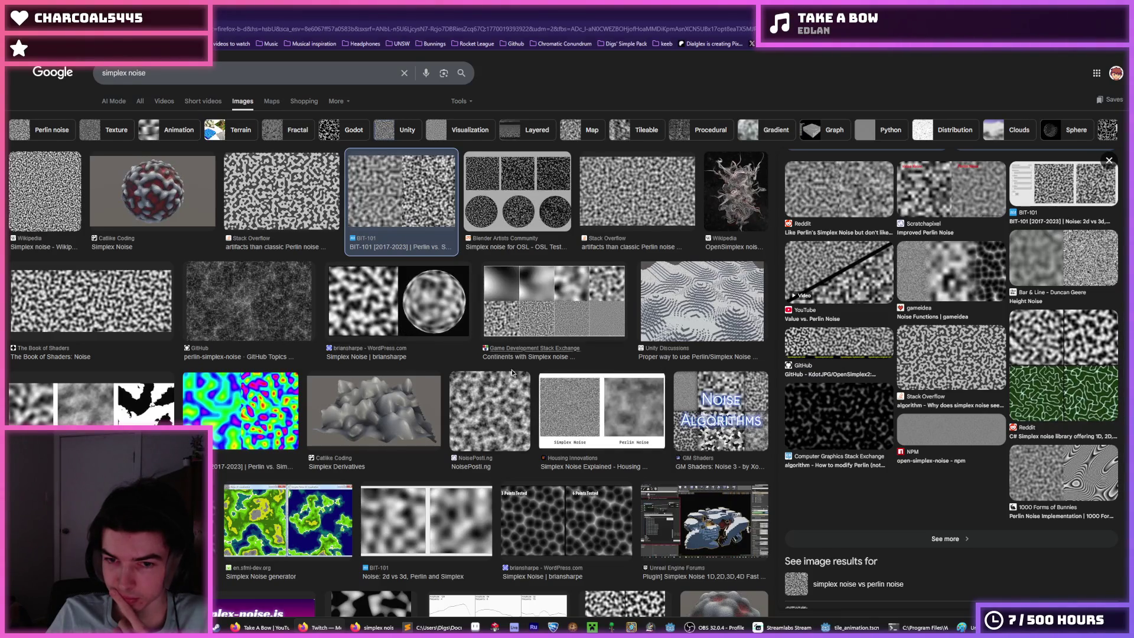
Return to the Godot editor and put the caret on blank line 24 of tile_animation.gd.
{"action": "left_click", "coordinate": [848, 627]}
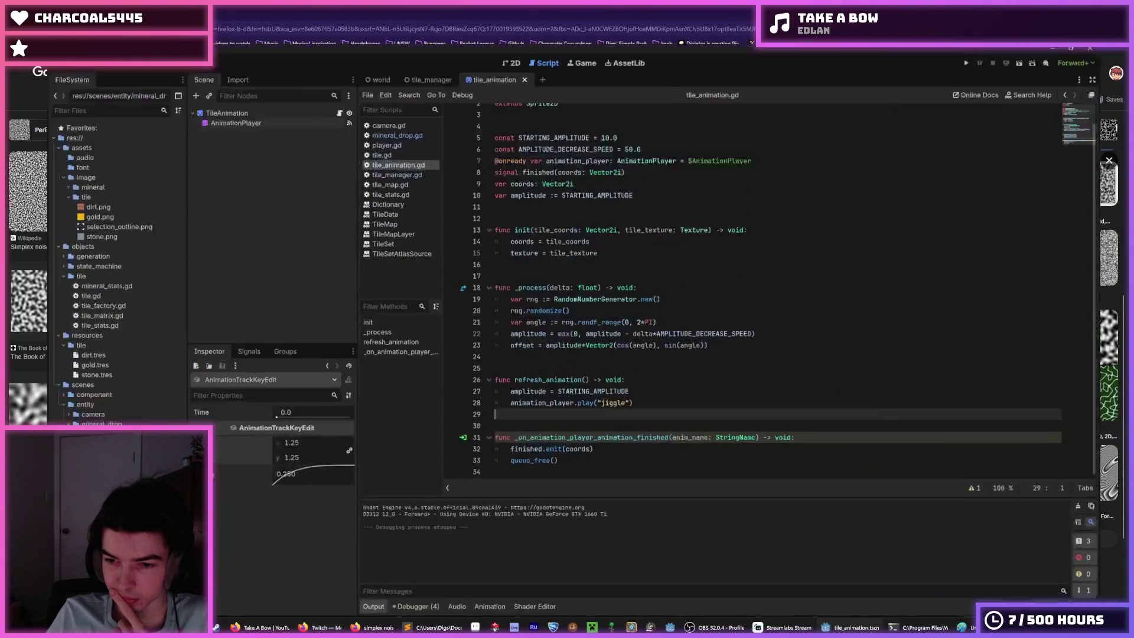
{"action": "left_click", "coordinate": [681, 313]}
{"action": "left_click", "coordinate": [680, 363]}
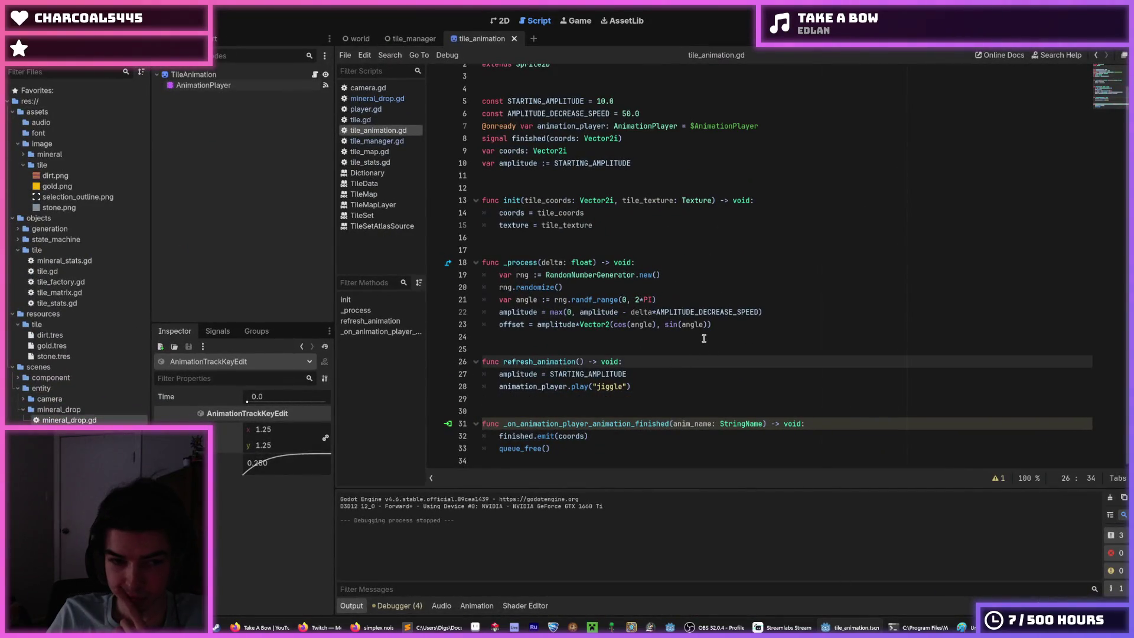
{"action": "key", "text": "Up"}
{"action": "key", "text": "Up"}
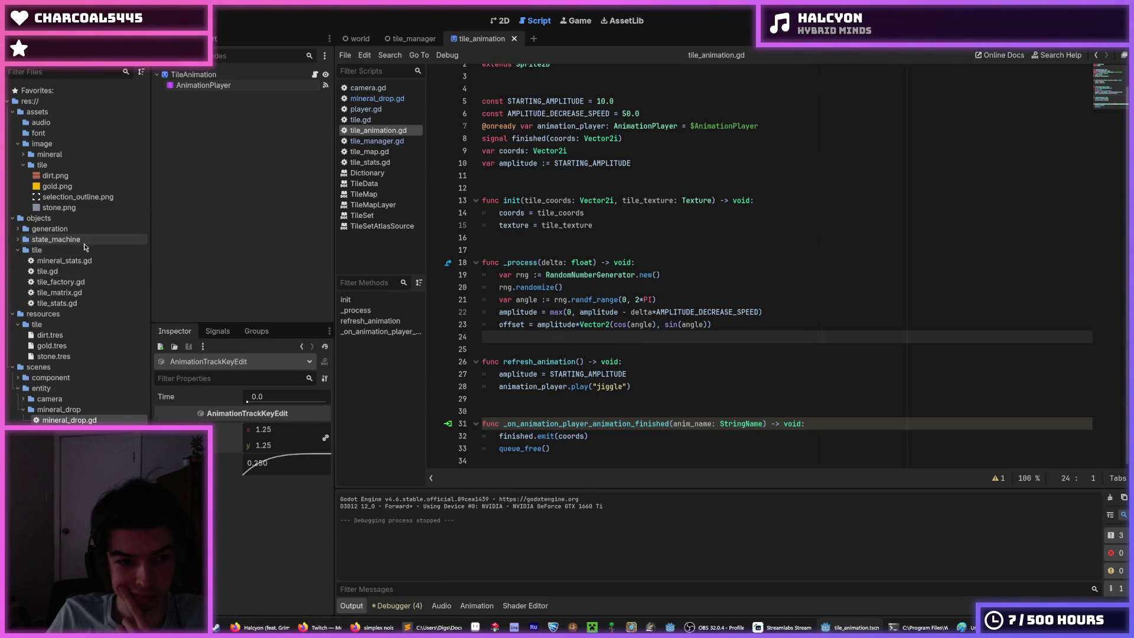
In generation.gd, select the _rng.randi() seed argument on line 54 in _add_gold.
{"action": "key", "text": "alt+Left"}
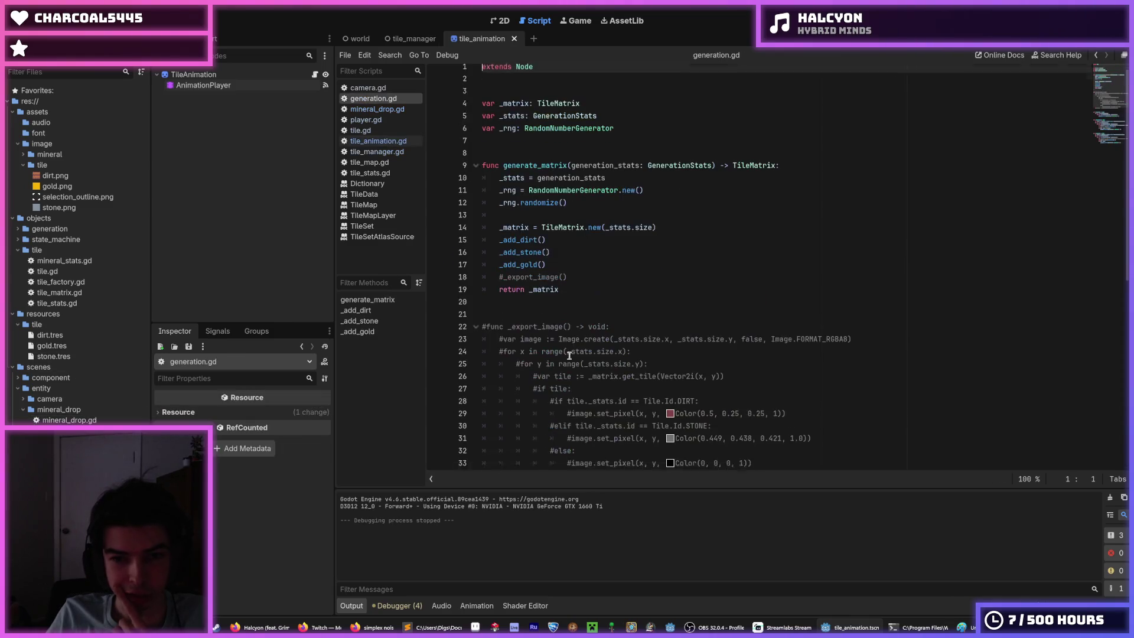
{"action": "scroll", "coordinate": [559, 364], "scroll_direction": "down", "scroll_amount": 10}
{"action": "left_click", "coordinate": [609, 313]}
{"action": "left_click", "coordinate": [591, 335]}
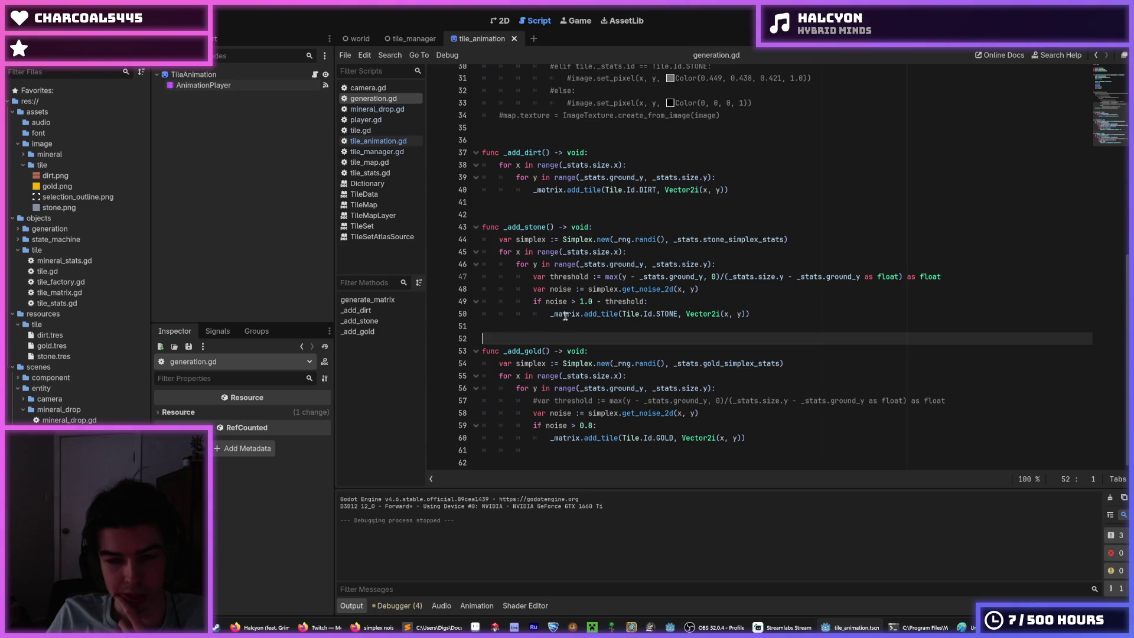
{"action": "left_click", "coordinate": [610, 425]}
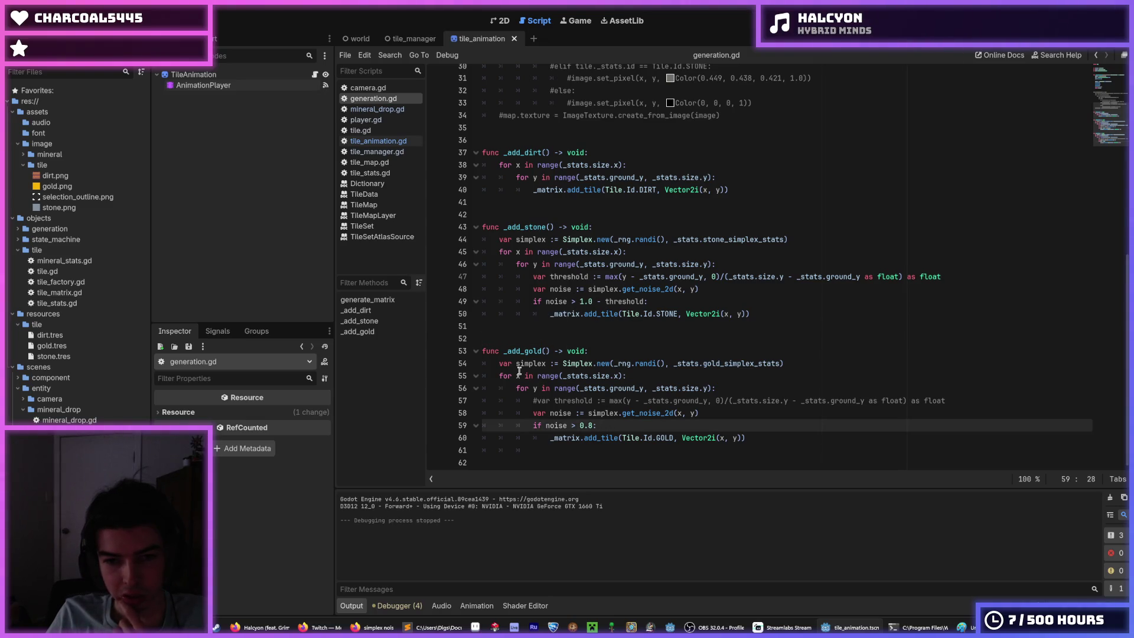
{"action": "left_click_drag", "start_coordinate": [507, 364], "coordinate": [626, 358]}
{"action": "left_click", "coordinate": [563, 363]}
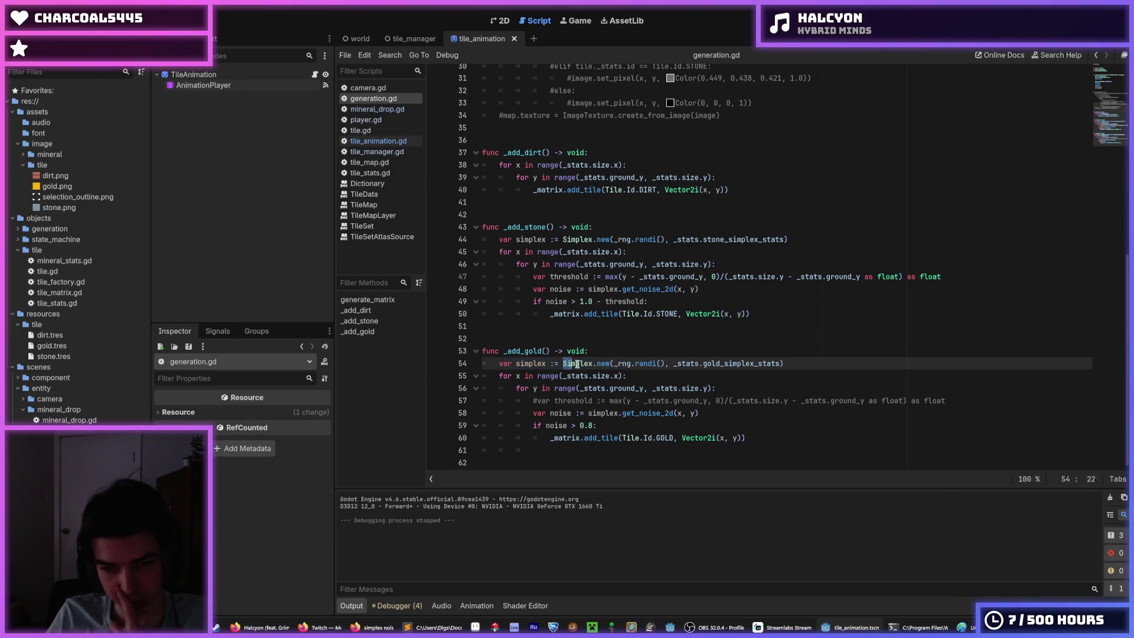
{"action": "key", "text": "shift+End"}
{"action": "left_click", "coordinate": [665, 364]}
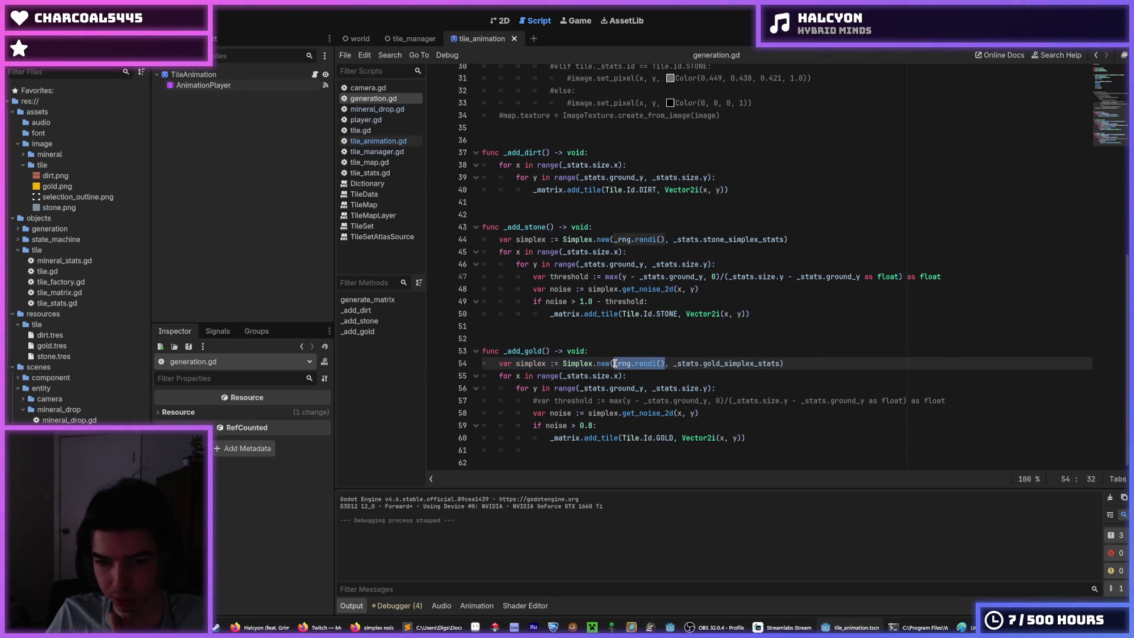
{"action": "left_click_drag", "start_coordinate": [664, 364], "coordinate": [615, 364]}
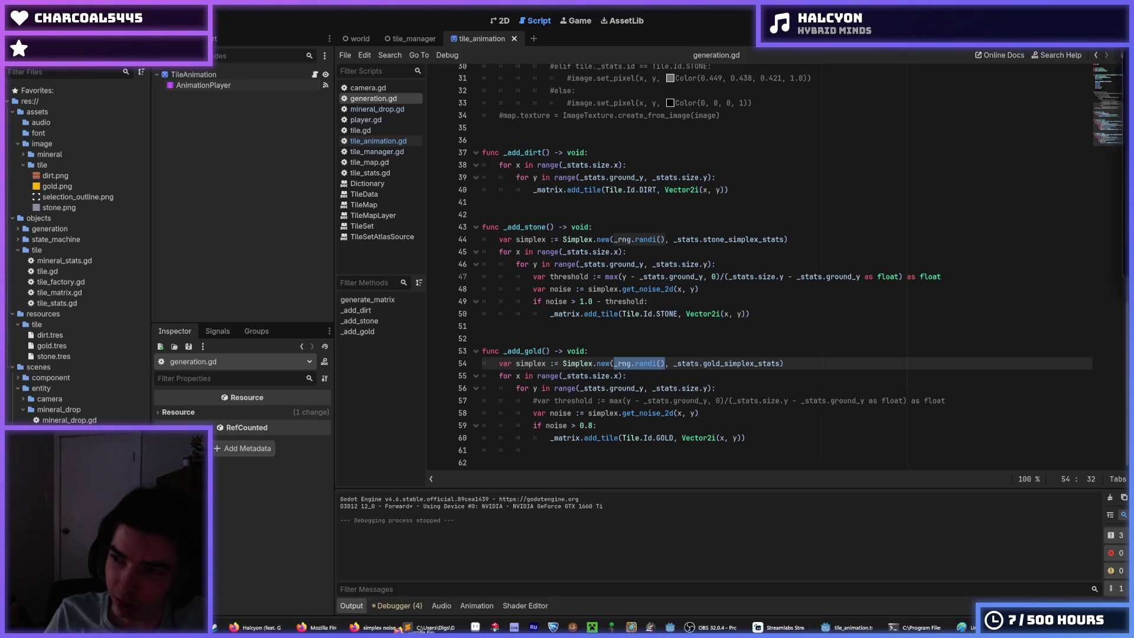
{"action": "key", "text": "super+shift+2"}
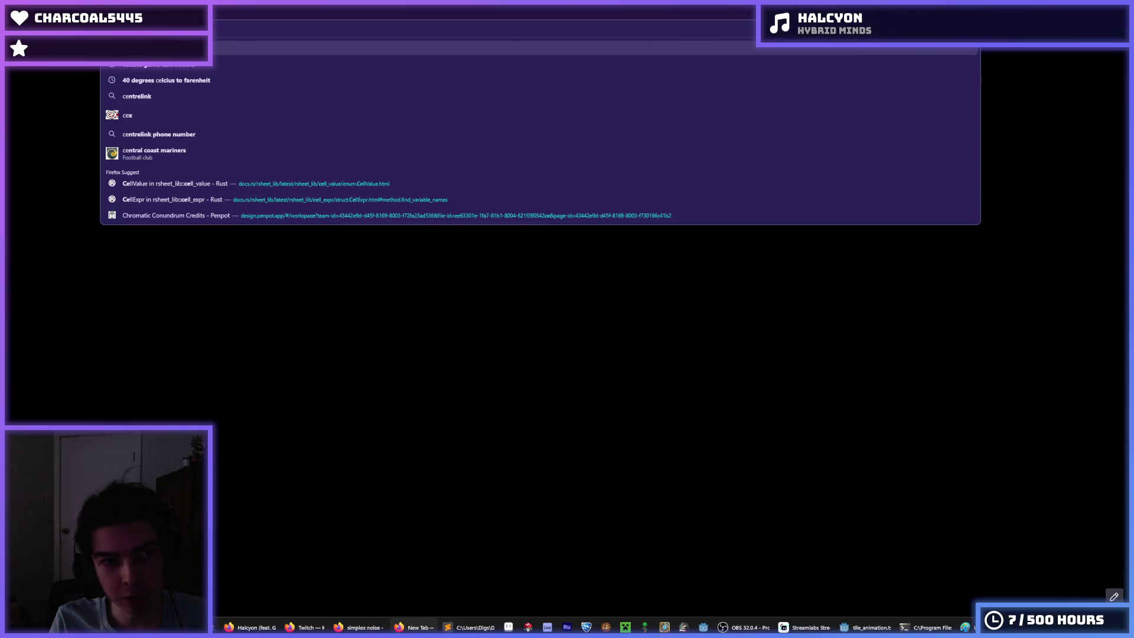
Search images for 'cellular automata cave generation' and preview the Unity cave generation video.
{"action": "type", "text": "l"}
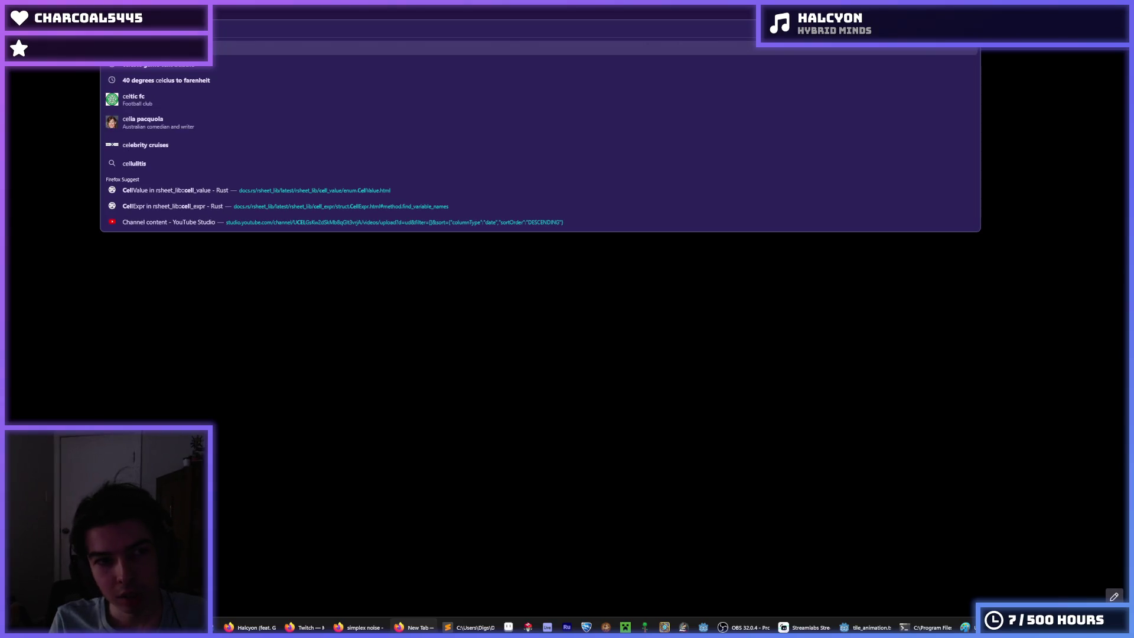
{"action": "type", "text": "lular automata"}
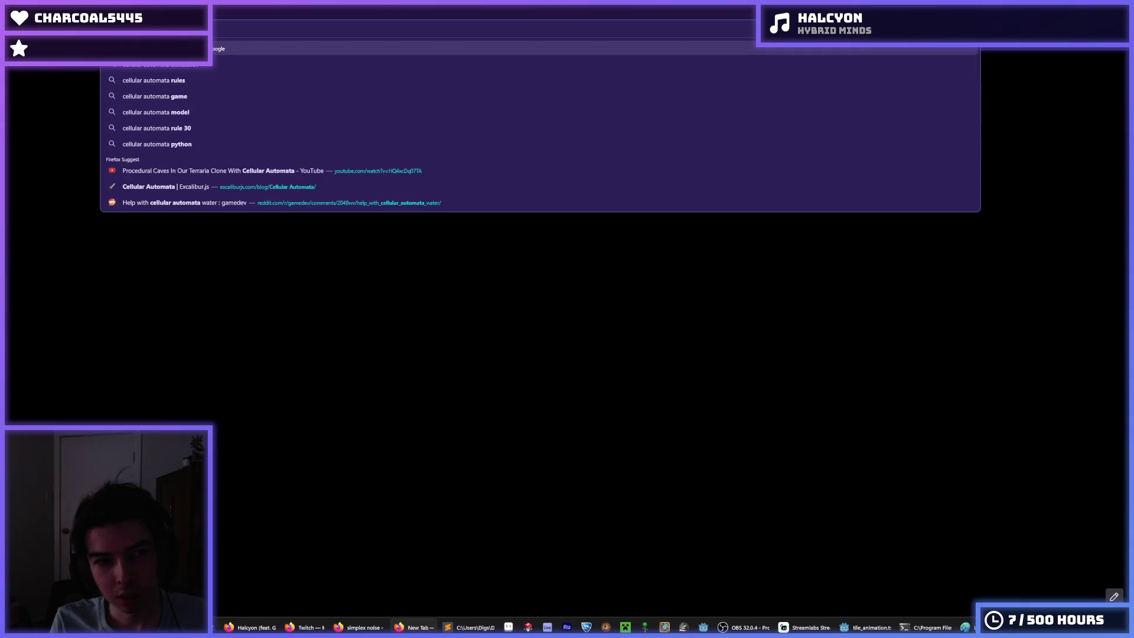
{"action": "type", "text": " cave generation"}
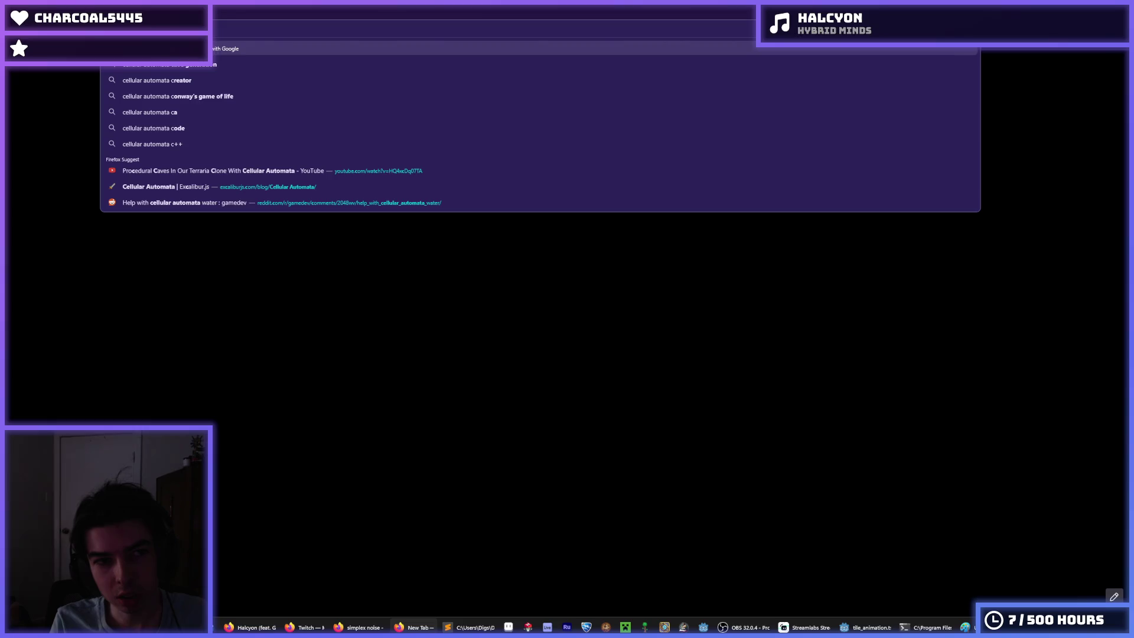
{"action": "key", "text": "Return"}
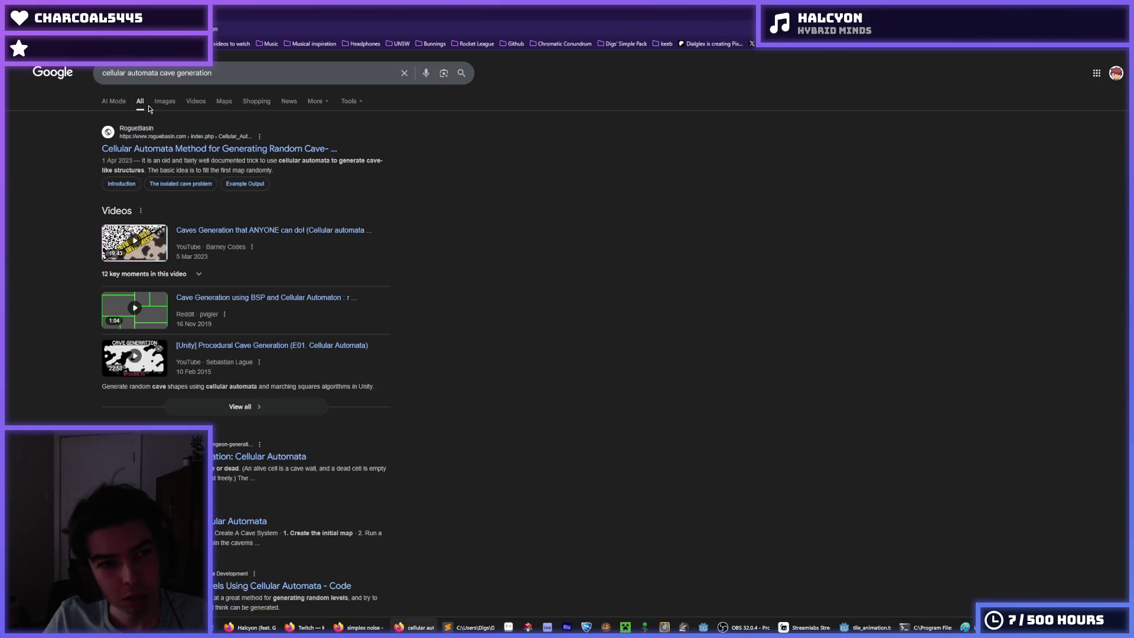
{"action": "left_click", "coordinate": [163, 104]}
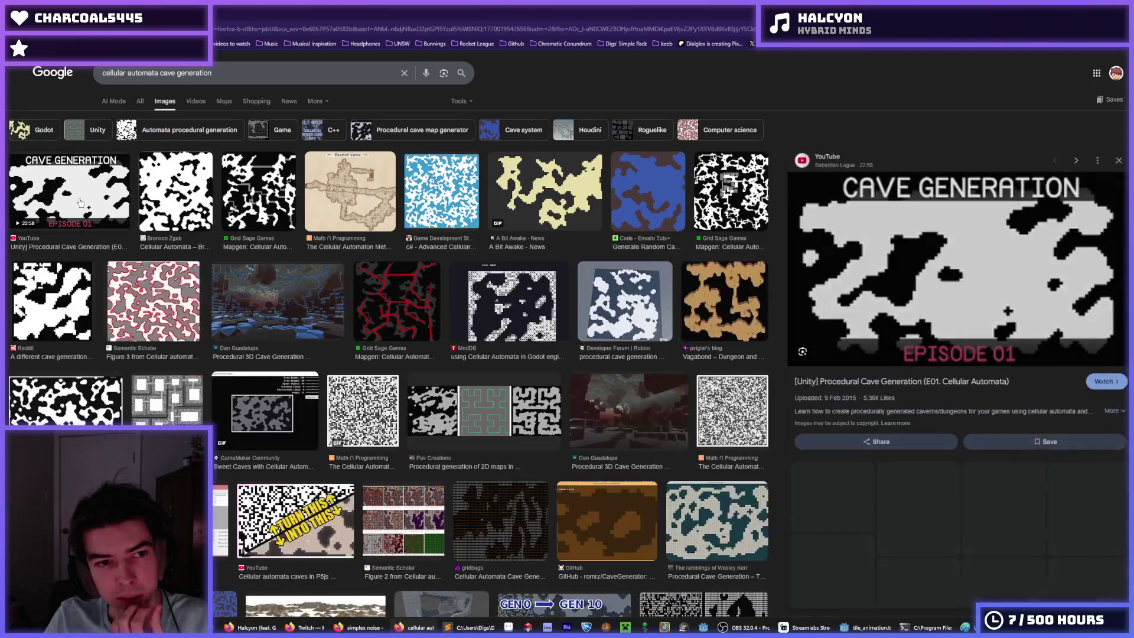
{"action": "left_click", "coordinate": [88, 189]}
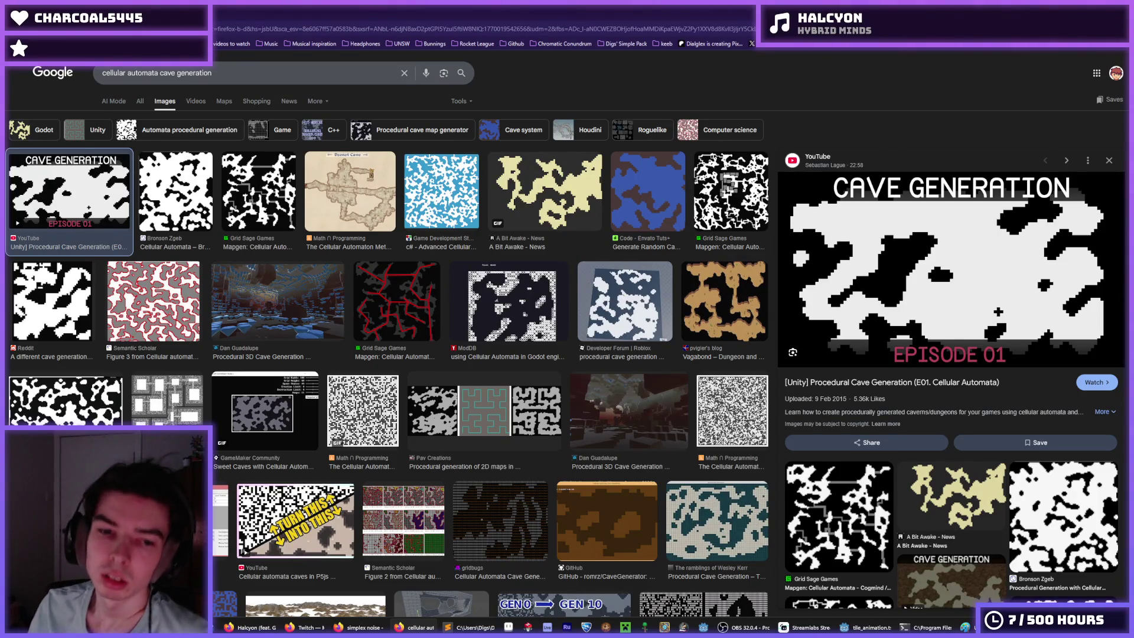
{"action": "key", "text": "alt+Tab"}
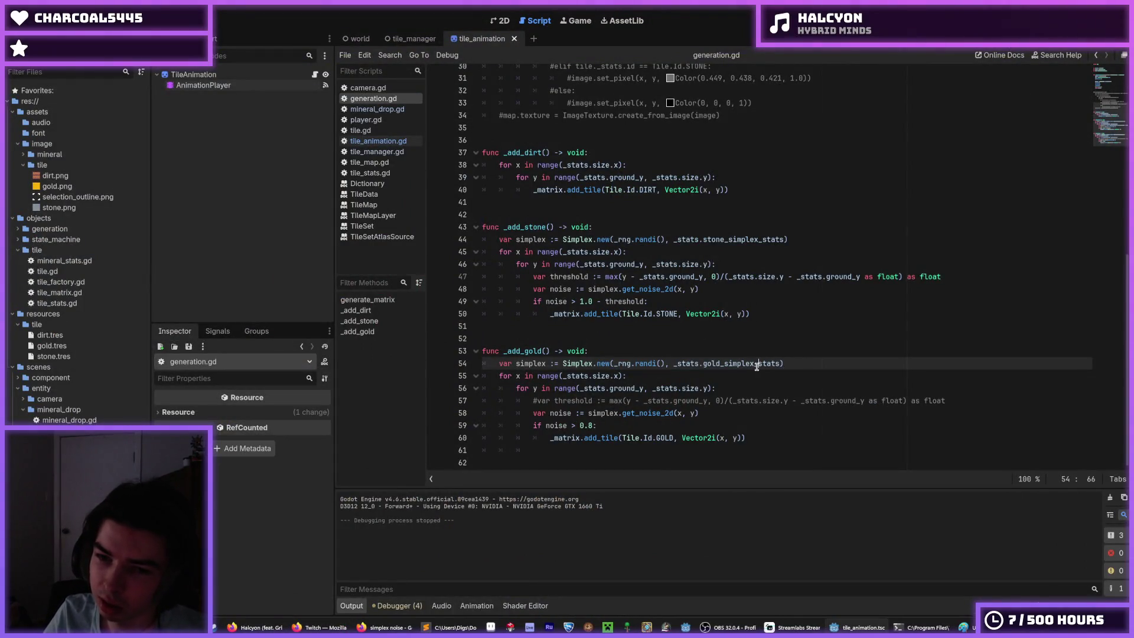
Select gold_simplex_stats on line 54, then put the caret at the end of line 55.
{"action": "double_click", "coordinate": [757, 364]}
{"action": "left_click", "coordinate": [818, 364]}
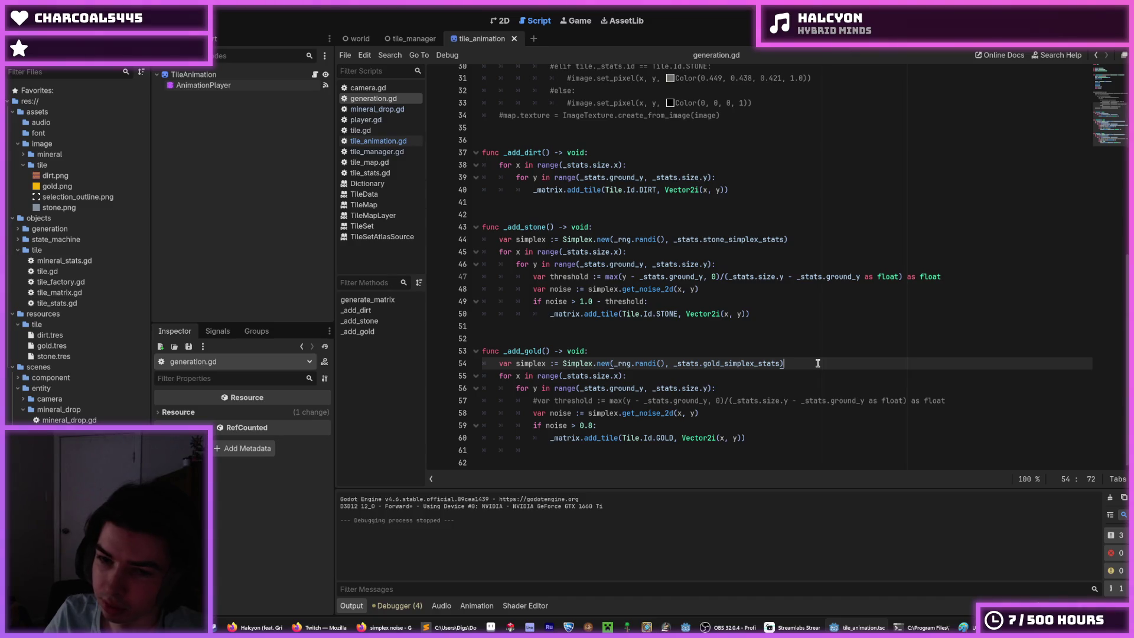
{"action": "left_click", "coordinate": [628, 373]}
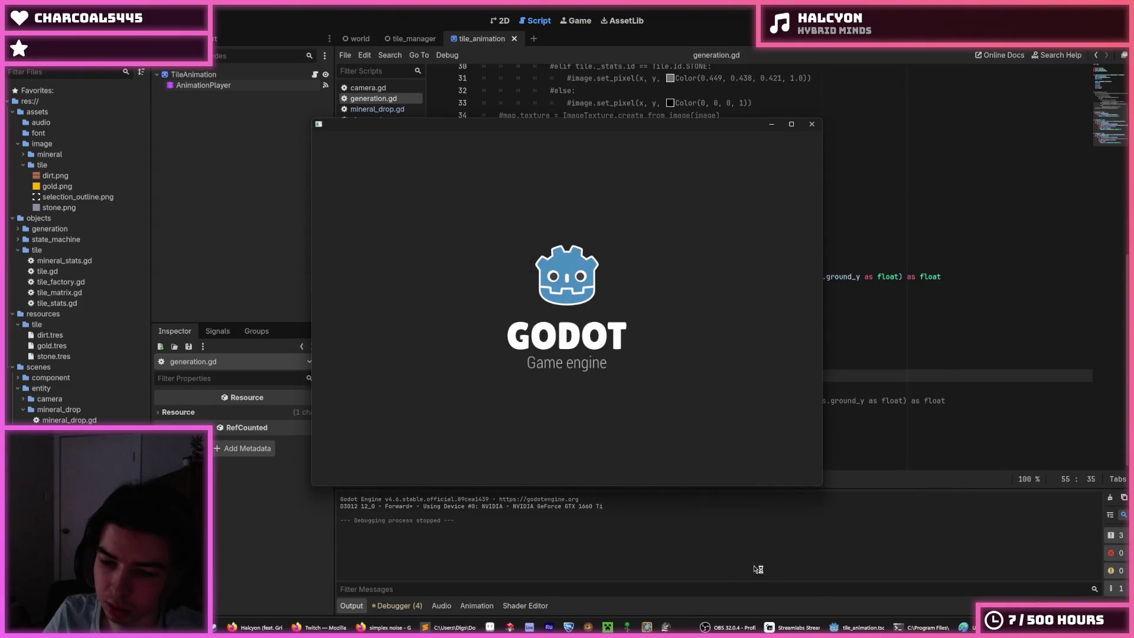
Try opening PlanetX, cancel the Godot 4.5 conversion, and close the Project Manager.
{"action": "left_click", "coordinate": [543, 205]}
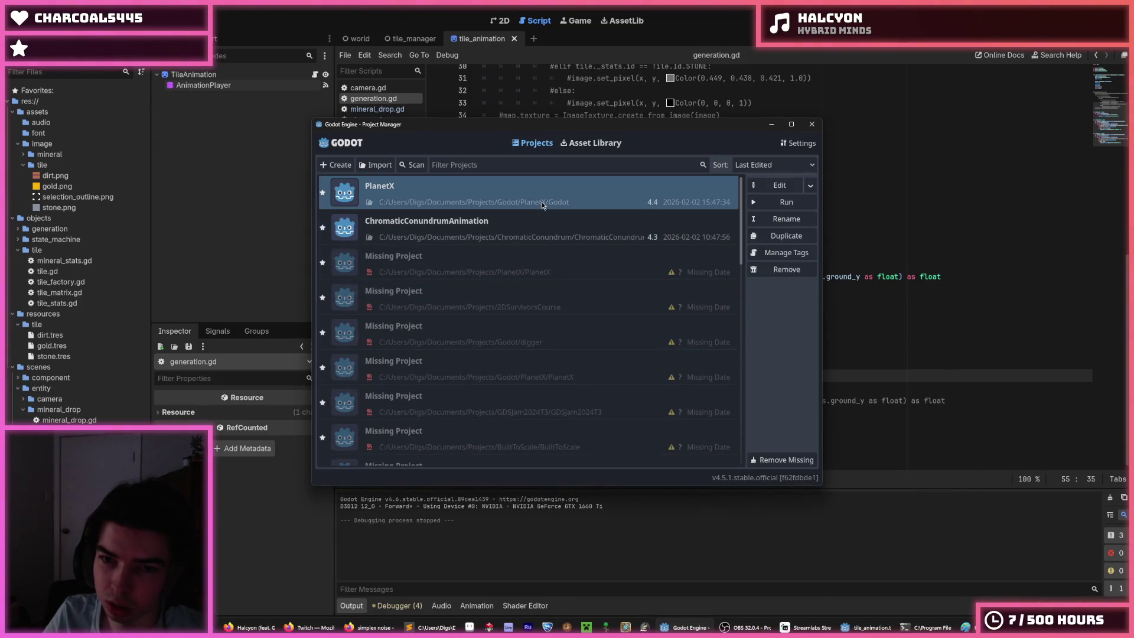
{"action": "double_click", "coordinate": [534, 197]}
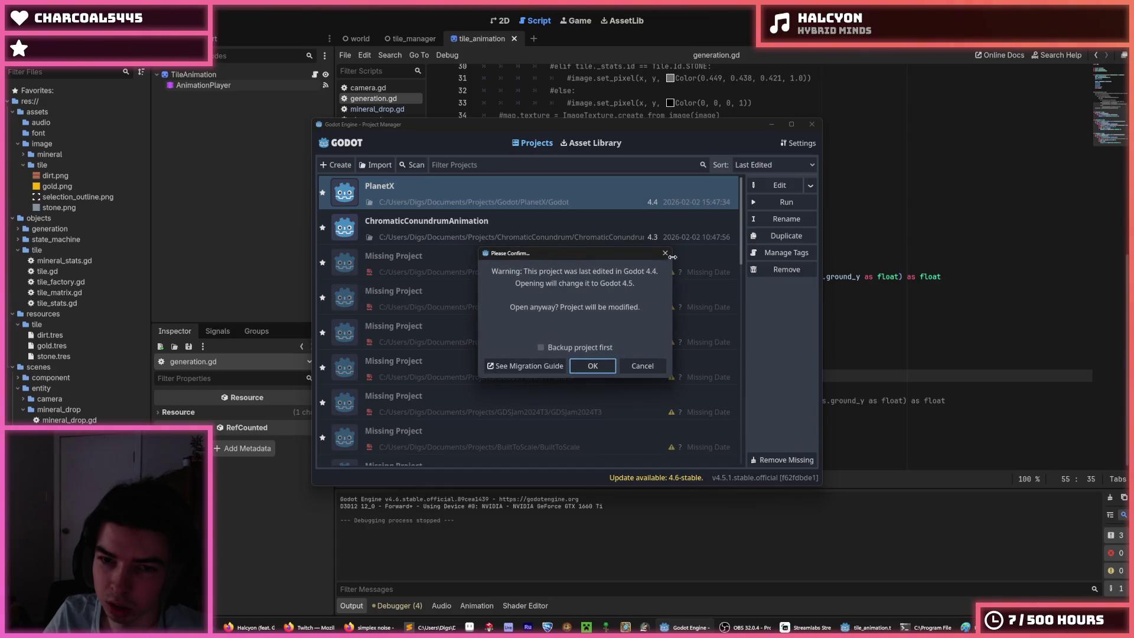
{"action": "key", "text": "Escape"}
{"action": "left_click", "coordinate": [812, 124]}
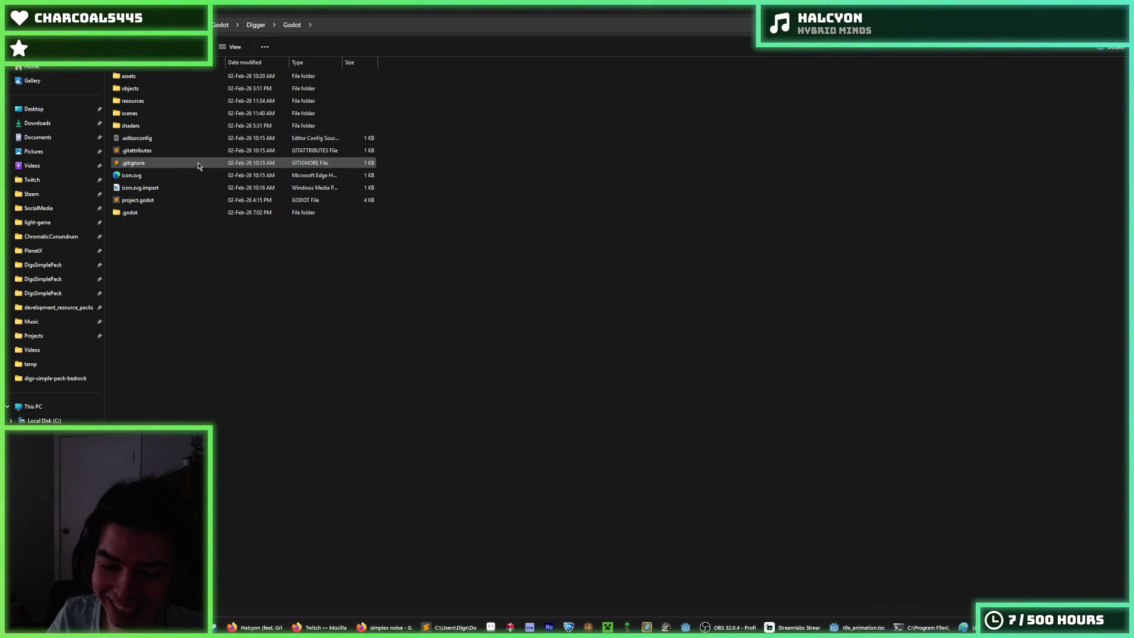
Go back to the home folder and launch Godot_v4.4.1-stable_win64.exe.
{"action": "left_click", "coordinate": [143, 116]}
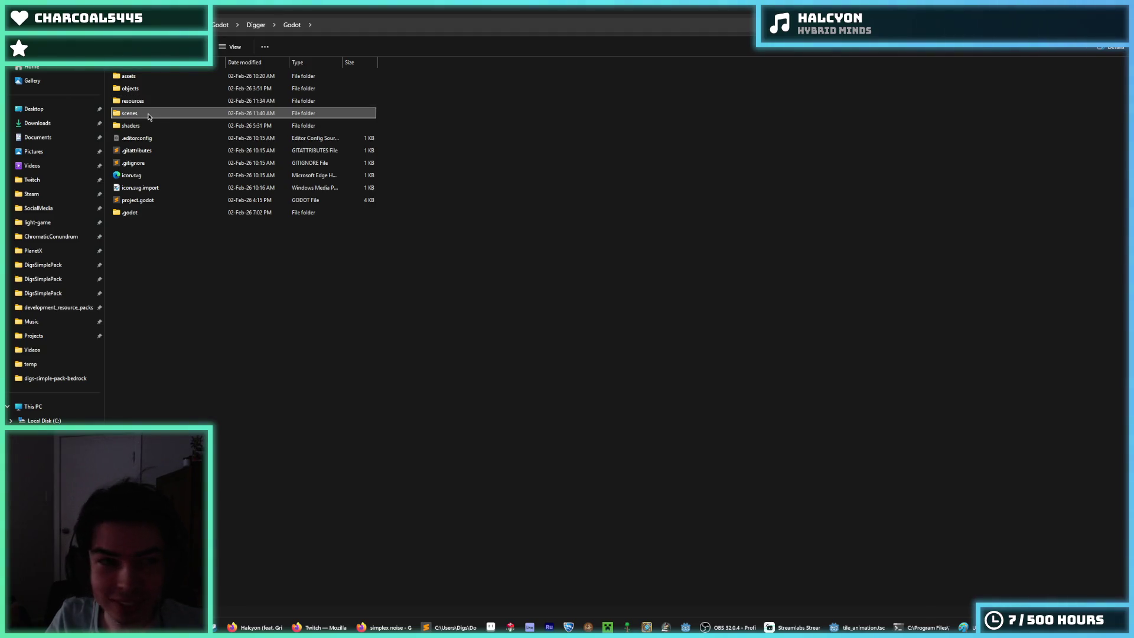
{"action": "mouse_move", "coordinate": [142, 114]}
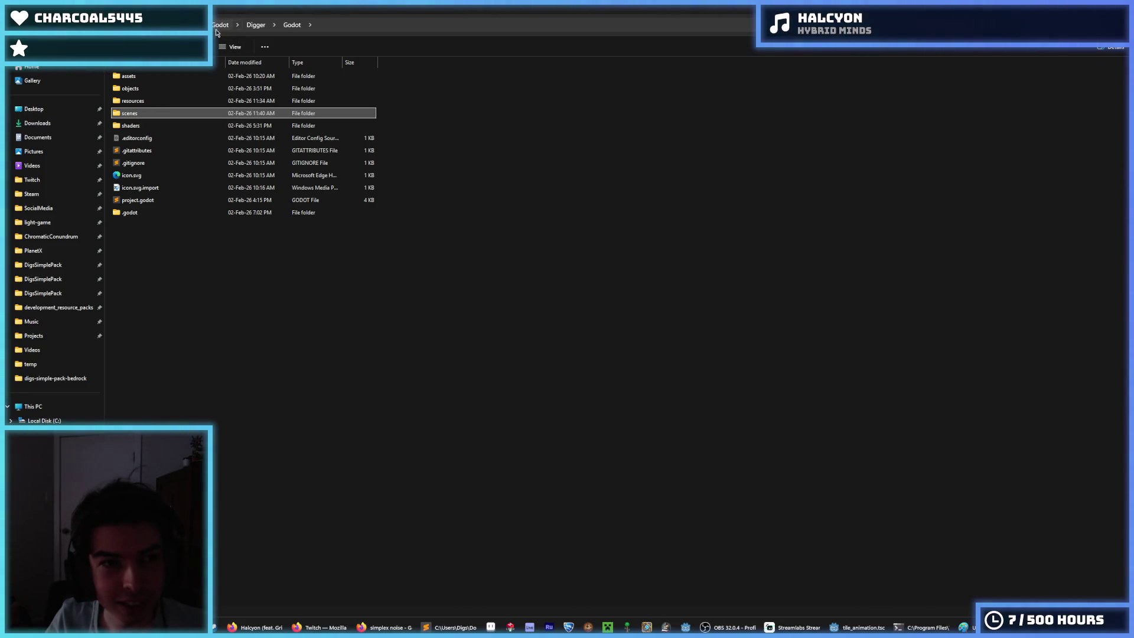
{"action": "key", "text": "alt+Left"}
{"action": "scroll", "coordinate": [175, 395], "scroll_direction": "down", "scroll_amount": 2}
{"action": "scroll", "coordinate": [176, 395], "scroll_direction": "down", "scroll_amount": 5}
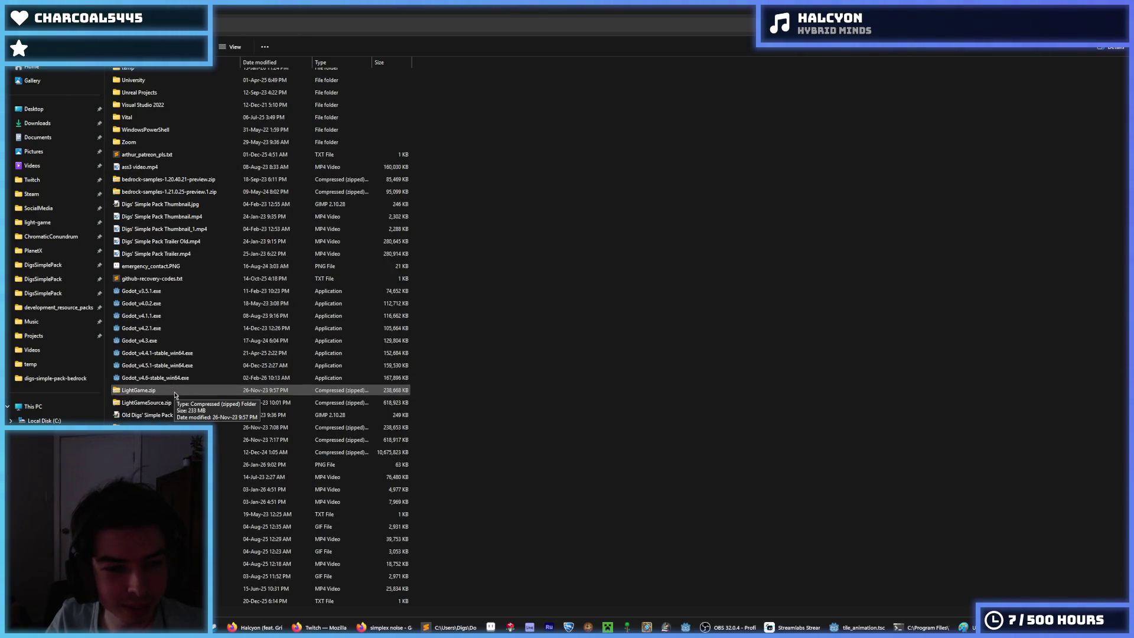
{"action": "left_click", "coordinate": [163, 327]}
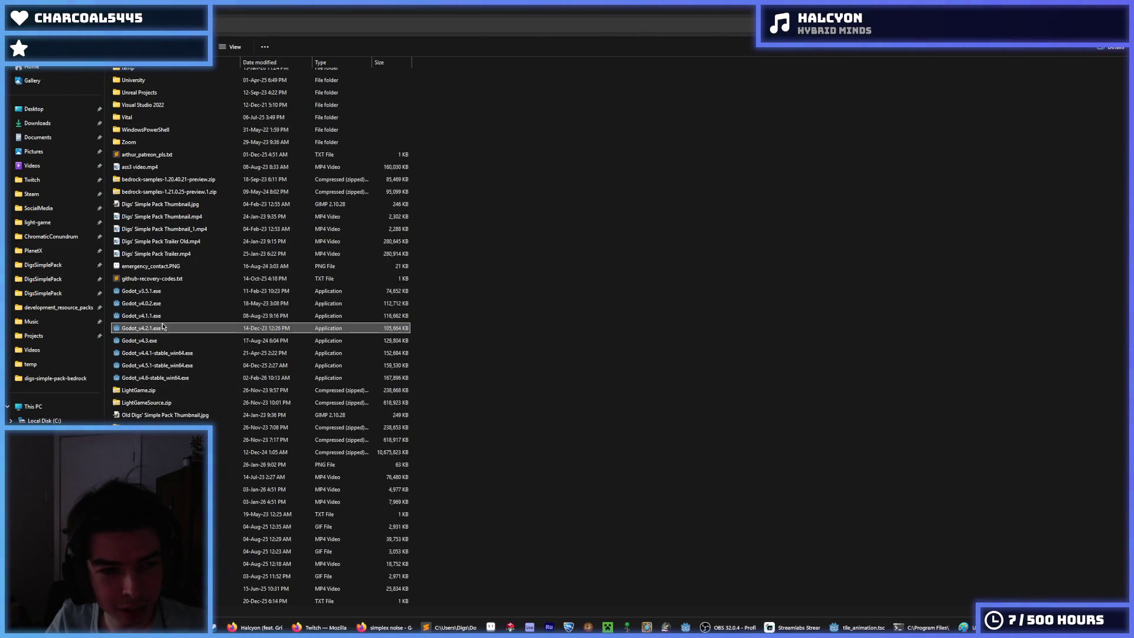
{"action": "left_click", "coordinate": [166, 356]}
{"action": "double_click", "coordinate": [169, 356]}
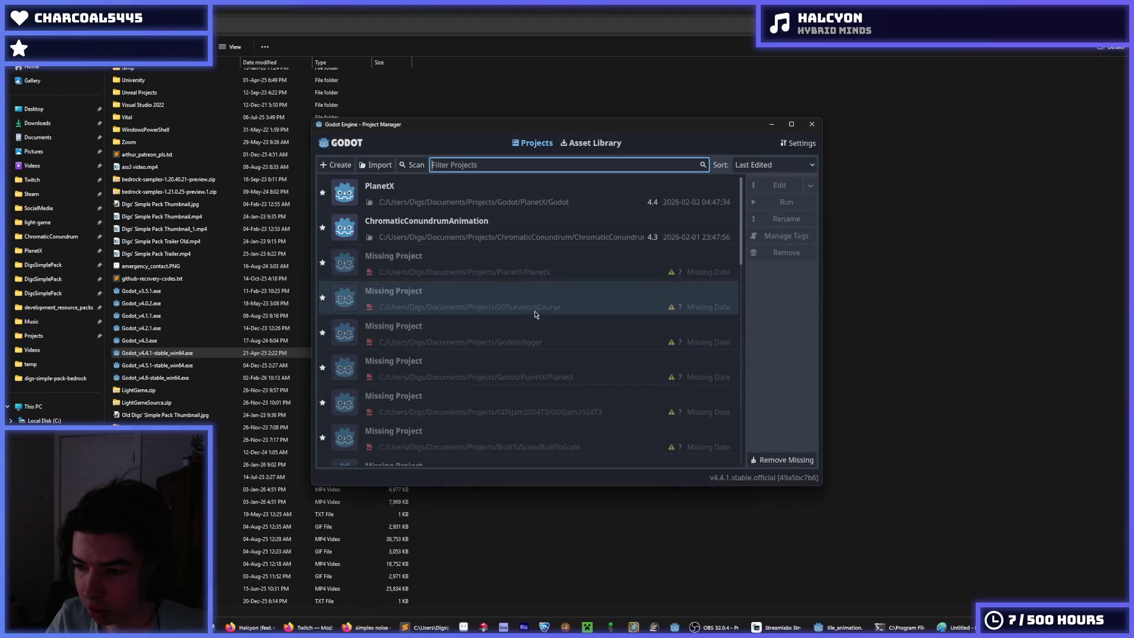
Open the PlanetX project, run it, and walk the player right onto the ice slope.
{"action": "double_click", "coordinate": [516, 193]}
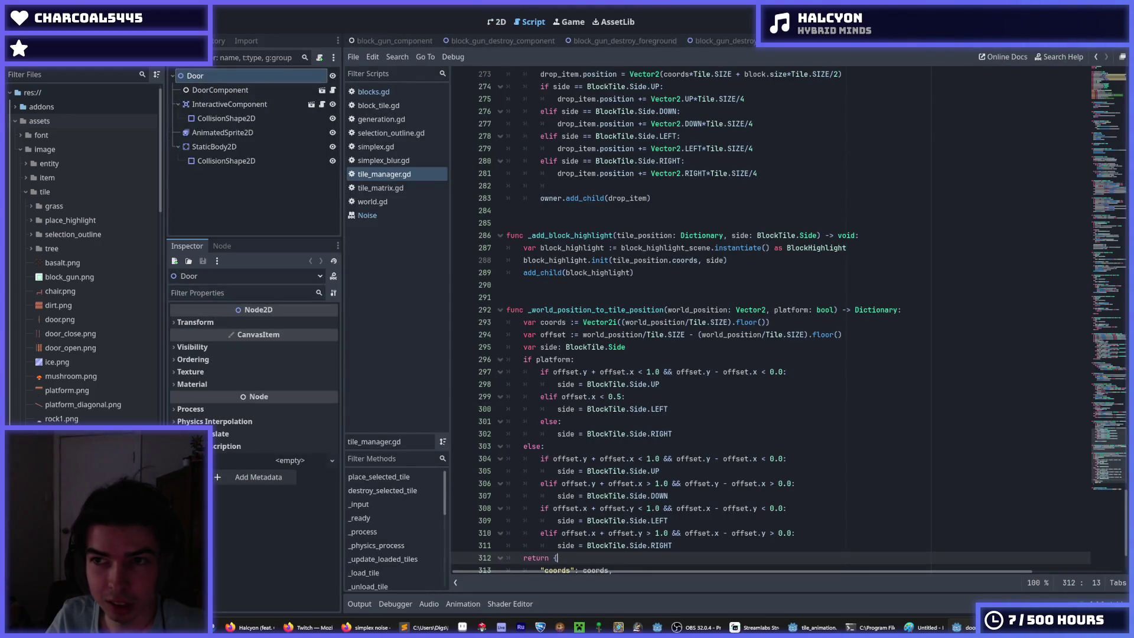
{"action": "key", "text": "F5"}
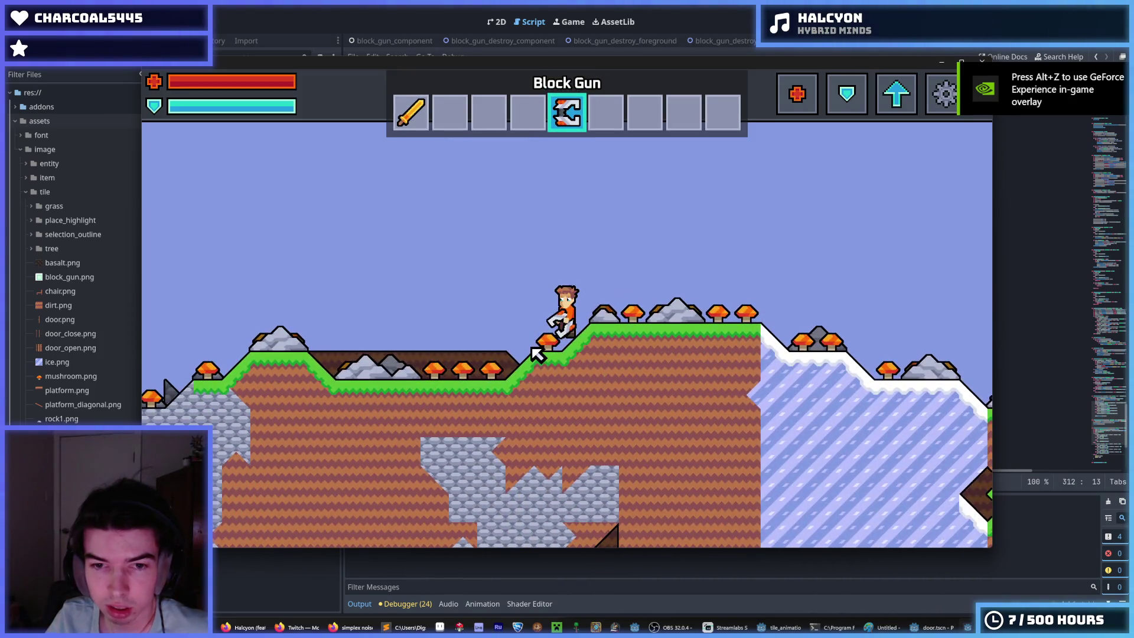
{"action": "scroll", "coordinate": [537, 355], "scroll_direction": "down", "scroll_amount": 5}
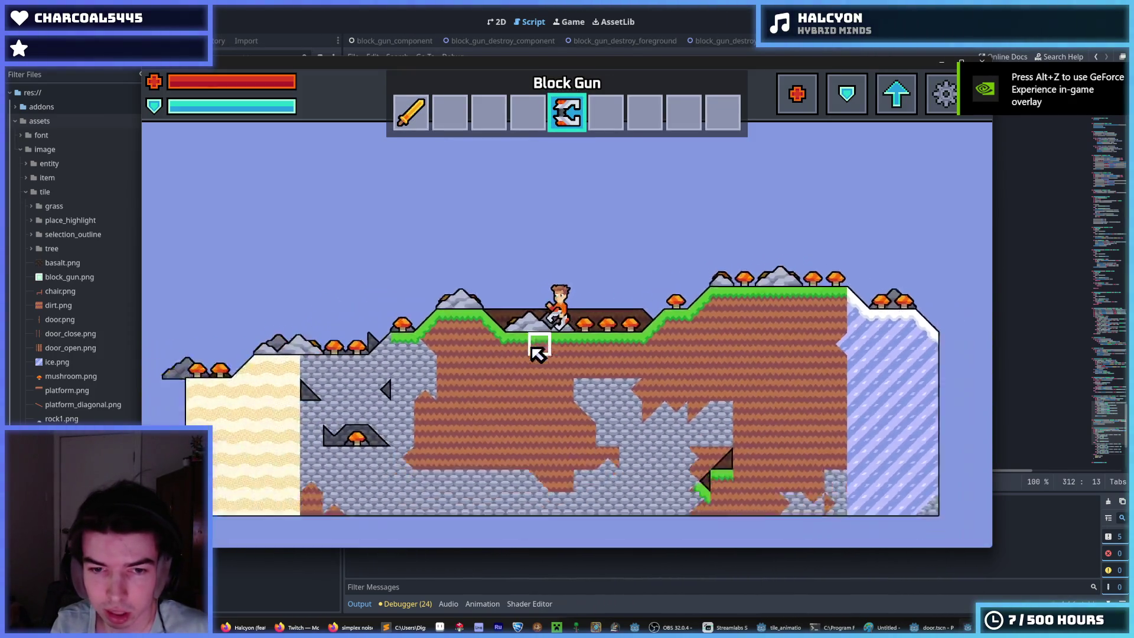
{"action": "scroll", "coordinate": [532, 349], "scroll_direction": "up", "scroll_amount": 5}
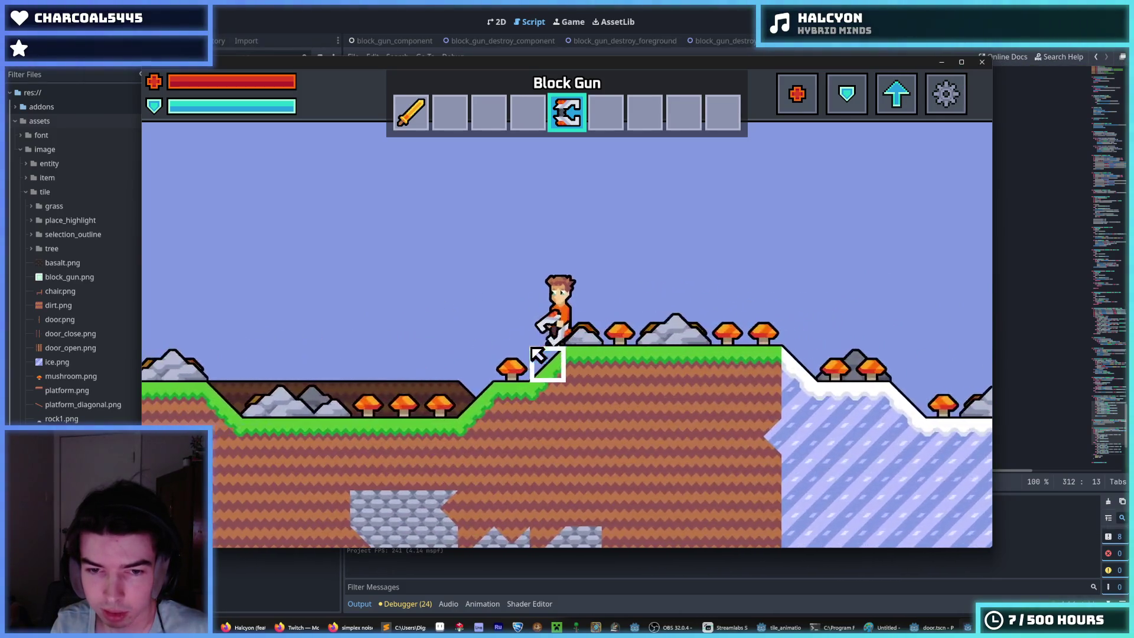
{"action": "key", "text": "d"}
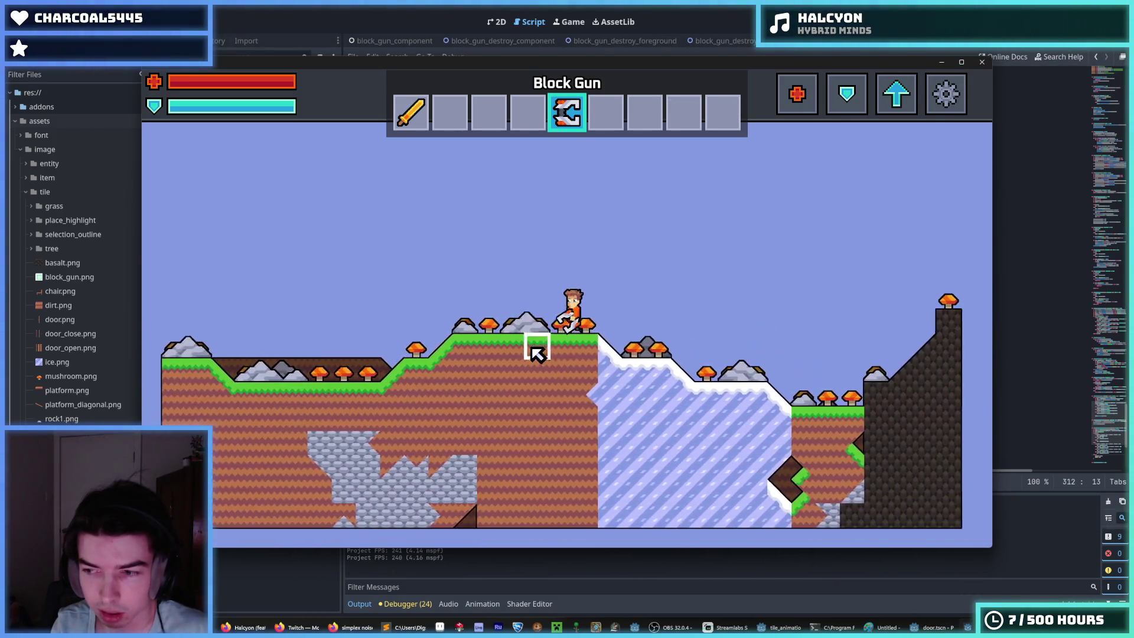
{"action": "scroll", "coordinate": [538, 353], "scroll_direction": "down", "scroll_amount": 5}
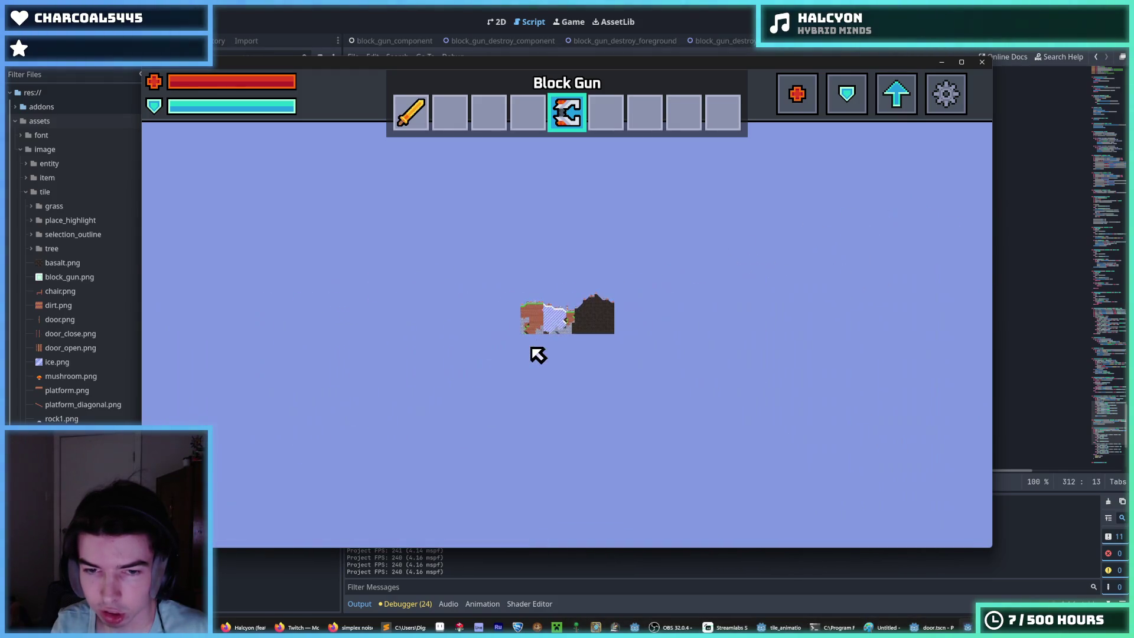
{"action": "scroll", "coordinate": [538, 354], "scroll_direction": "up", "scroll_amount": 4}
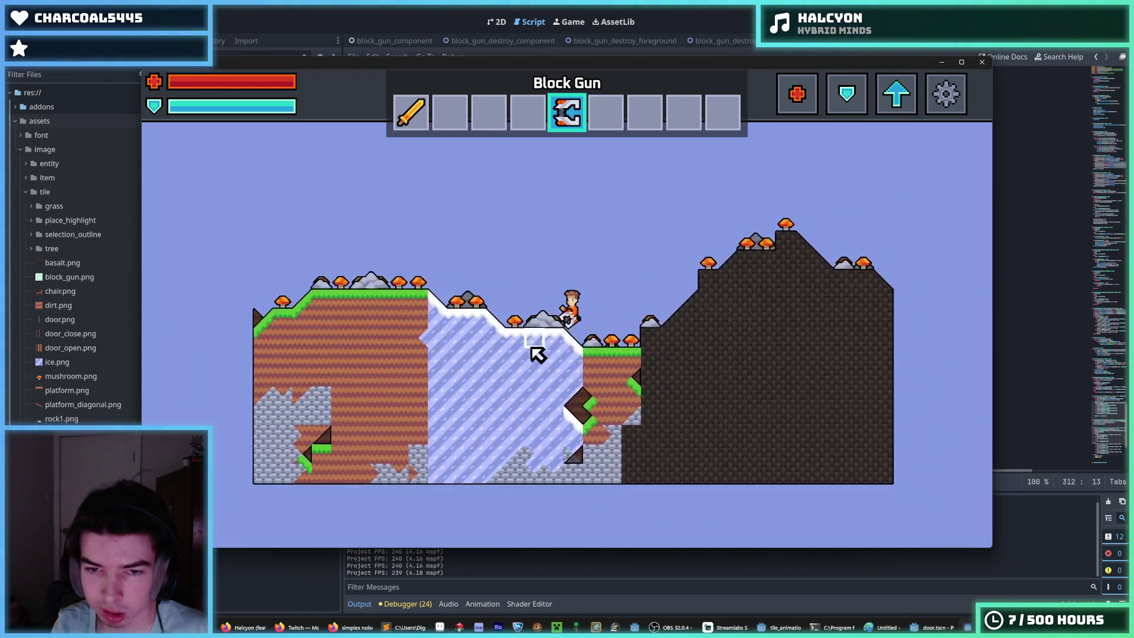
Walk and jump the player rightward over the dark hill.
{"action": "key", "text": "d"}
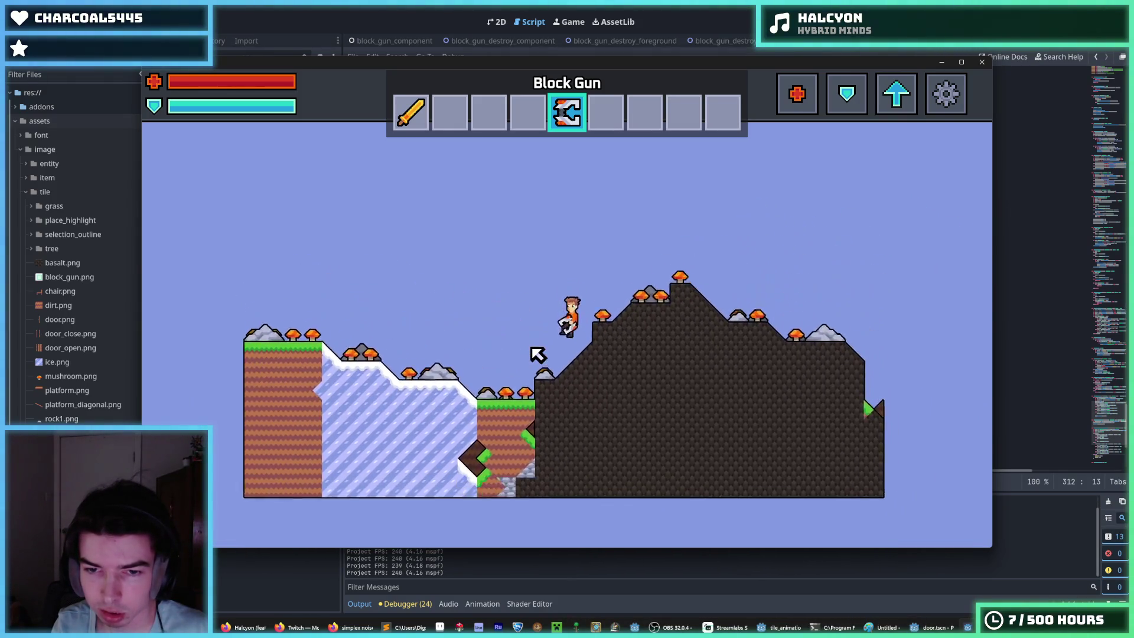
{"action": "key", "text": "space"}
{"action": "key", "text": "d"}
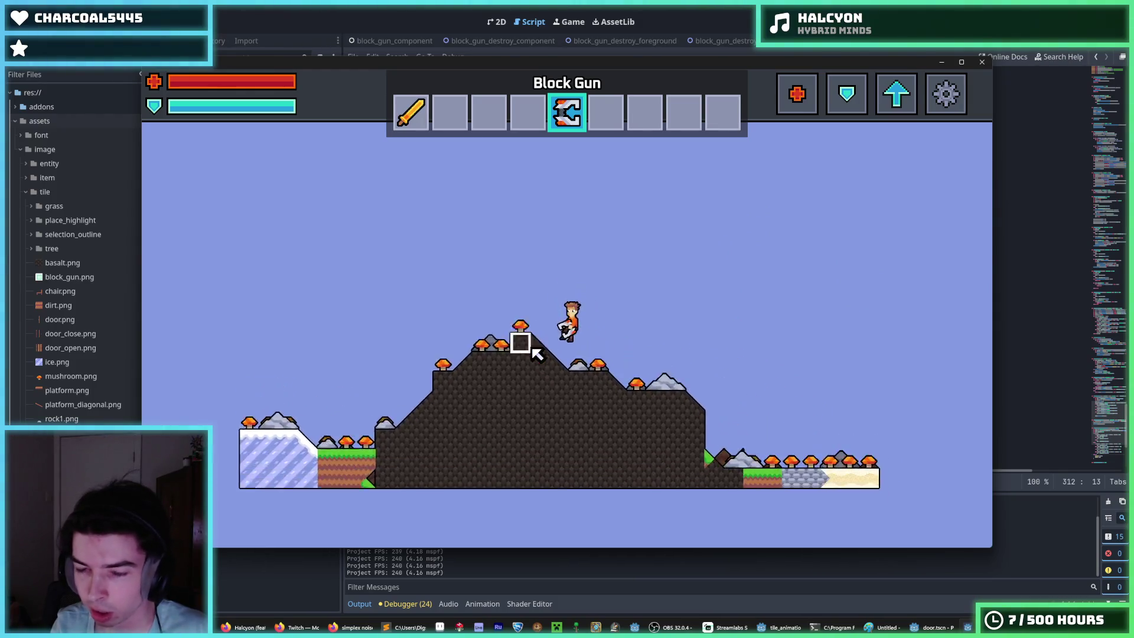
{"action": "scroll", "coordinate": [537, 353], "scroll_direction": "down", "scroll_amount": 5}
{"action": "scroll", "coordinate": [537, 355], "scroll_direction": "up", "scroll_amount": 5}
Walk and jump back left across the terrain onto the higher ledge.
{"action": "key", "text": "a"}
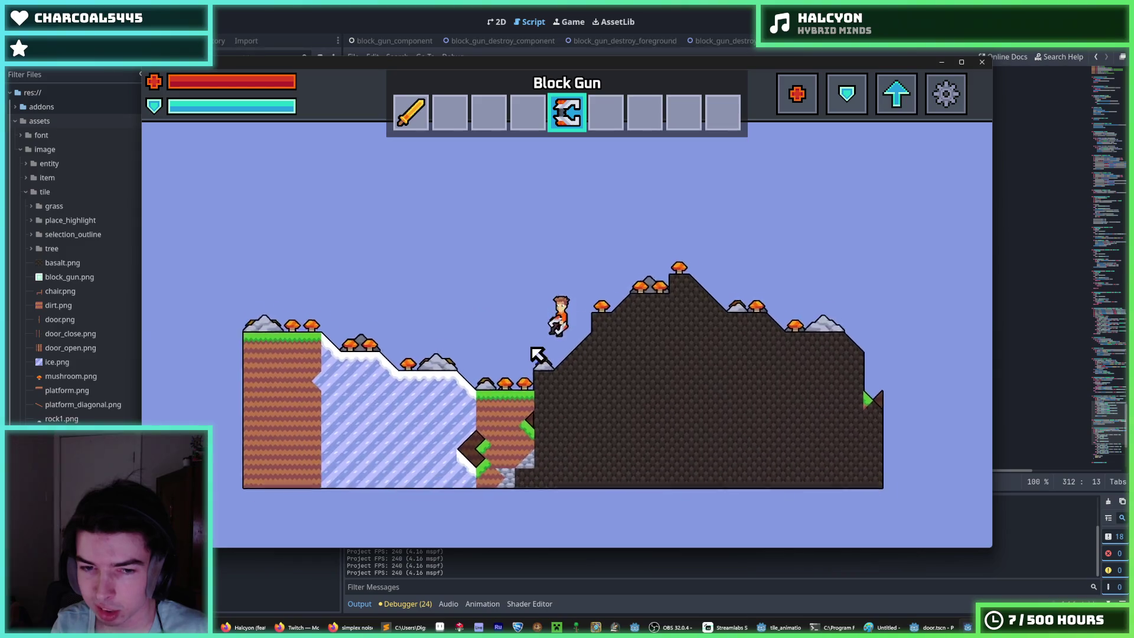
{"action": "key", "text": "a"}
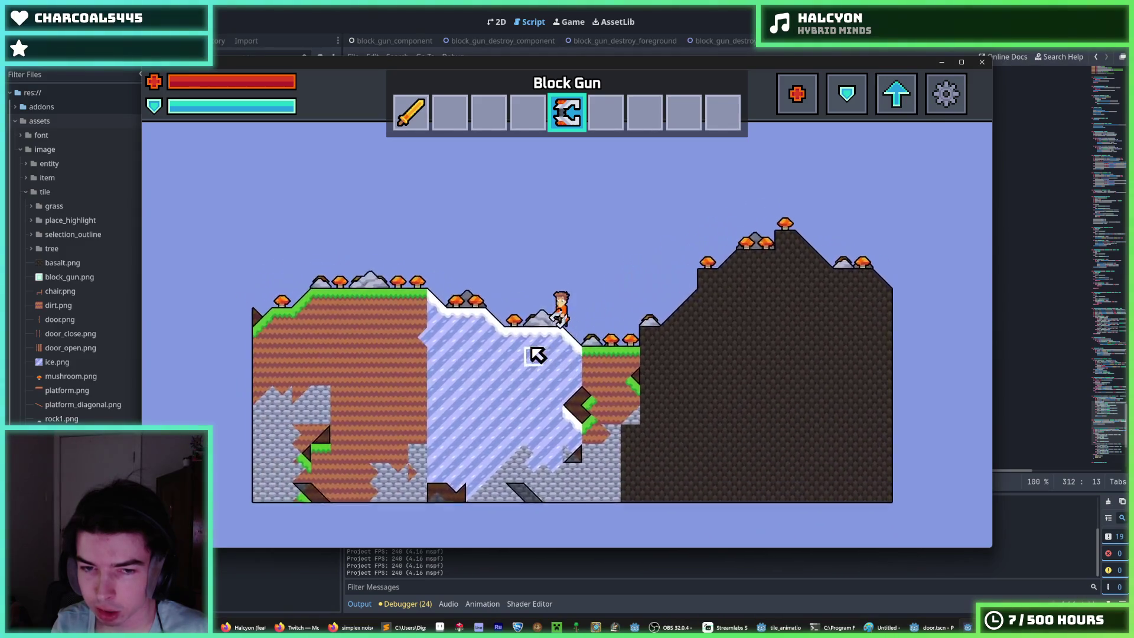
{"action": "key", "text": "a"}
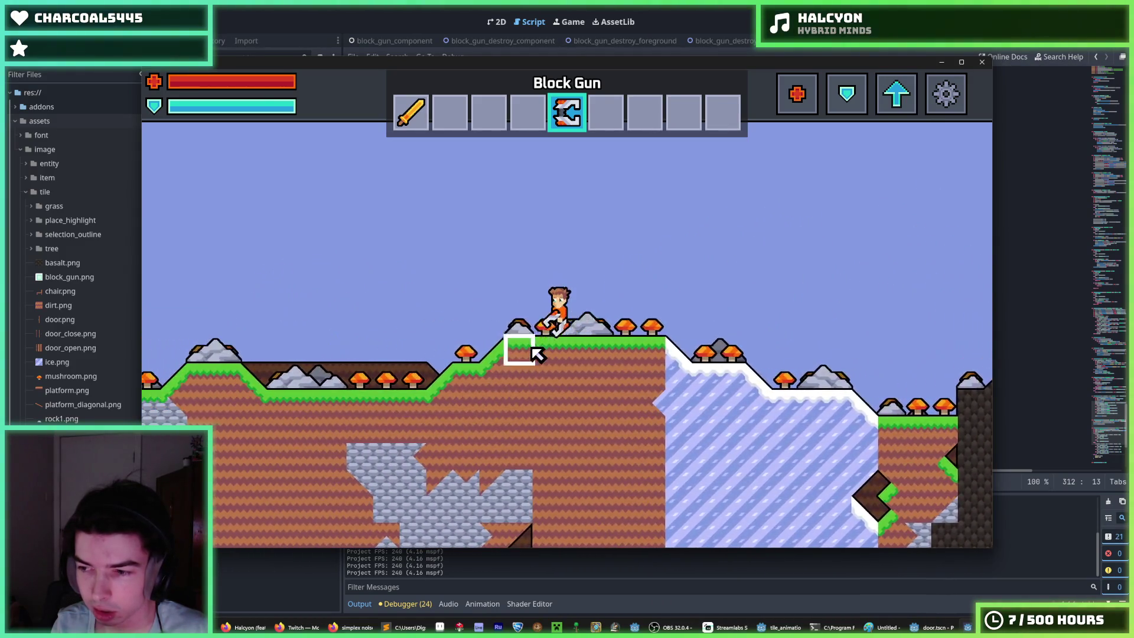
{"action": "key", "text": "a"}
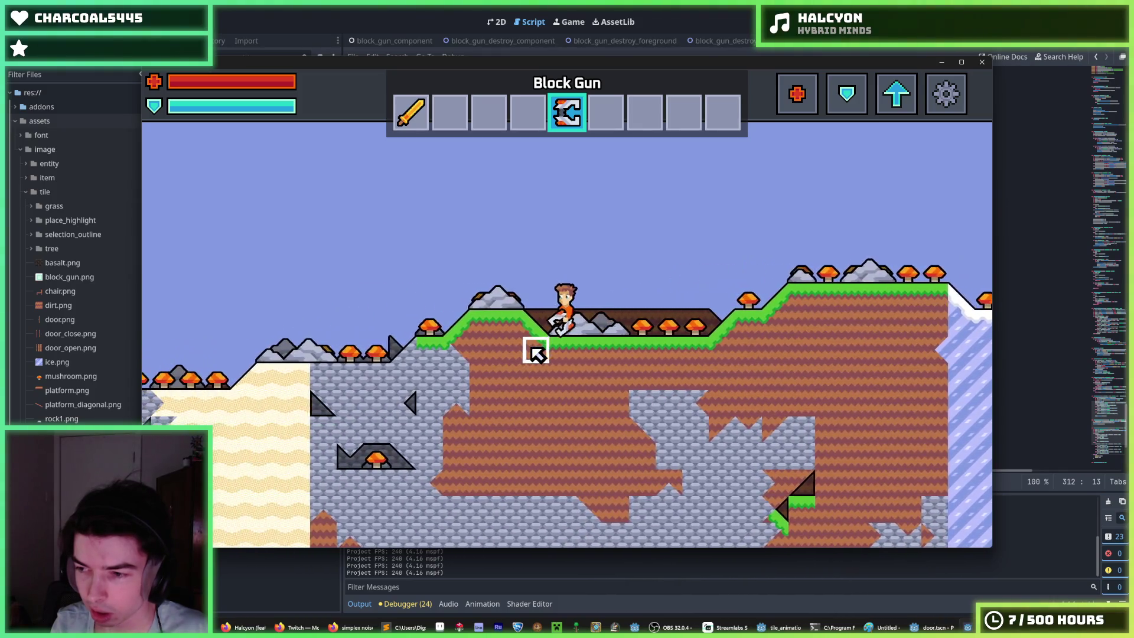
{"action": "key", "text": "a"}
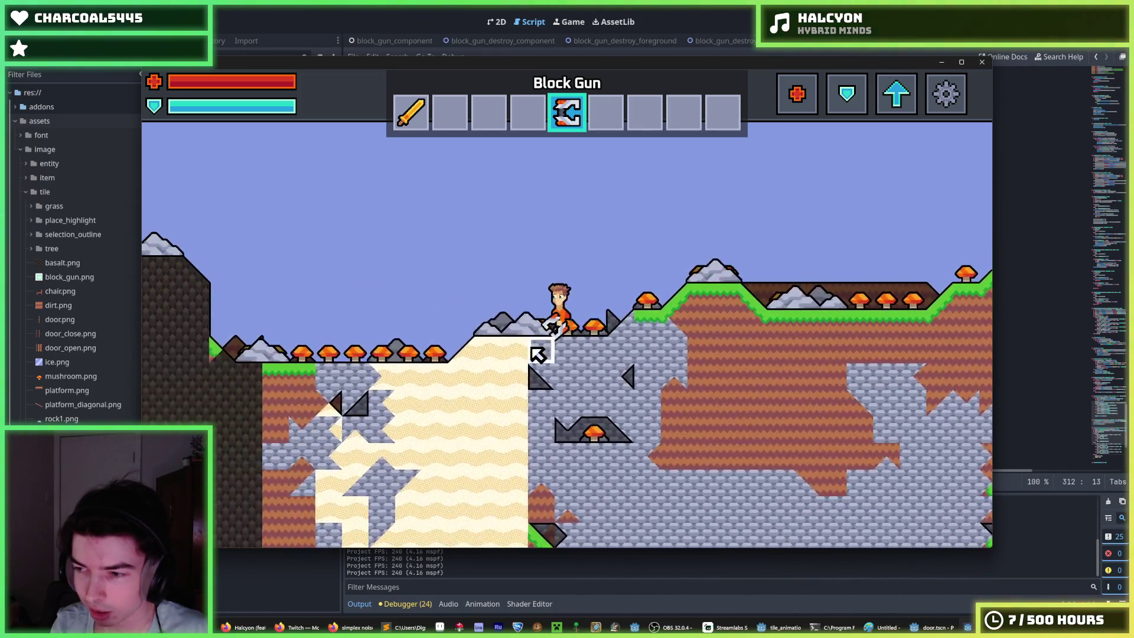
{"action": "key", "text": "space"}
{"action": "key", "text": "a"}
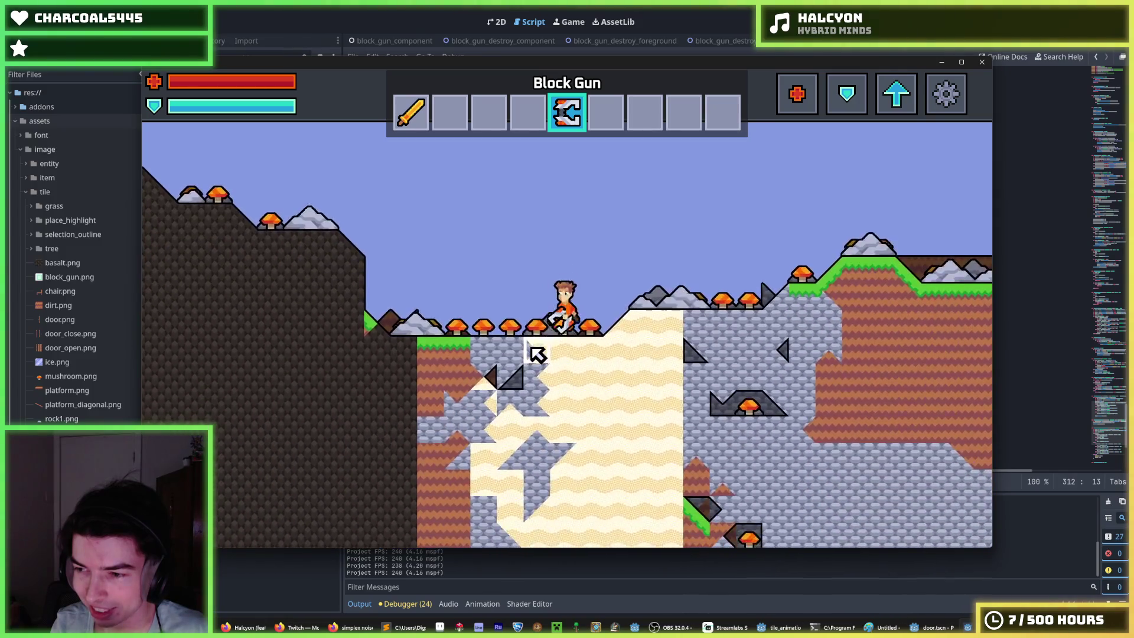
{"action": "key", "text": "space"}
{"action": "key", "text": "a"}
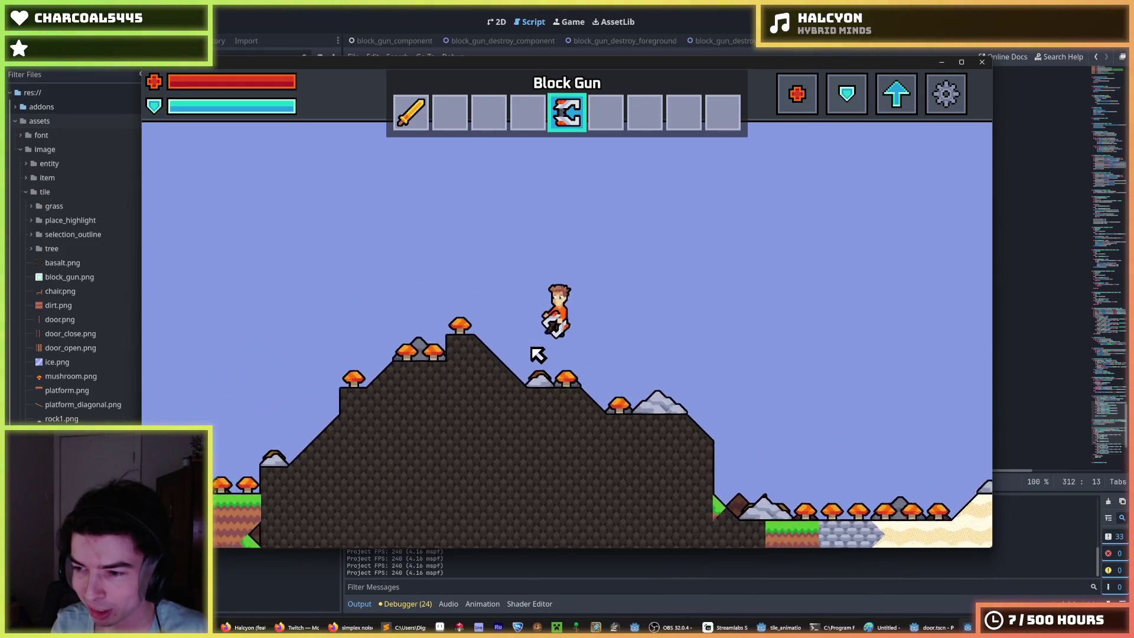
From the grass ledge, dig a shaft downward and clear the dirt and ice blocks to the left.
{"action": "key", "text": "a"}
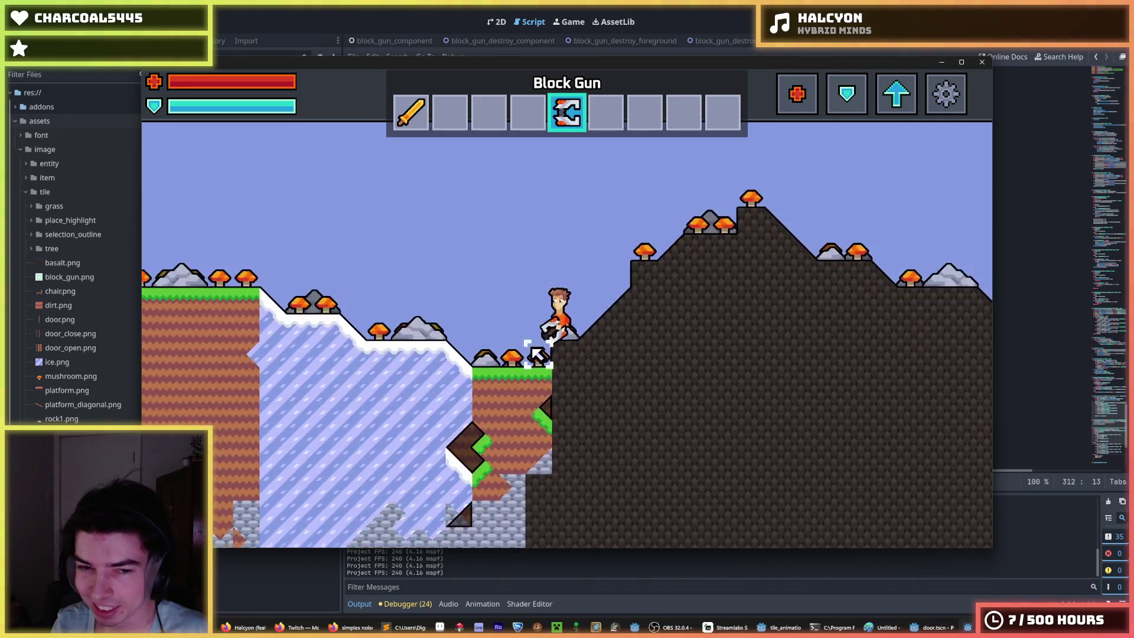
{"action": "left_click", "coordinate": [564, 381]}
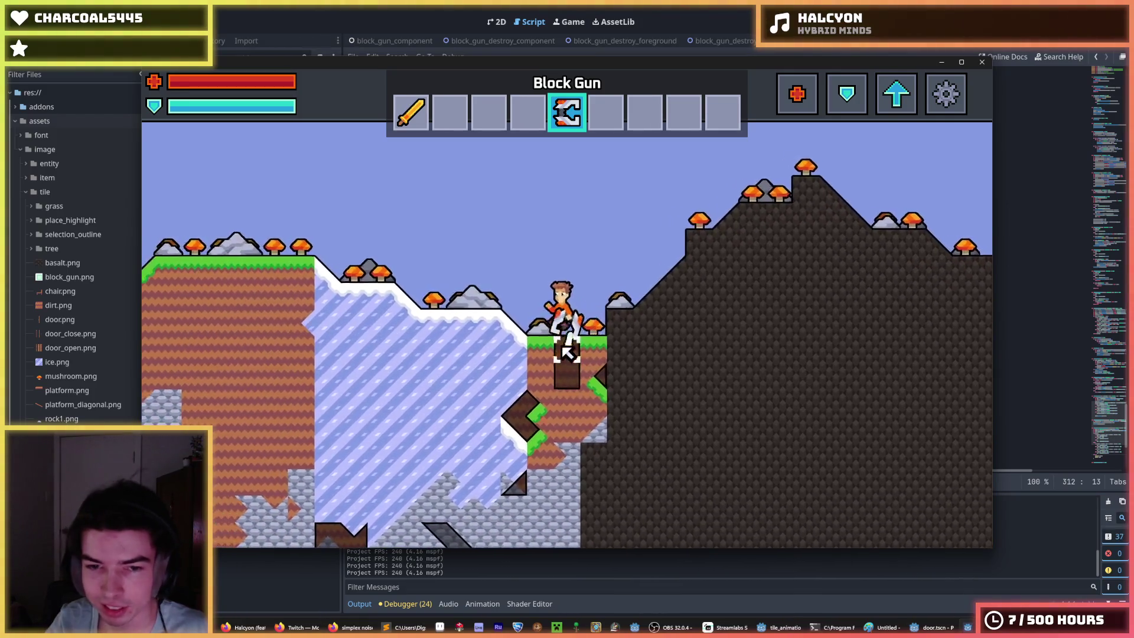
{"action": "left_click", "coordinate": [569, 355]}
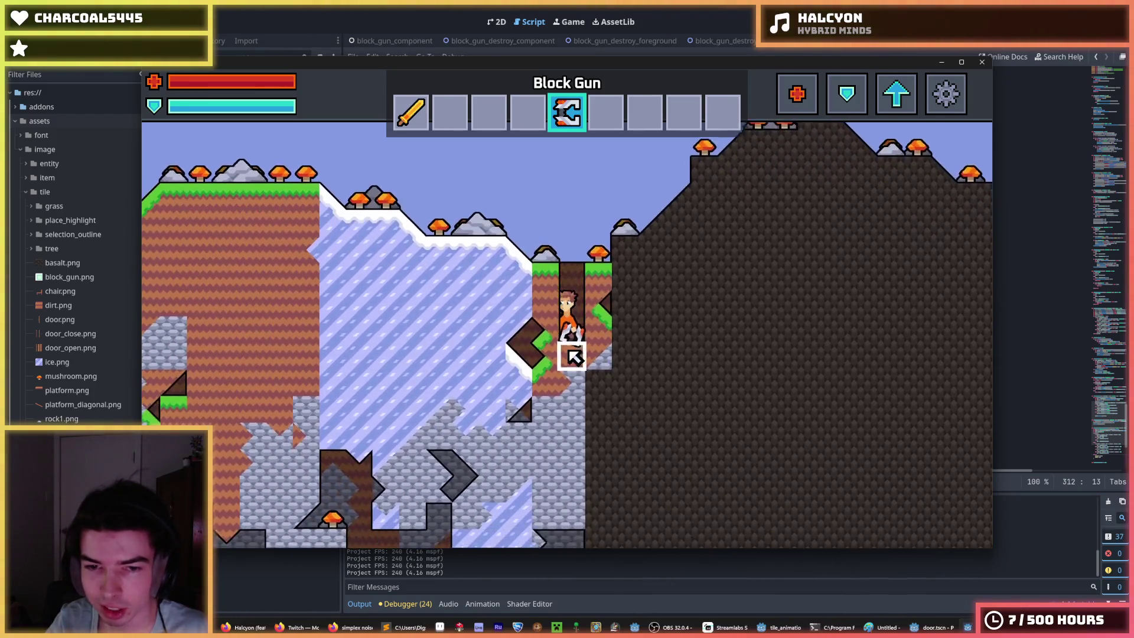
{"action": "left_click", "coordinate": [573, 355]}
{"action": "left_click", "coordinate": [572, 351]}
{"action": "left_click", "coordinate": [574, 362]}
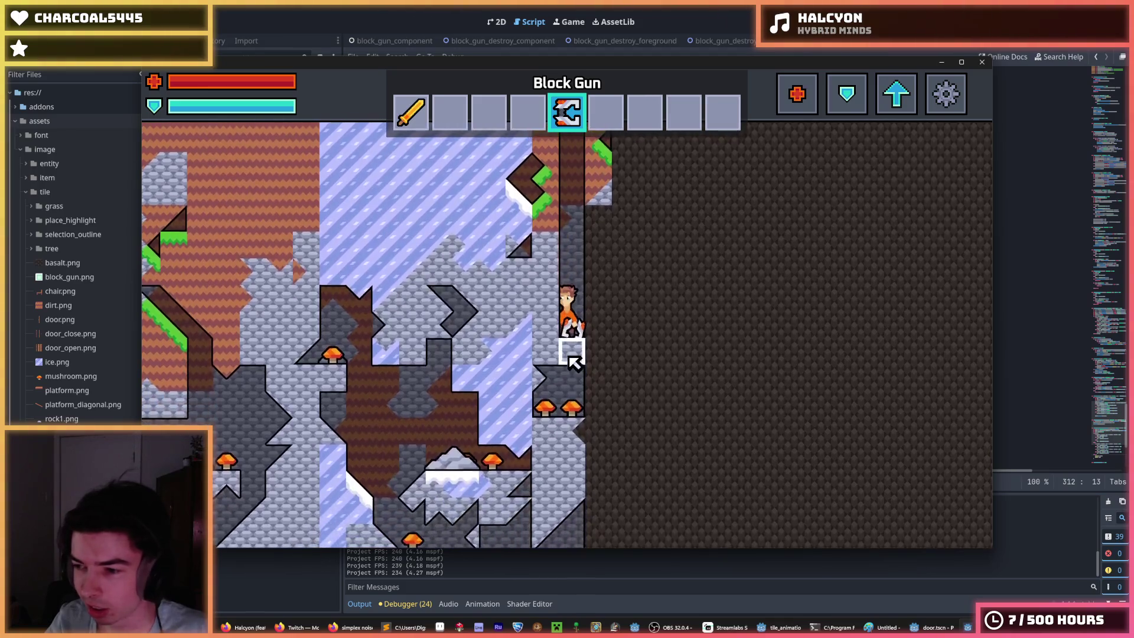
{"action": "key", "text": "a"}
{"action": "left_click", "coordinate": [535, 319]}
{"action": "key", "text": "a"}
{"action": "left_click", "coordinate": [530, 308]}
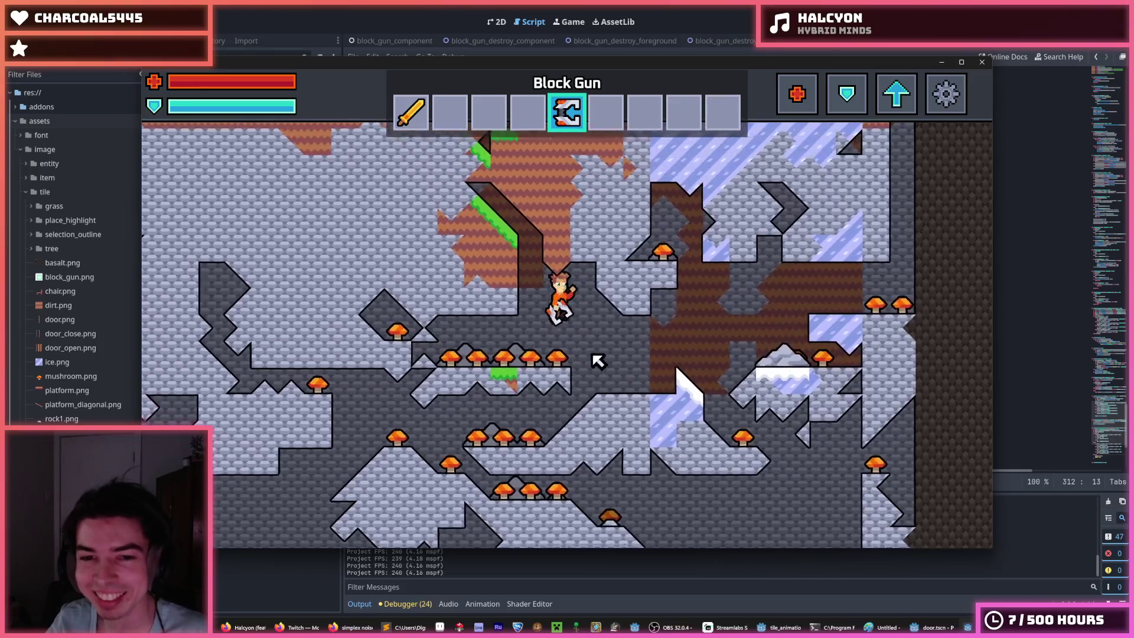
Drop into the cave, dig away the stone blocks, and jump off the mushroom platform.
{"action": "key", "text": "a"}
{"action": "left_click", "coordinate": [598, 360]}
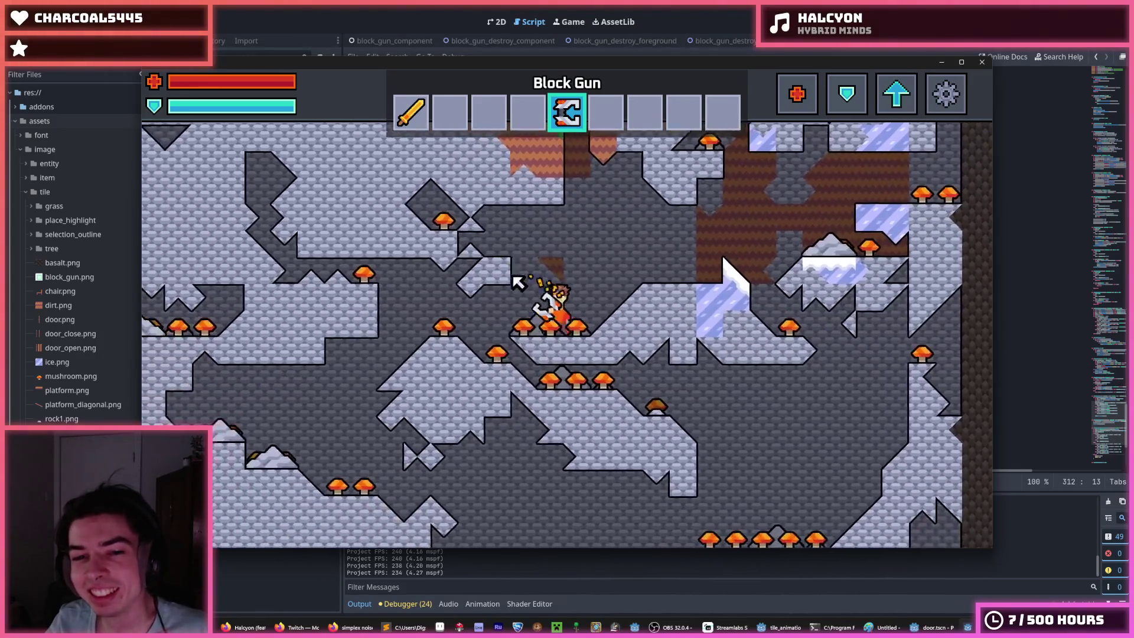
{"action": "key", "text": "a"}
{"action": "left_click", "coordinate": [526, 290]}
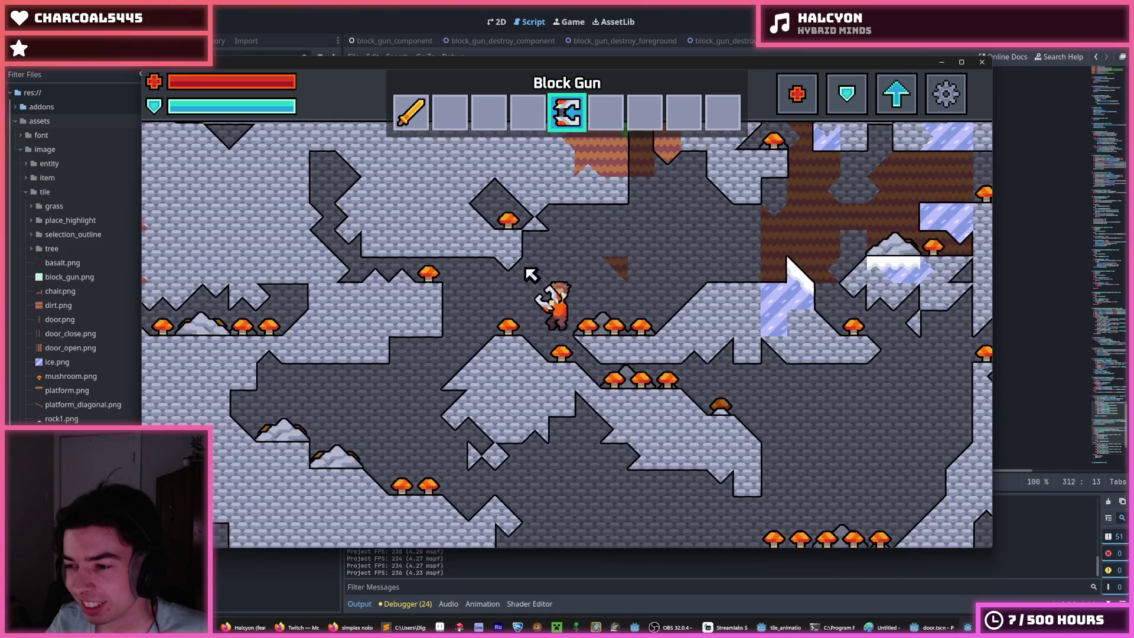
{"action": "key", "text": "space"}
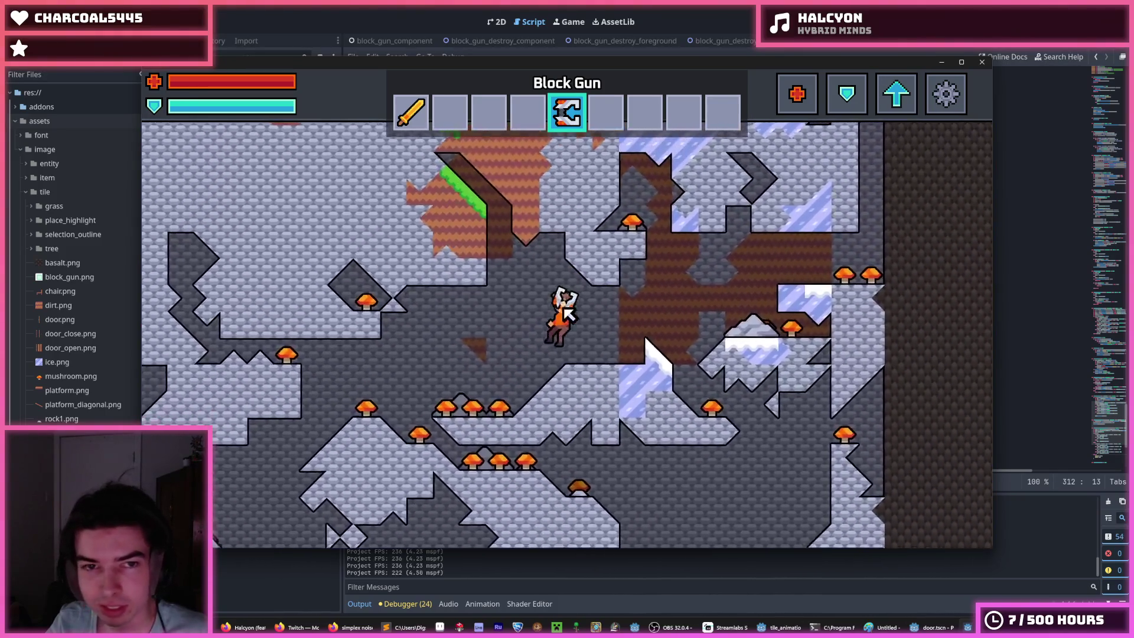
Equip the Sword and swing it while moving right through the cave.
{"action": "key", "text": "1"}
{"action": "left_click", "coordinate": [484, 351]}
{"action": "key", "text": "d"}
{"action": "key", "text": "space"}
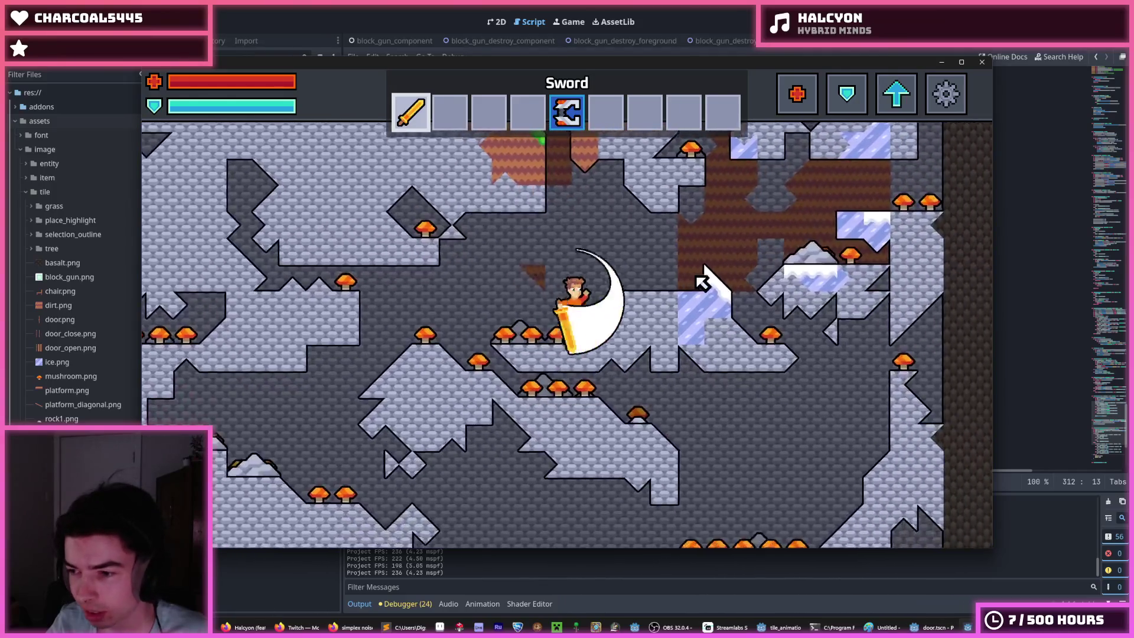
{"action": "left_click", "coordinate": [682, 289]}
{"action": "left_click", "coordinate": [488, 337]}
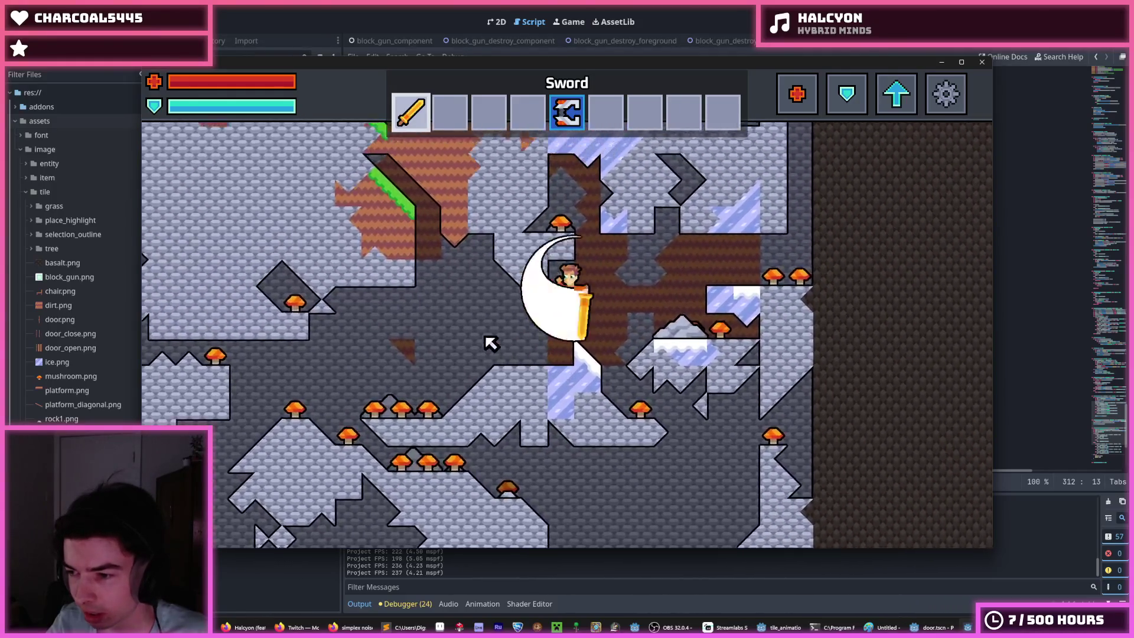
{"action": "key", "text": "d"}
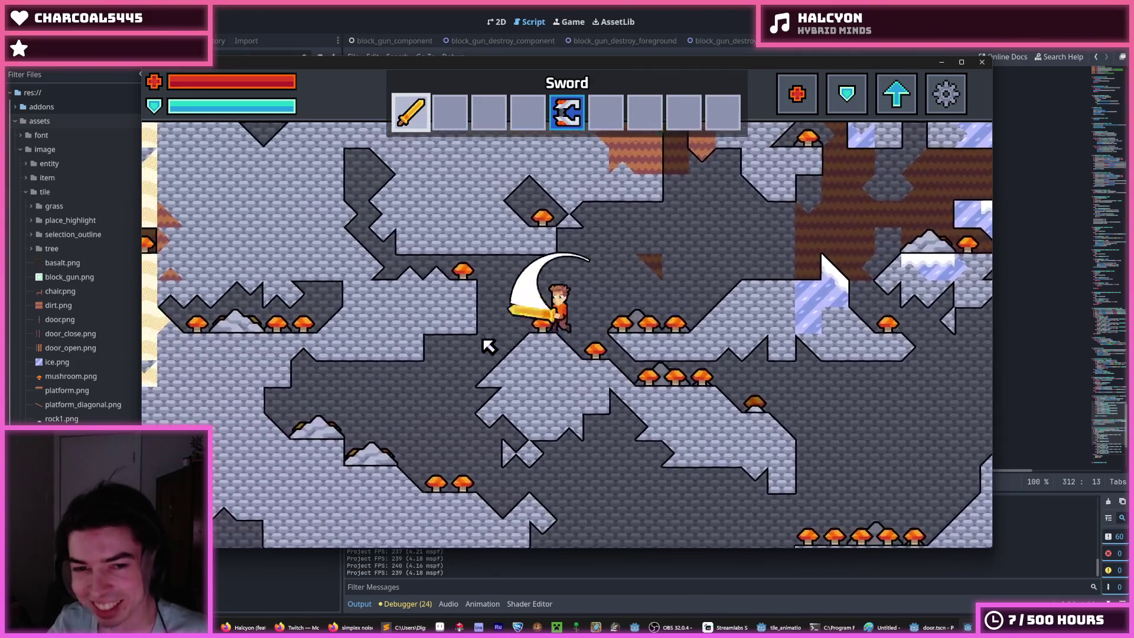
{"action": "left_click", "coordinate": [523, 321]}
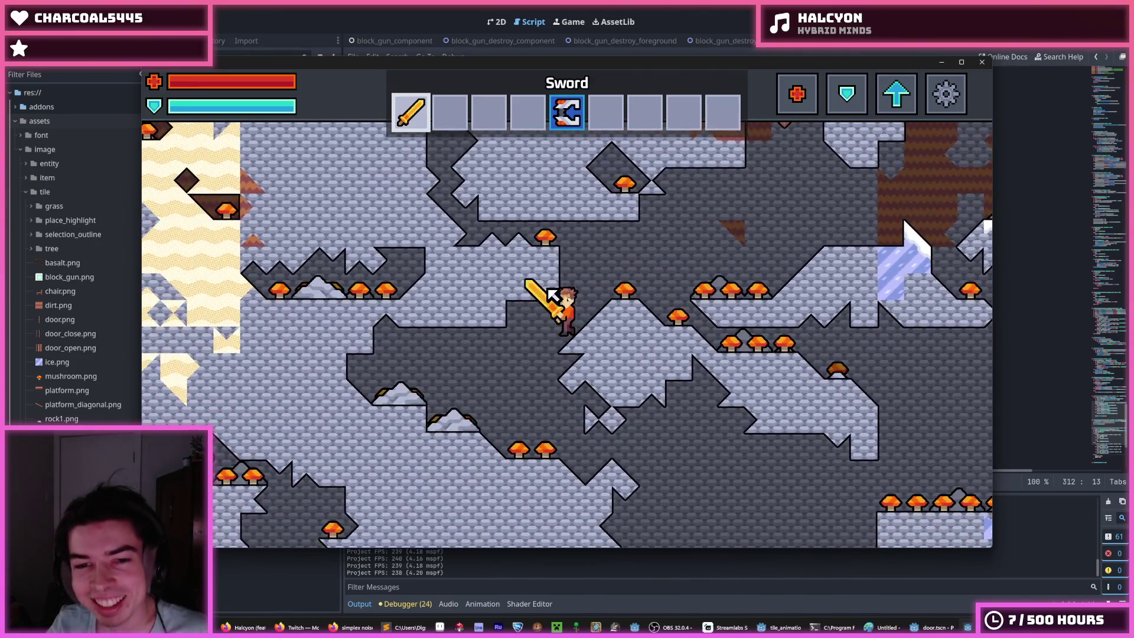
Travel right through the cave toward the world edge, ending with the Block Gun equipped.
{"action": "key", "text": "5"}
{"action": "key", "text": "1"}
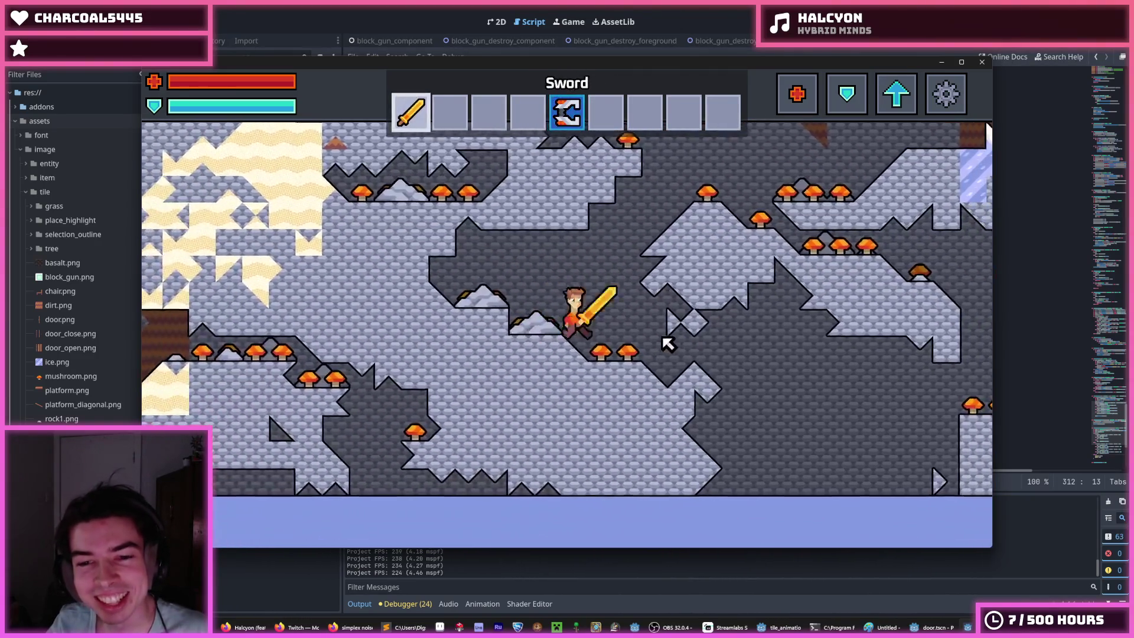
{"action": "key", "text": "d"}
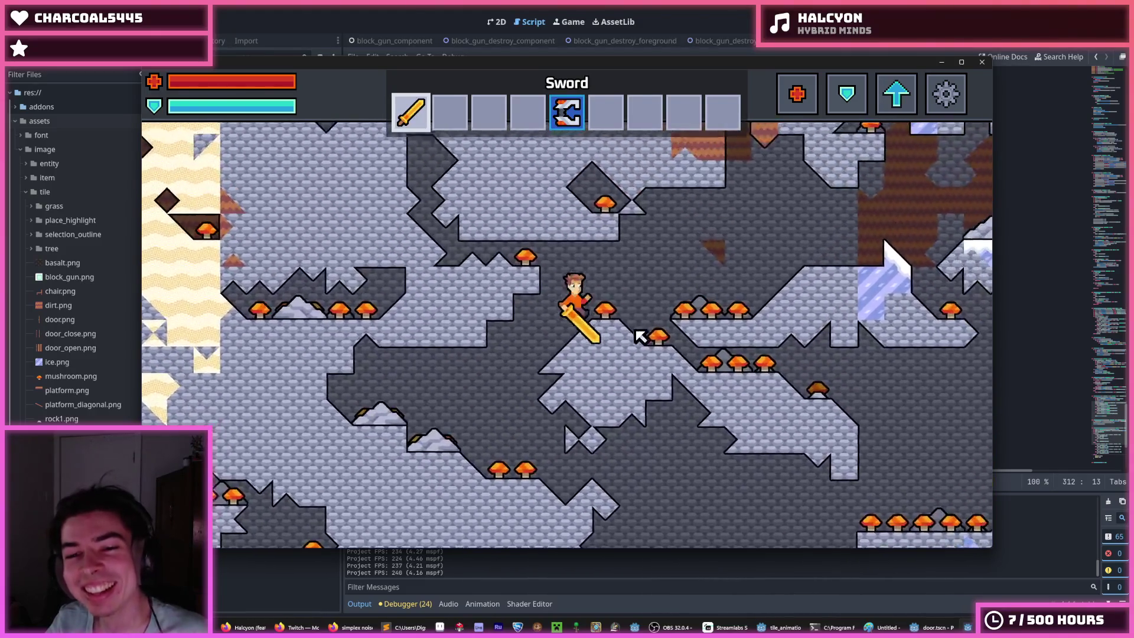
{"action": "key", "text": "d"}
{"action": "key", "text": "5"}
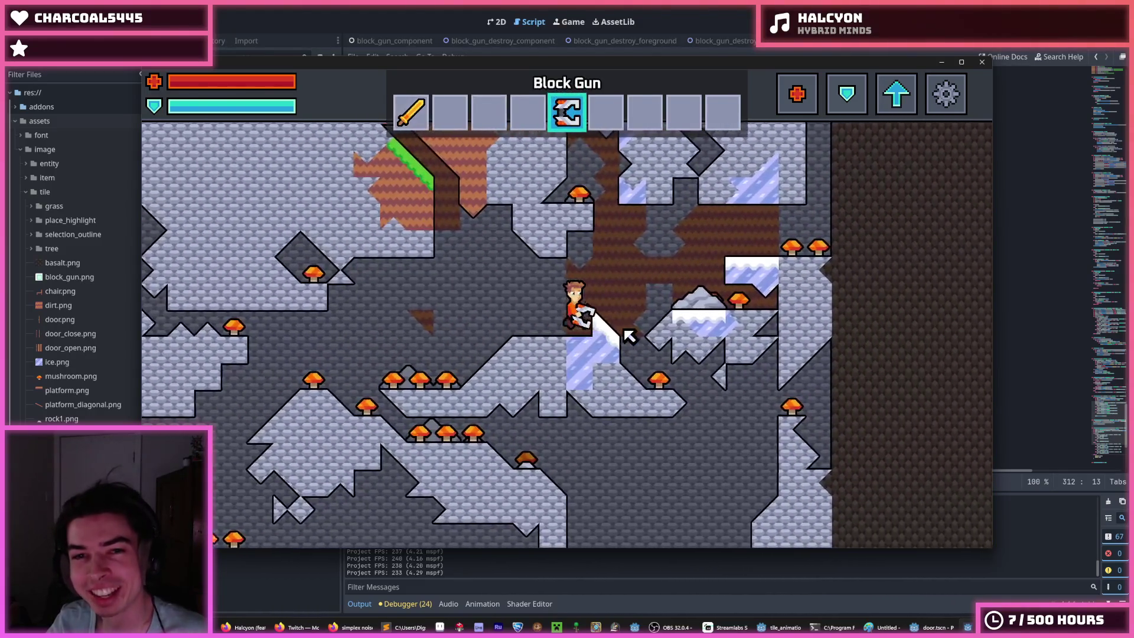
{"action": "key", "text": "1"}
{"action": "key", "text": "7"}
{"action": "key", "text": "d"}
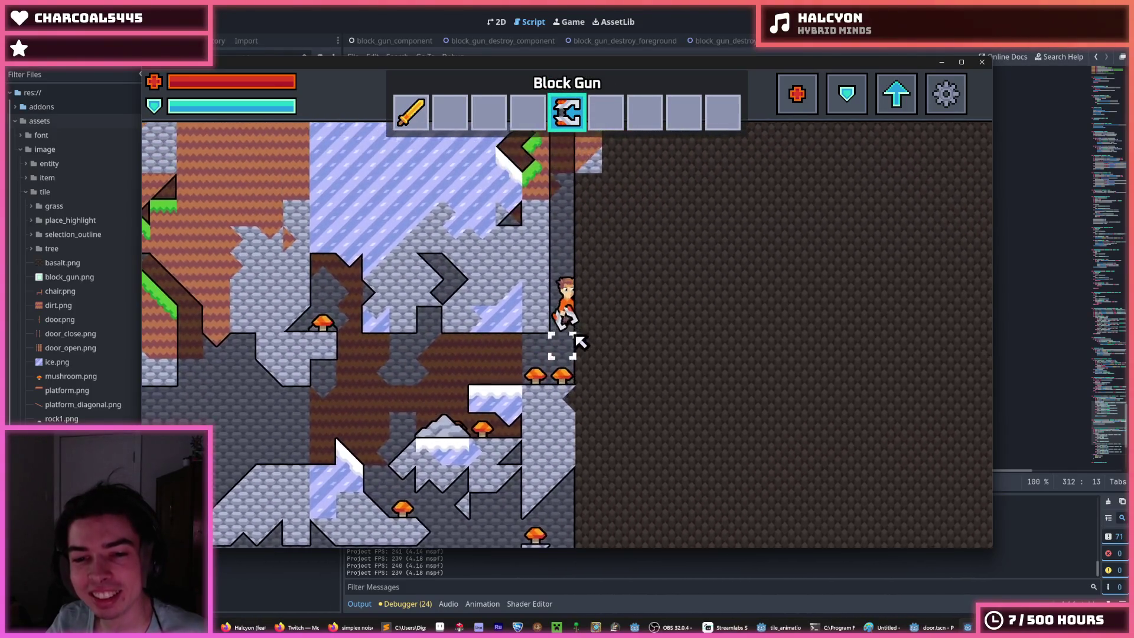
Jump and place blocks beneath the player to pillar up to the surface.
{"action": "key", "text": "space"}
{"action": "left_click", "coordinate": [564, 353]}
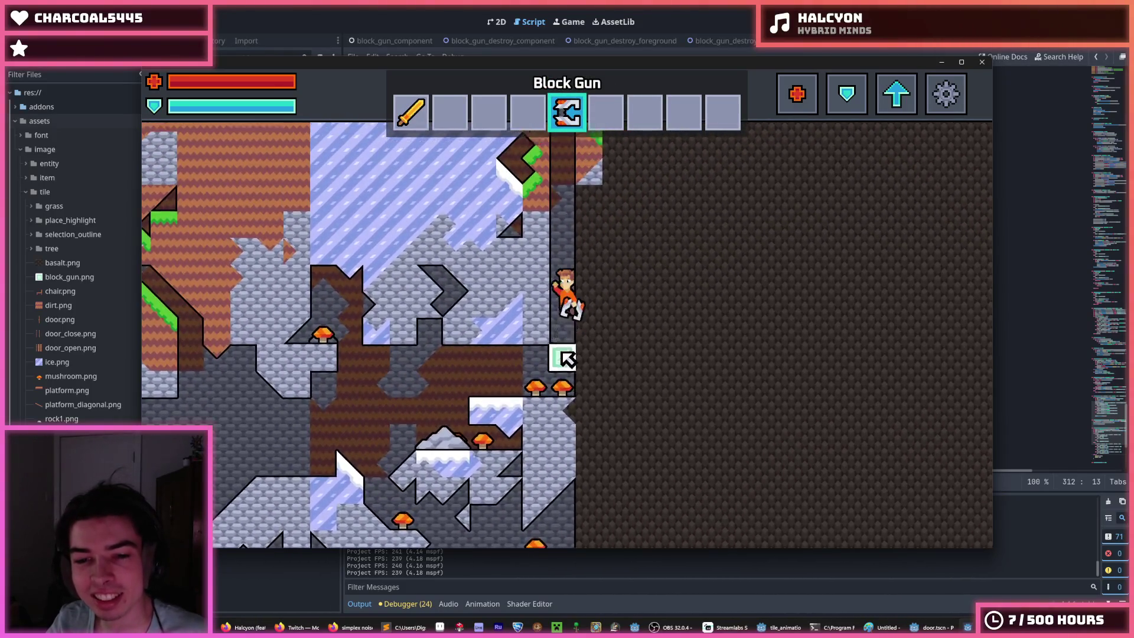
{"action": "left_click", "coordinate": [566, 356]}
{"action": "left_click", "coordinate": [563, 354]}
{"action": "left_click", "coordinate": [565, 355]}
Equip the Sword, walk left across the surface, and close the game window.
{"action": "key", "text": "a"}
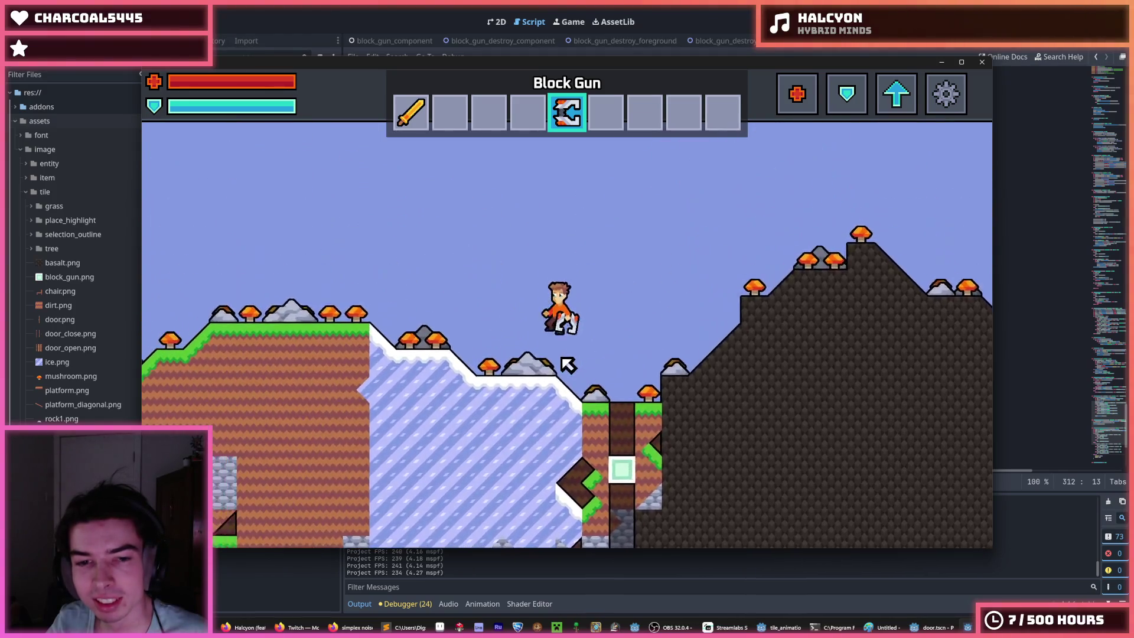
{"action": "key", "text": "1"}
{"action": "key", "text": "a"}
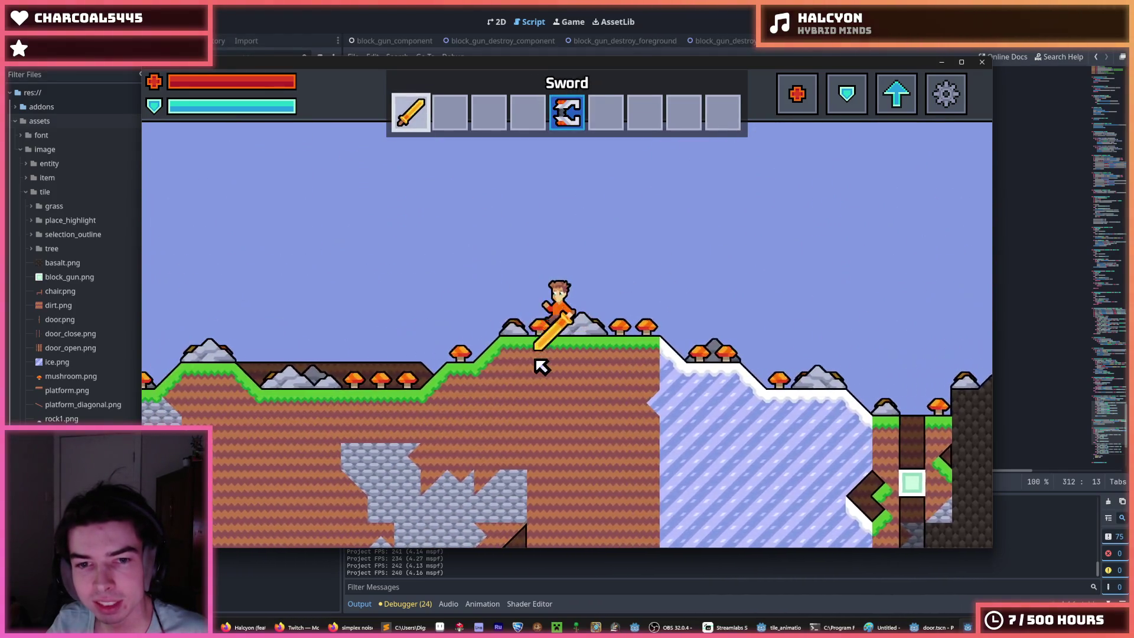
{"action": "key", "text": "a"}
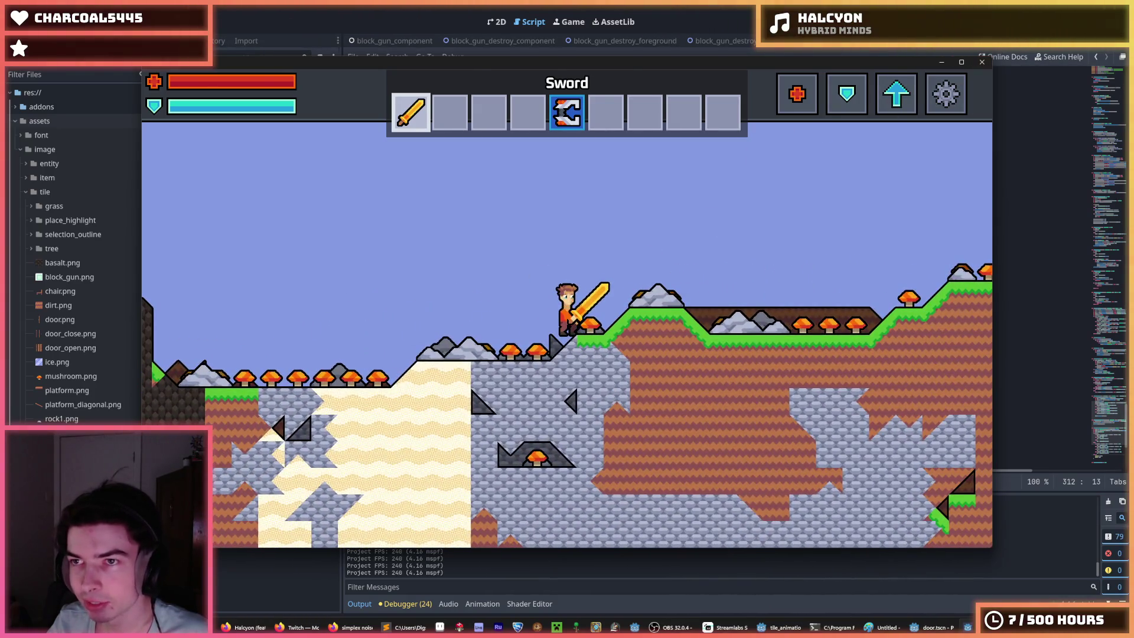
{"action": "left_click", "coordinate": [982, 62]}
{"action": "left_click", "coordinate": [778, 235]}
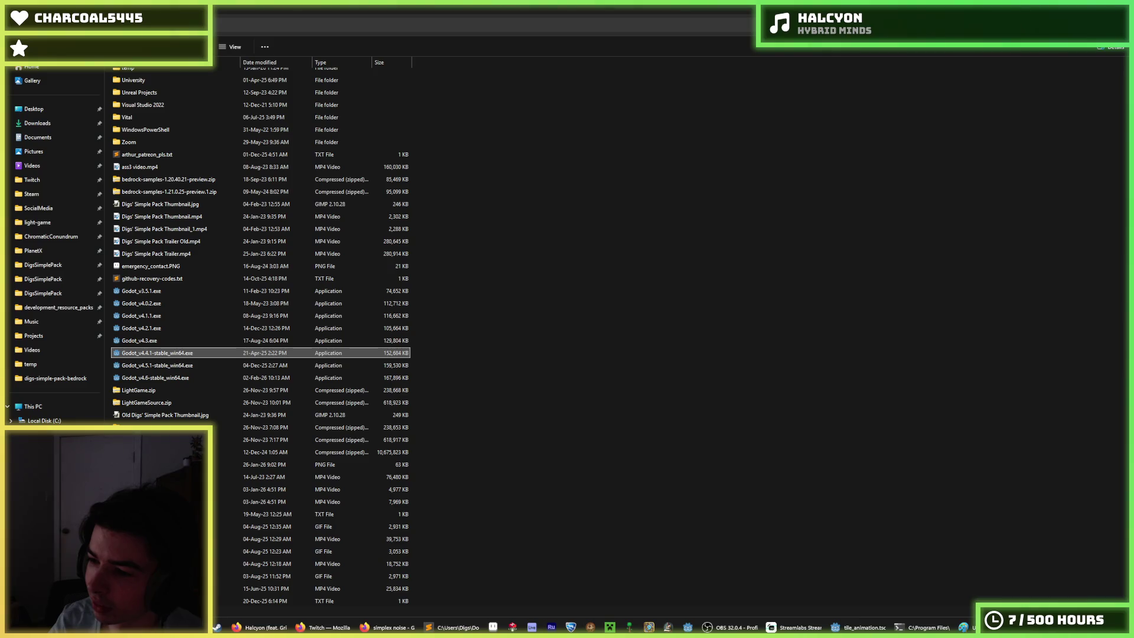
{"action": "key", "text": "alt+Tab"}
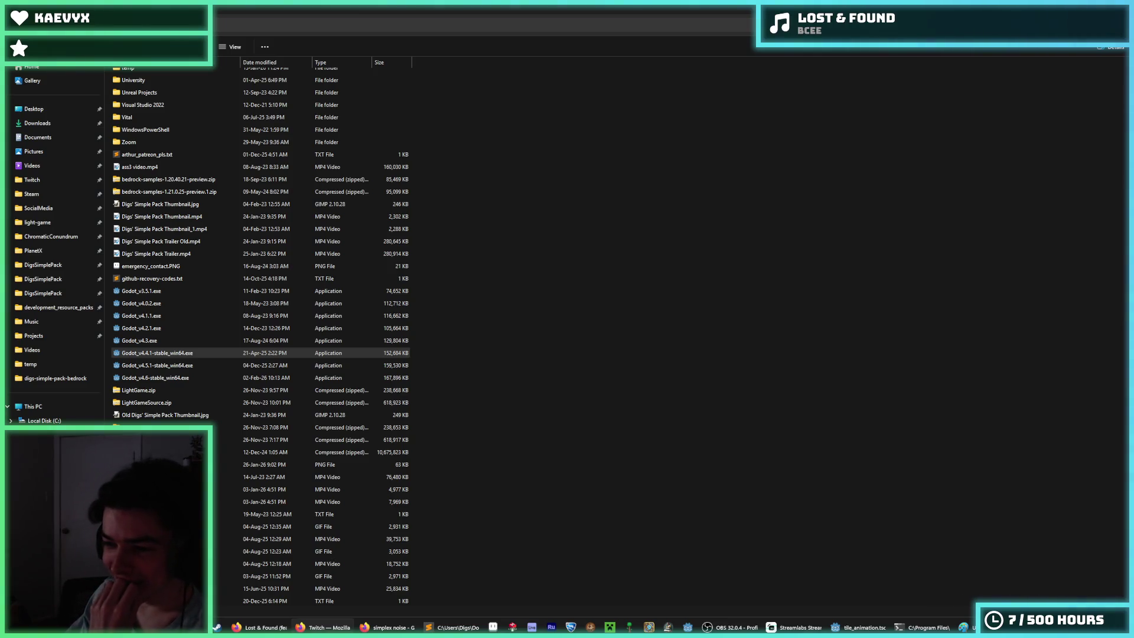
Bring the Paint wave sketch forward and close it without saving.
{"action": "left_click", "coordinate": [777, 562]}
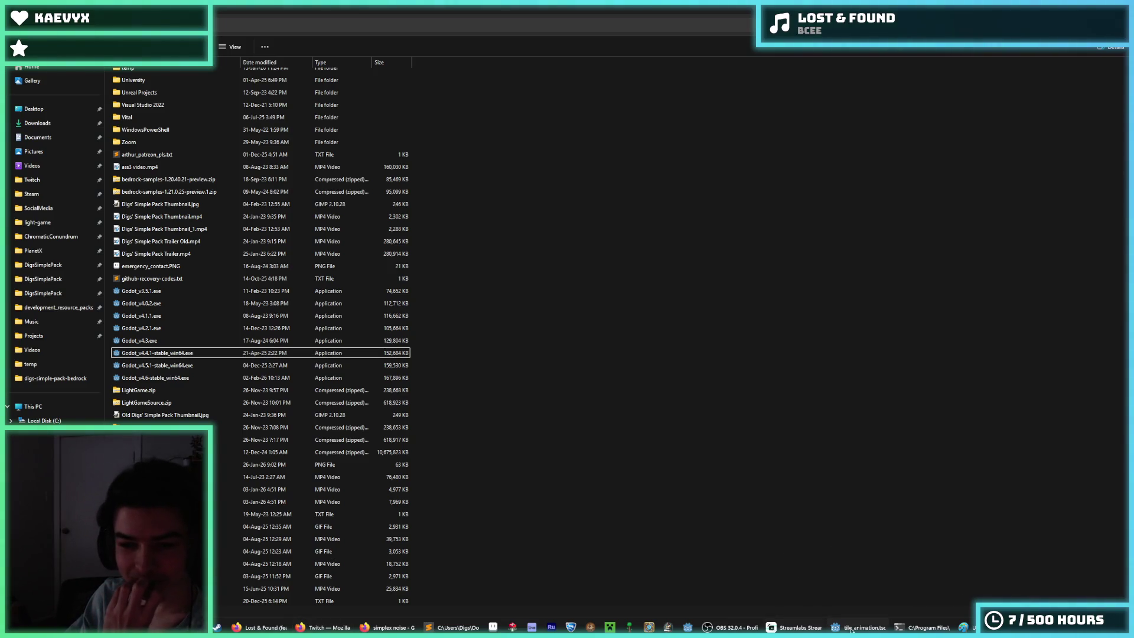
{"action": "left_click", "coordinate": [926, 600]}
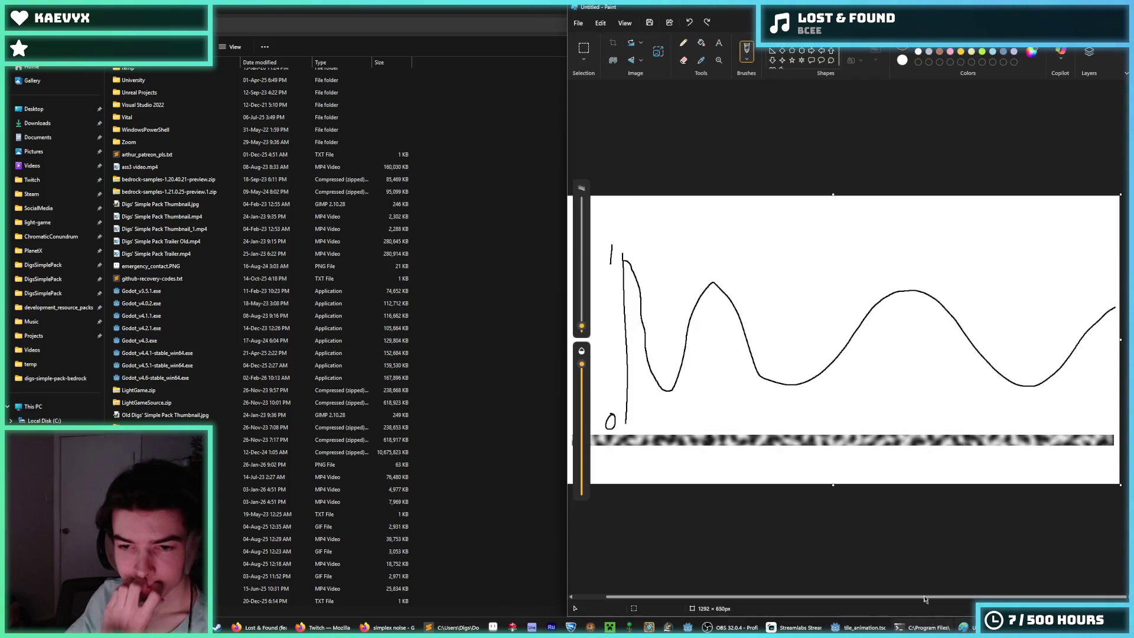
{"action": "key", "text": "super+Down"}
{"action": "key", "text": "alt+F4"}
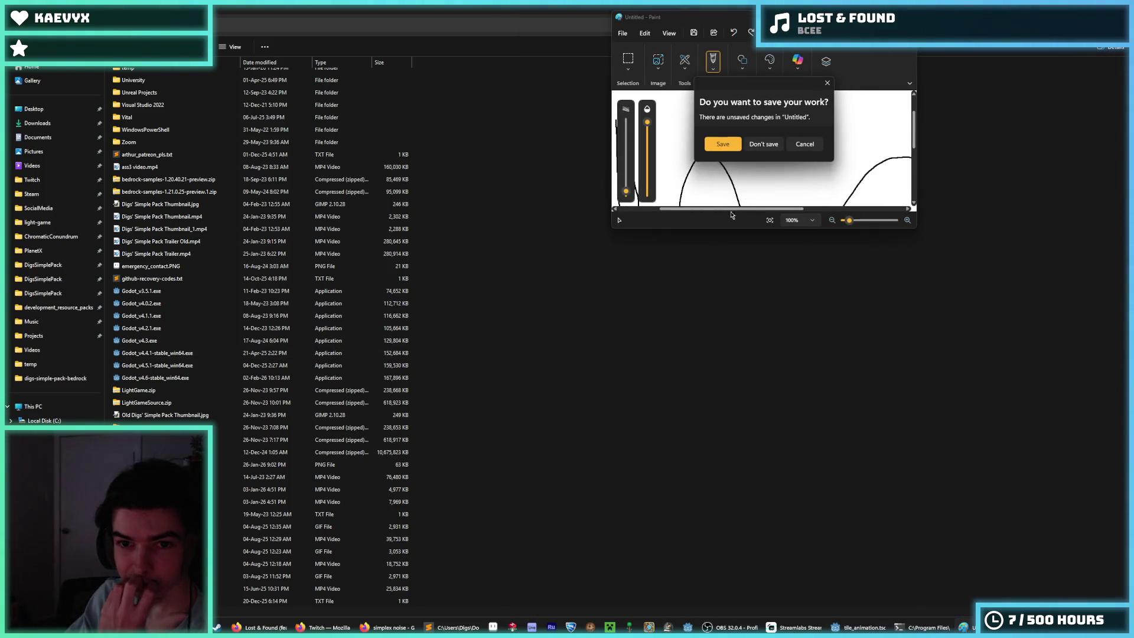
{"action": "left_click", "coordinate": [763, 148]}
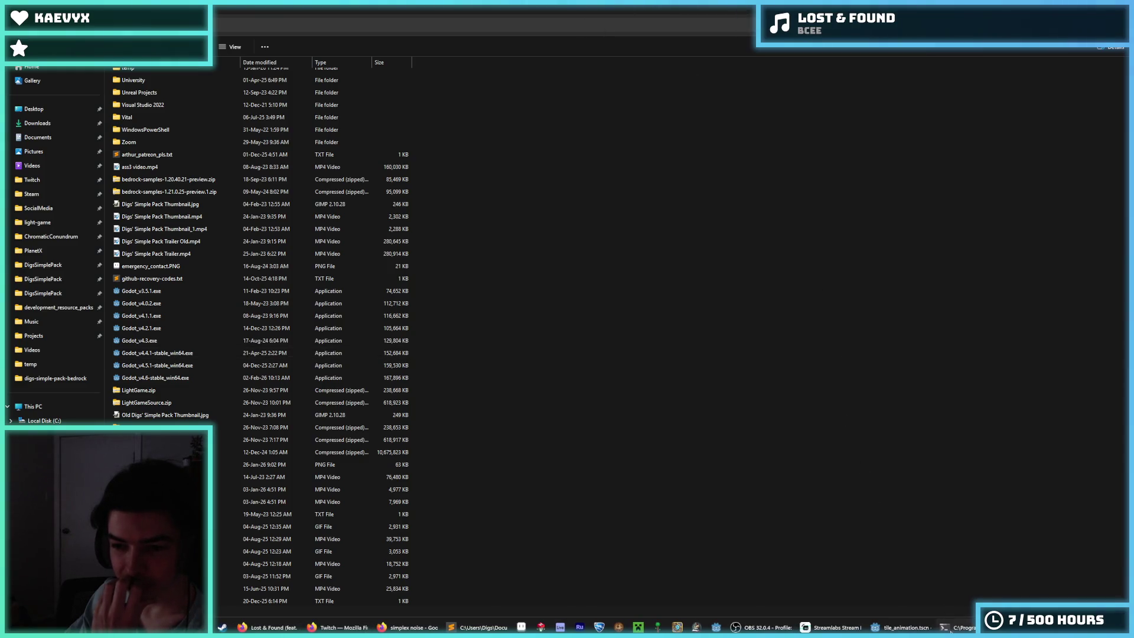
Return to the Godot editor showing the generation.gd script.
{"action": "left_click", "coordinate": [875, 627]}
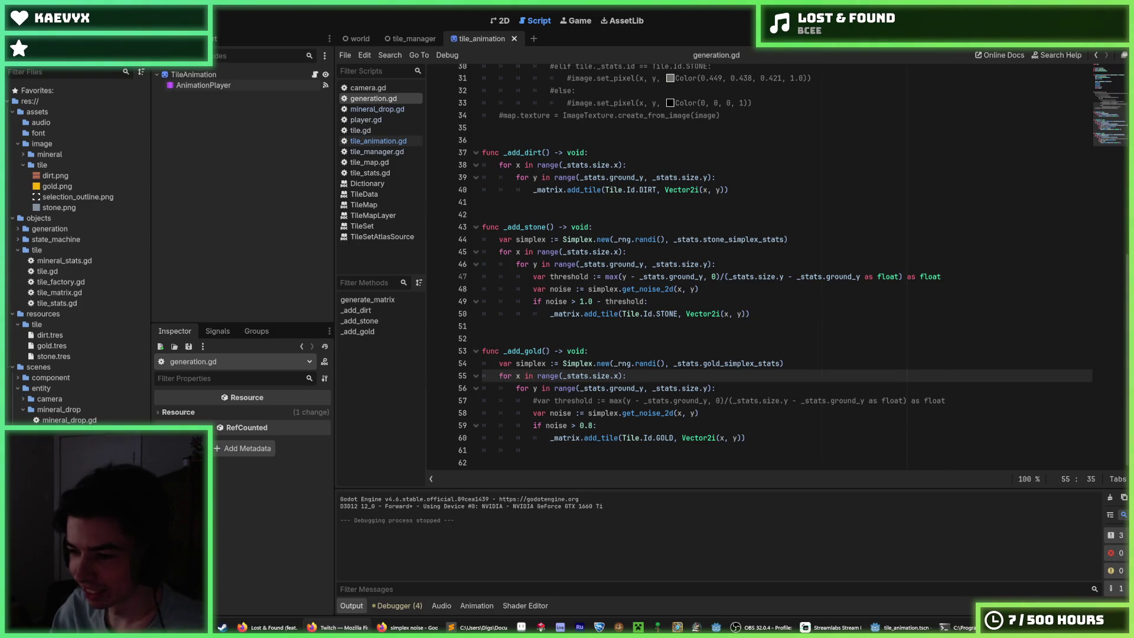
Start a Snipping Tool screen capture and cancel it.
{"action": "key", "text": "super+shift+s"}
{"action": "key", "text": "Escape"}
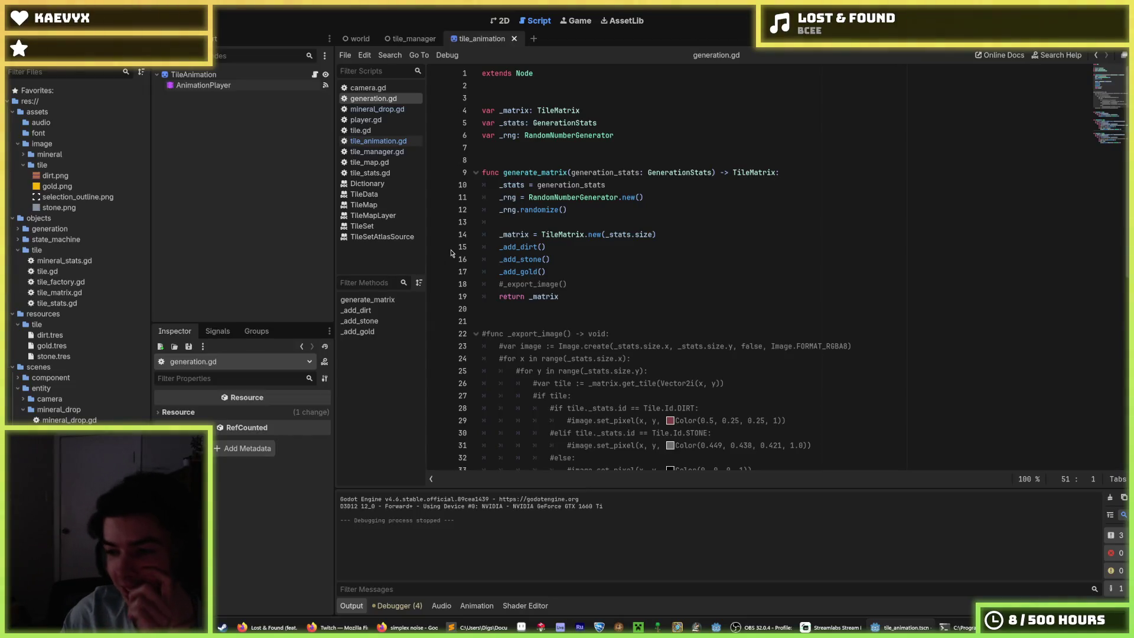
Switch to the world scene in the 2D view and run the game.
{"action": "left_click", "coordinate": [414, 39]}
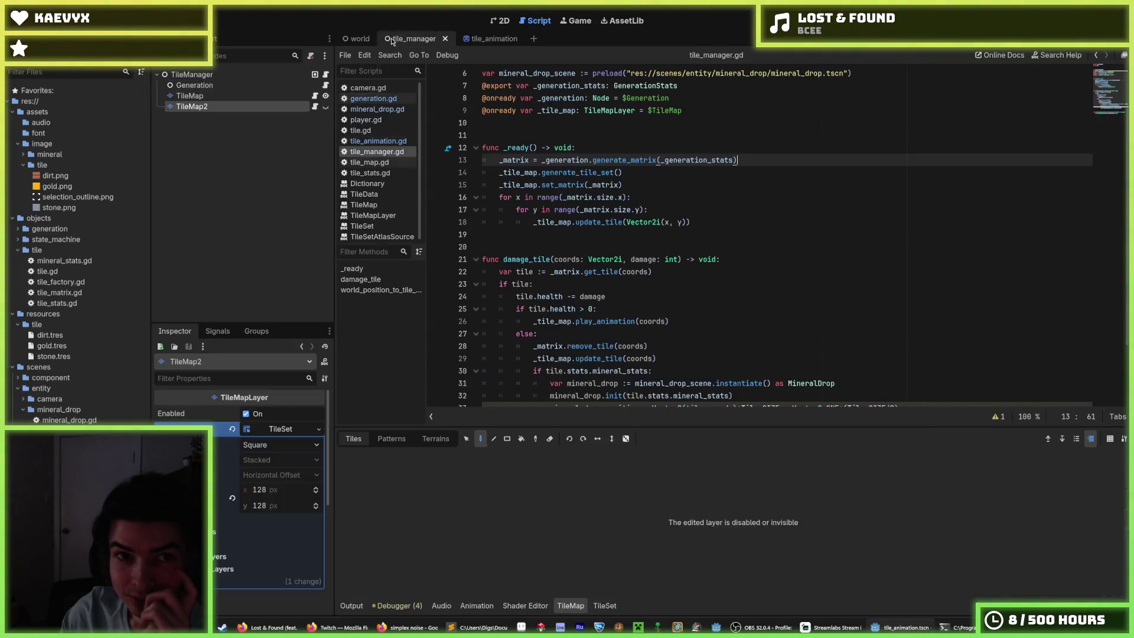
{"action": "left_click", "coordinate": [357, 38]}
{"action": "left_click", "coordinate": [500, 21]}
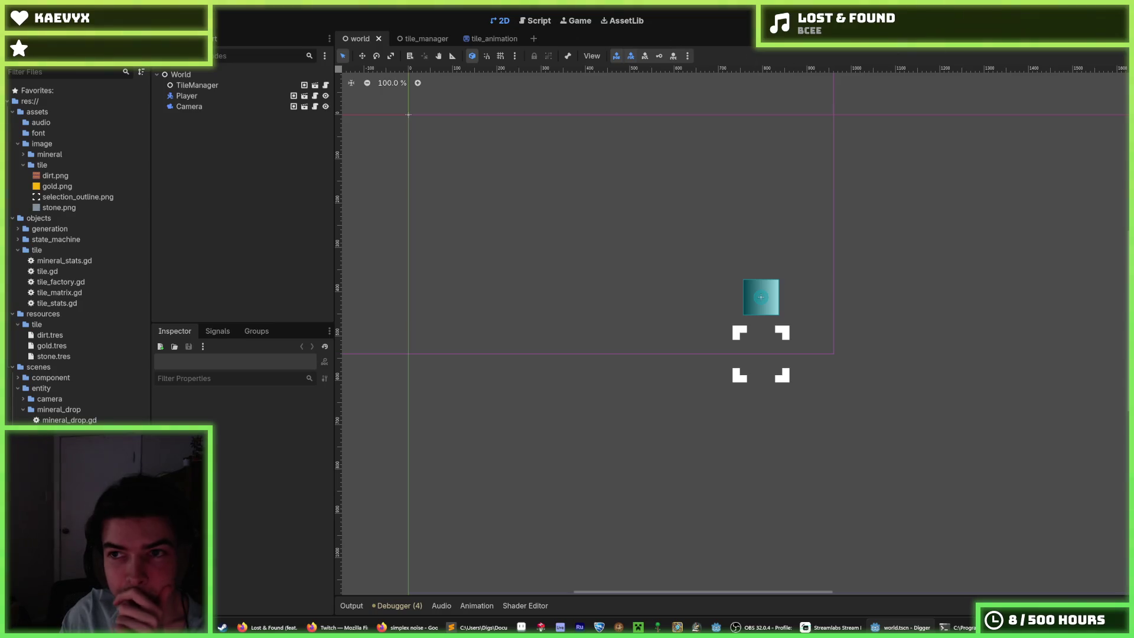
{"action": "left_click", "coordinate": [980, 21]}
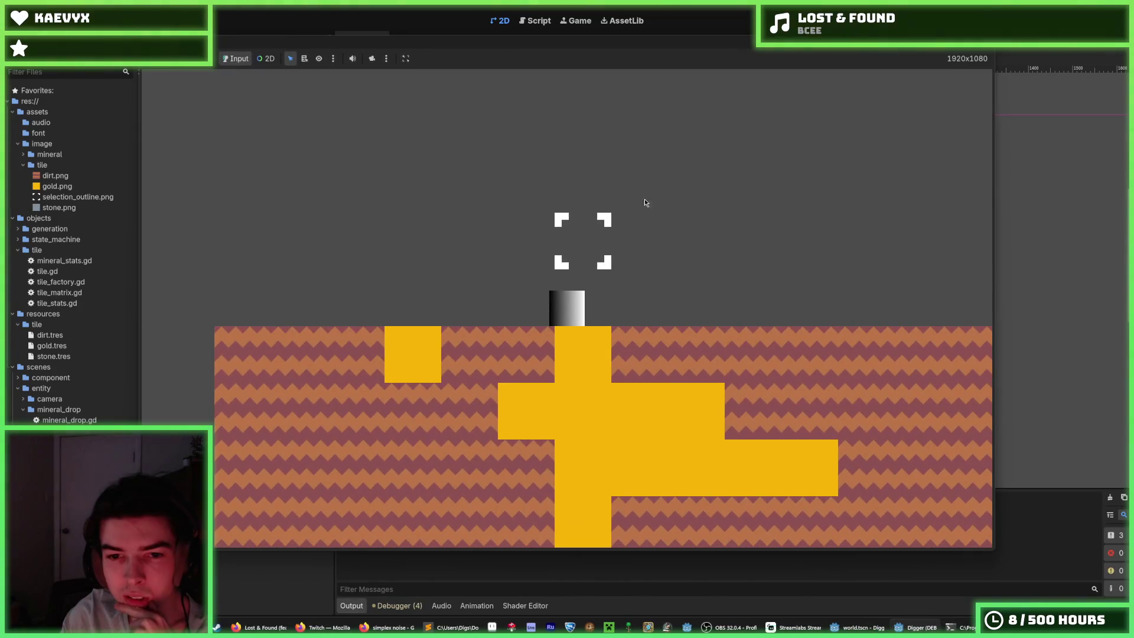
Dig a shaft down through the gold and dirt tiles below the player.
{"action": "left_click", "coordinate": [547, 381]}
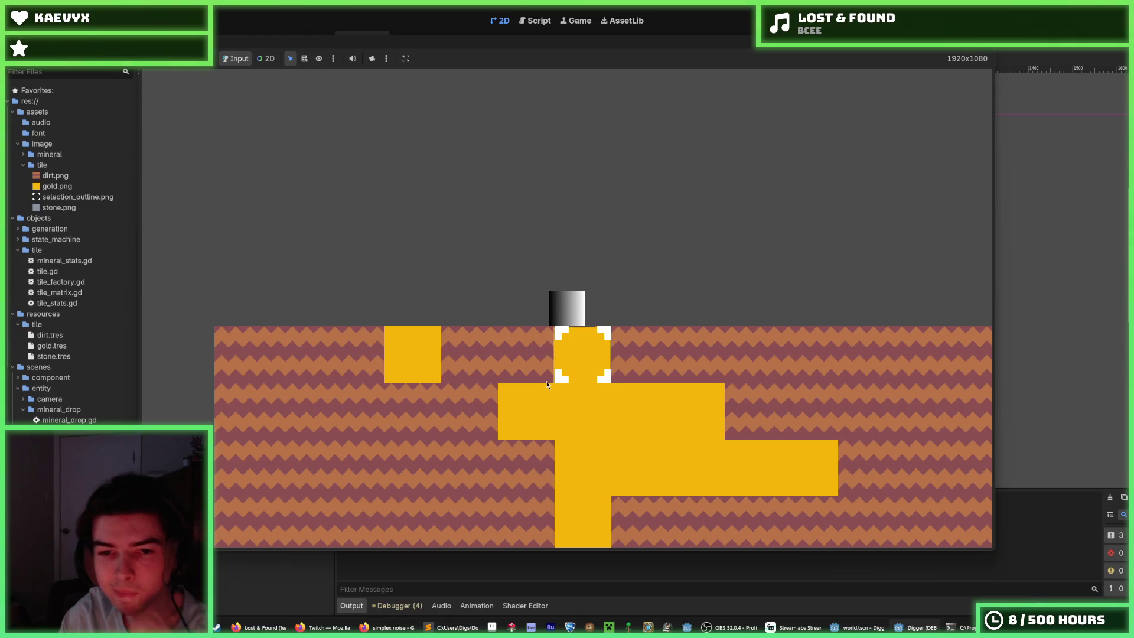
{"action": "key", "text": "a"}
{"action": "left_click", "coordinate": [562, 391]}
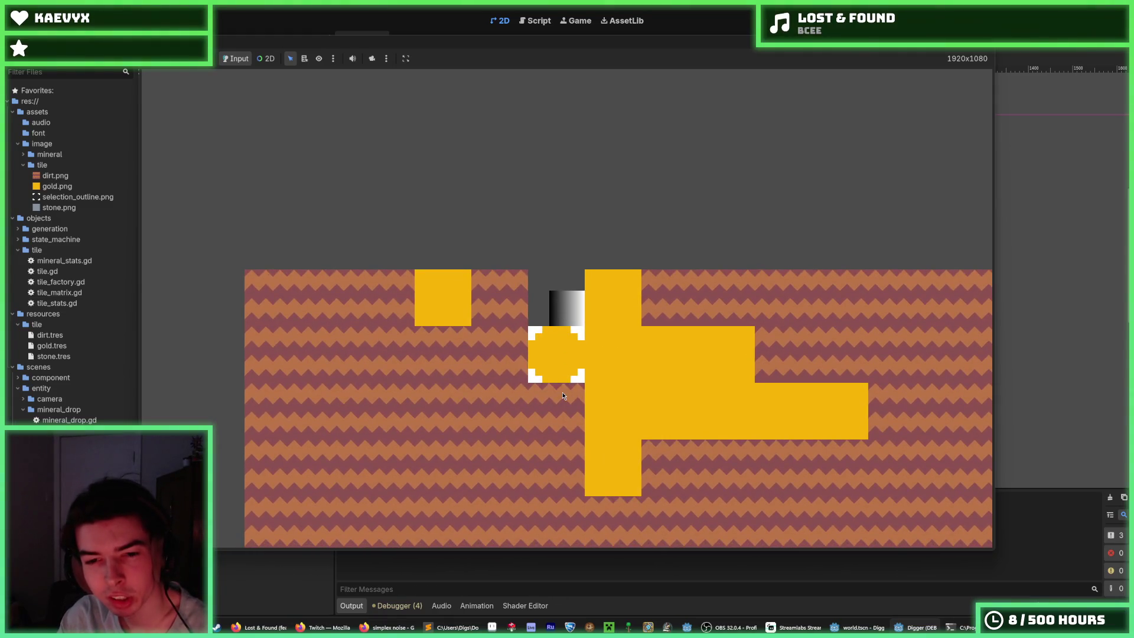
{"action": "left_click", "coordinate": [561, 391]}
{"action": "left_click", "coordinate": [561, 391]}
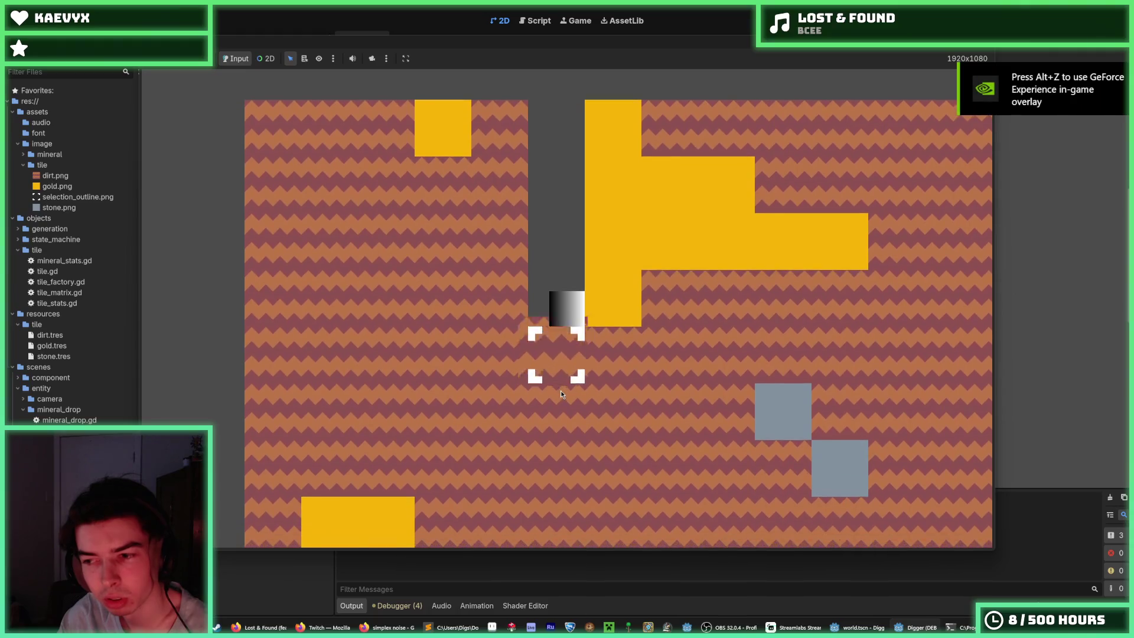
{"action": "left_click", "coordinate": [561, 391]}
{"action": "left_click", "coordinate": [564, 388]}
{"action": "left_click", "coordinate": [564, 388]}
{"action": "left_click", "coordinate": [612, 319]}
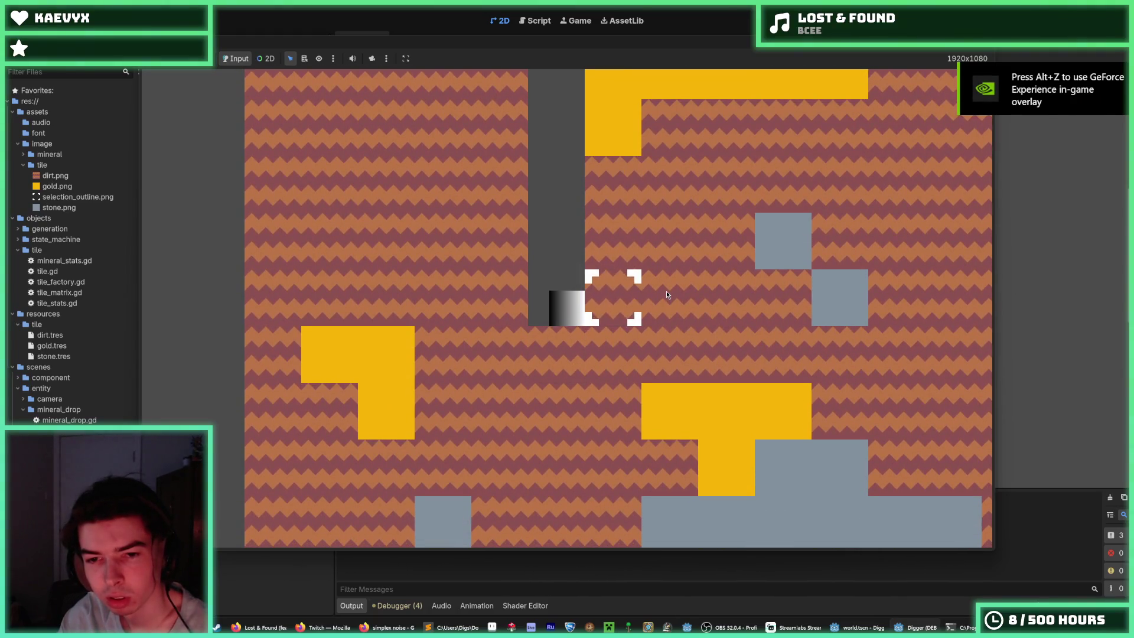
Move right, dig more dirt and a gold tile, climb back up, and stop the game with F8.
{"action": "key", "text": "d"}
{"action": "left_click", "coordinate": [576, 379]}
{"action": "left_click", "coordinate": [579, 378]}
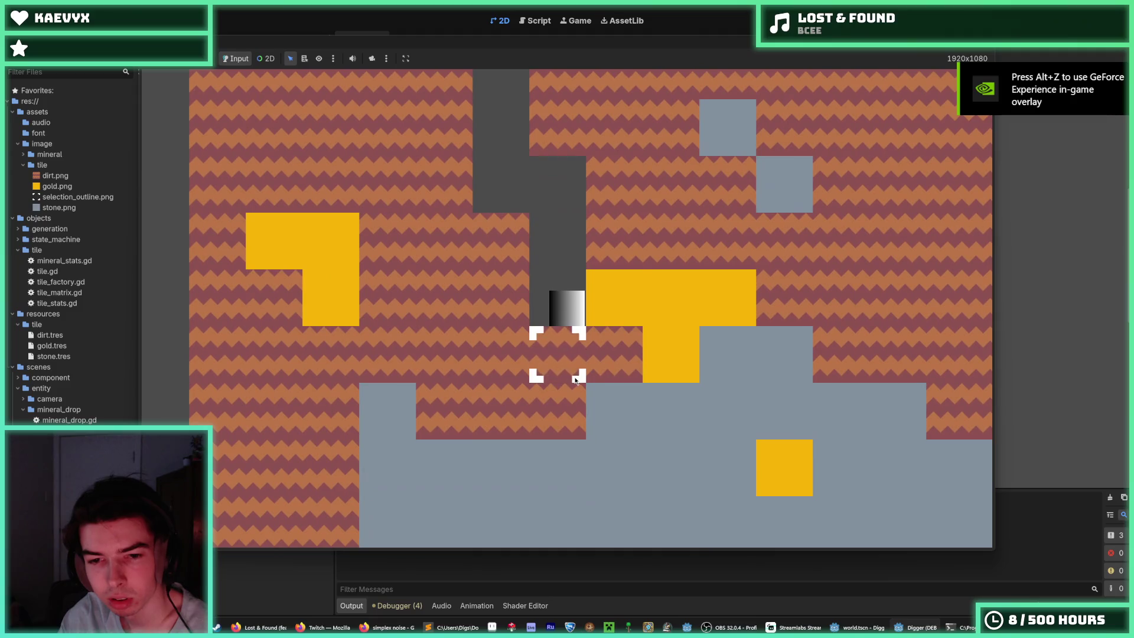
{"action": "left_click", "coordinate": [770, 230]}
{"action": "key", "text": "w"}
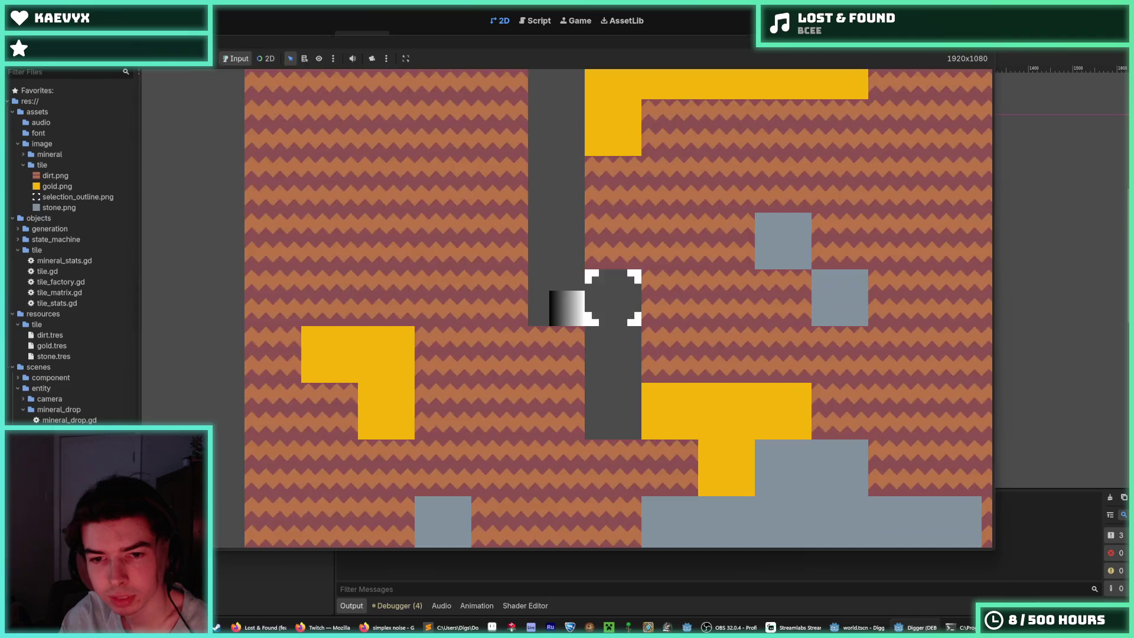
{"action": "key", "text": "F8"}
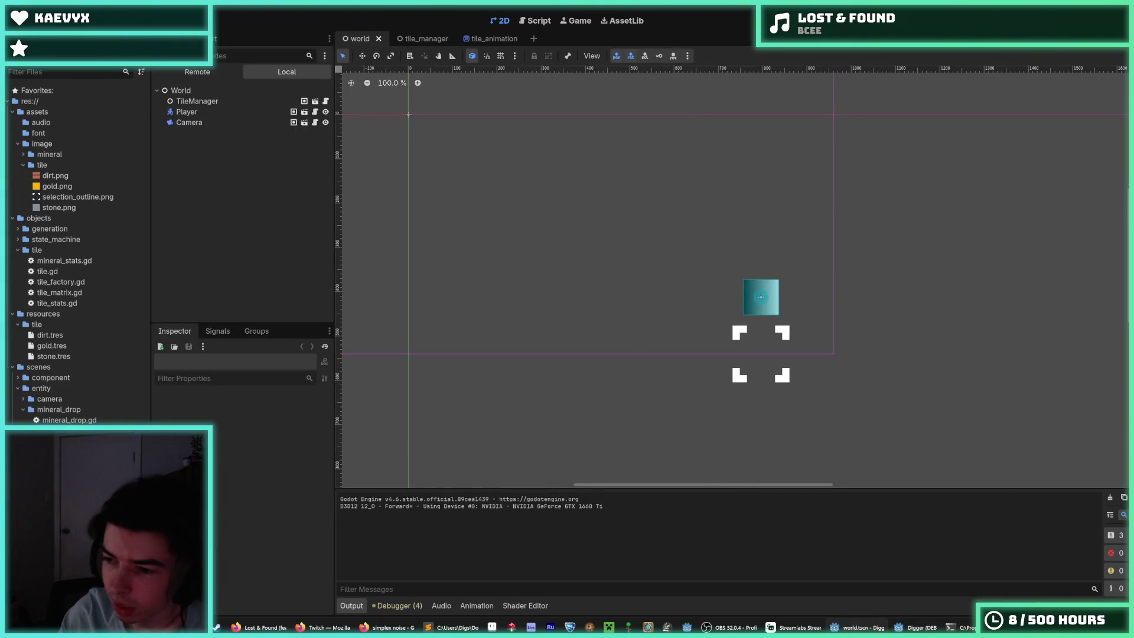
Relaunch the game with F5, stop it with F8, and return to the tile_manager.gd script.
{"action": "key", "text": "alt+Tab"}
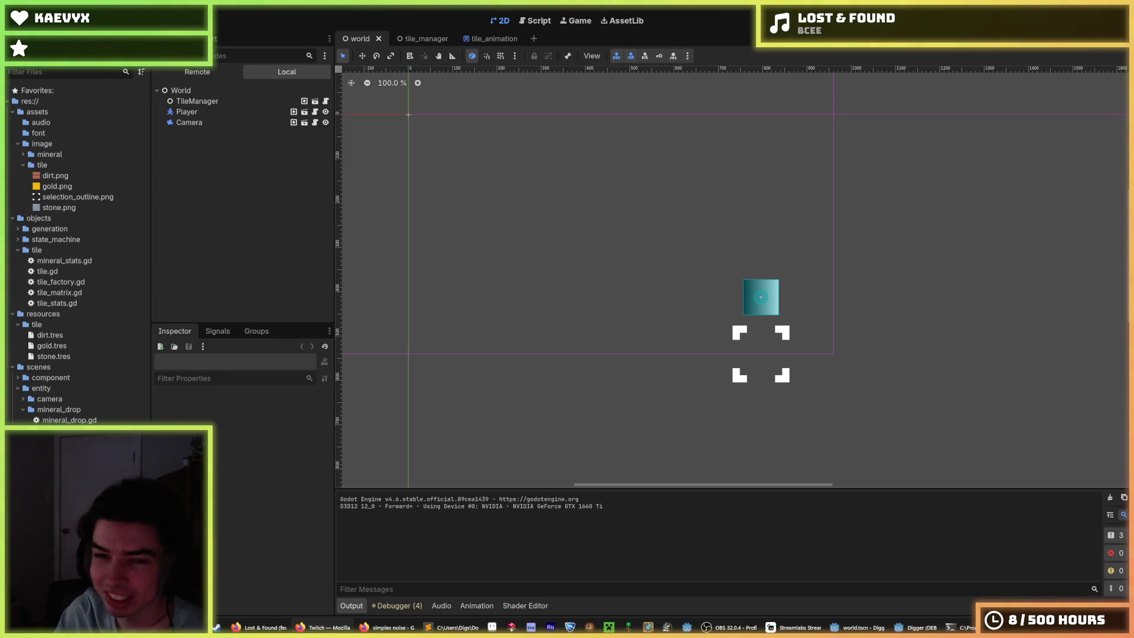
{"action": "key", "text": "F5"}
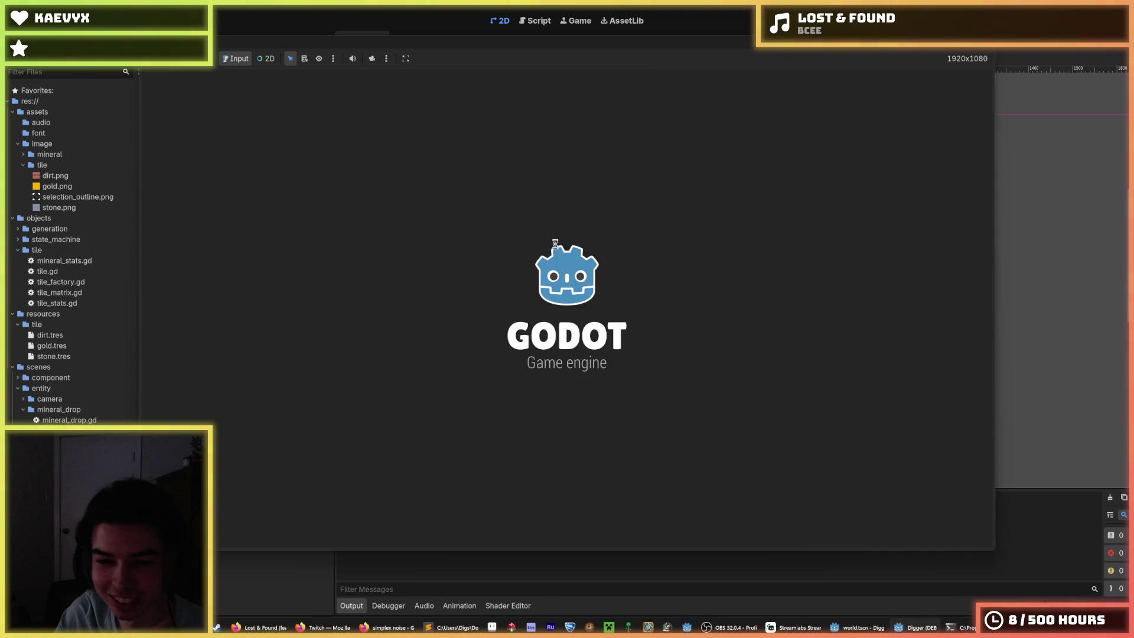
{"action": "key", "text": "F8"}
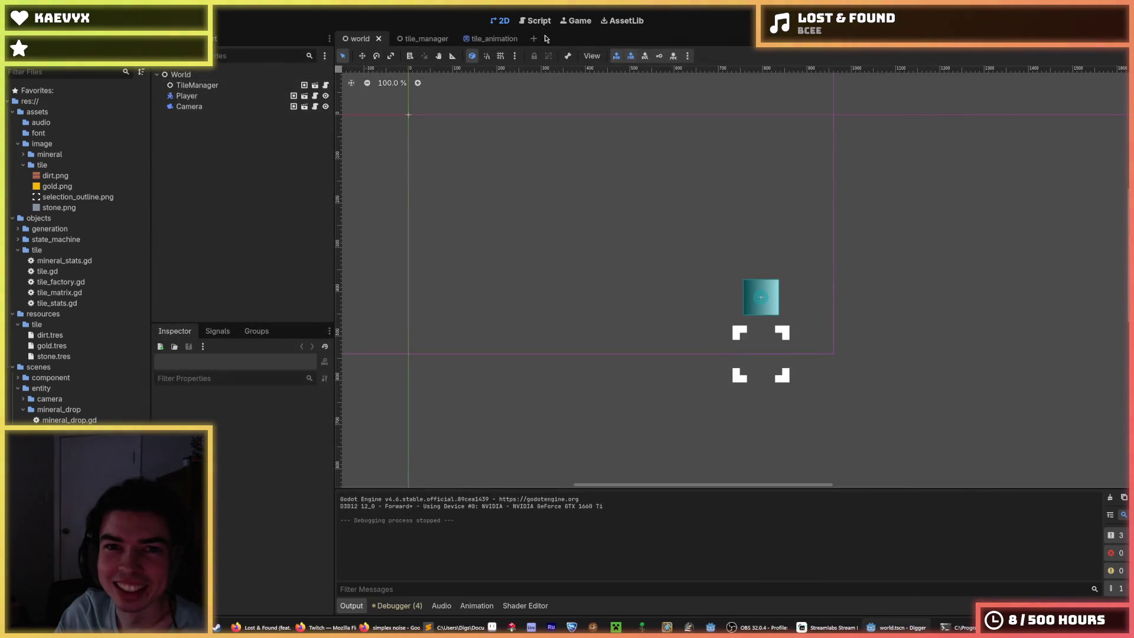
{"action": "left_click", "coordinate": [534, 20]}
{"action": "scroll", "coordinate": [549, 148], "scroll_direction": "down", "scroll_amount": 3}
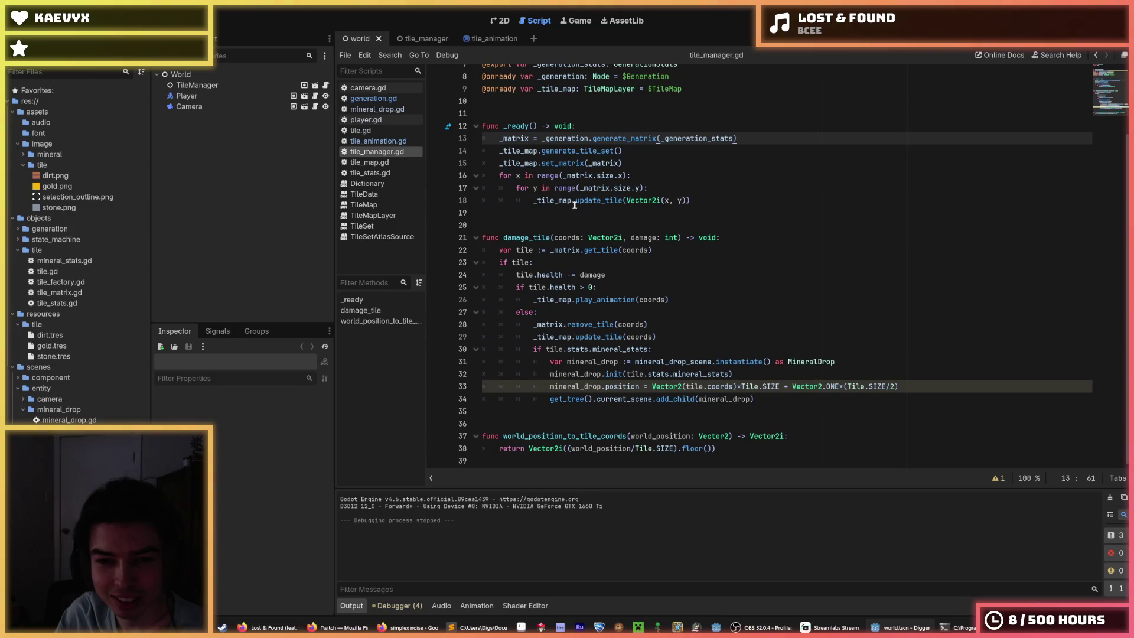
{"action": "left_click", "coordinate": [566, 223]}
{"action": "left_click", "coordinate": [561, 211]}
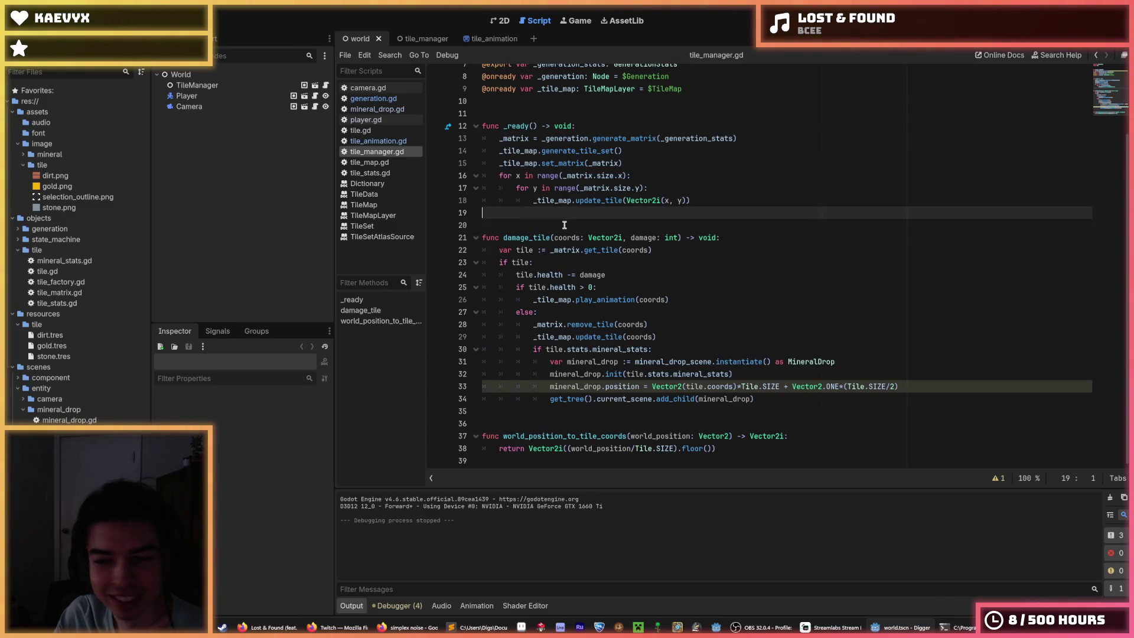
{"action": "left_click", "coordinate": [564, 225]}
{"action": "left_click", "coordinate": [564, 212]}
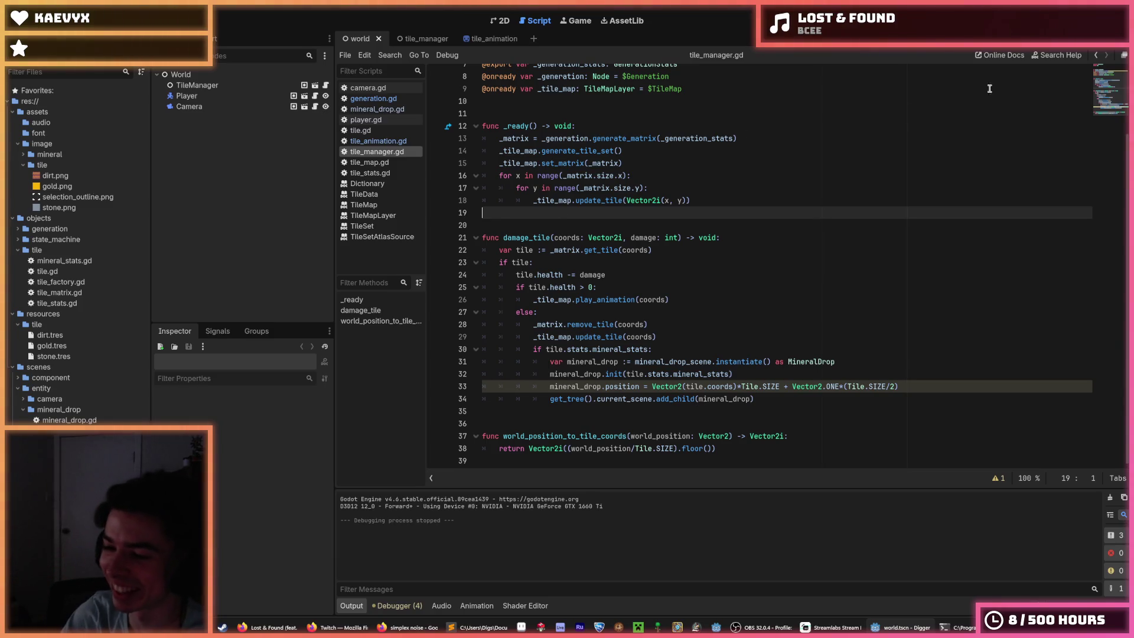
{"action": "left_click", "coordinate": [871, 187]}
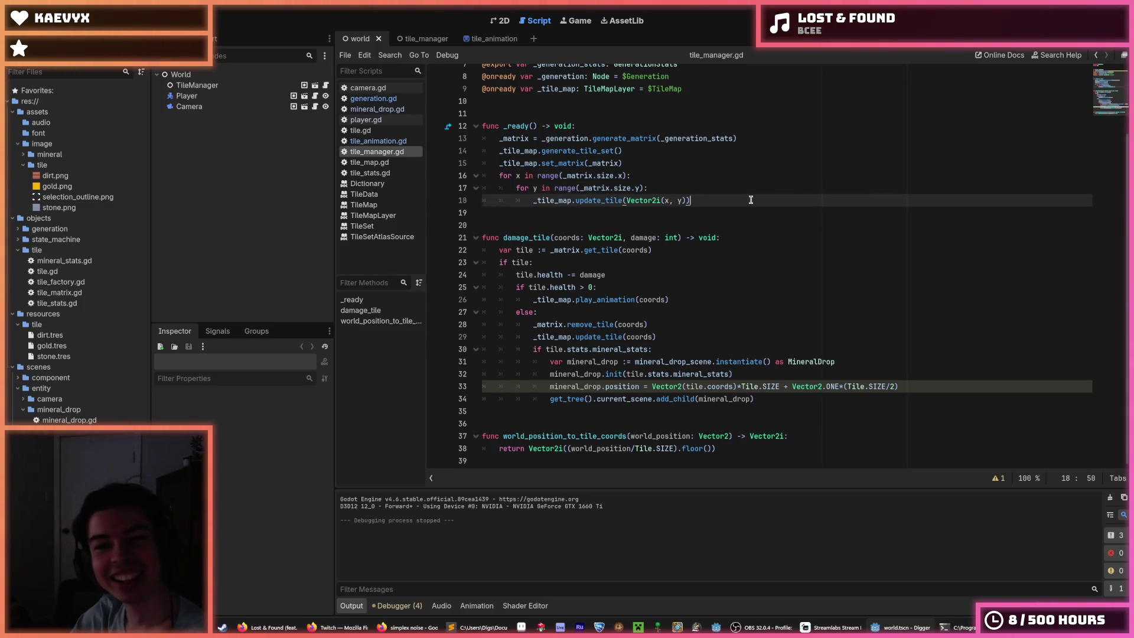
{"action": "left_click", "coordinate": [684, 175]}
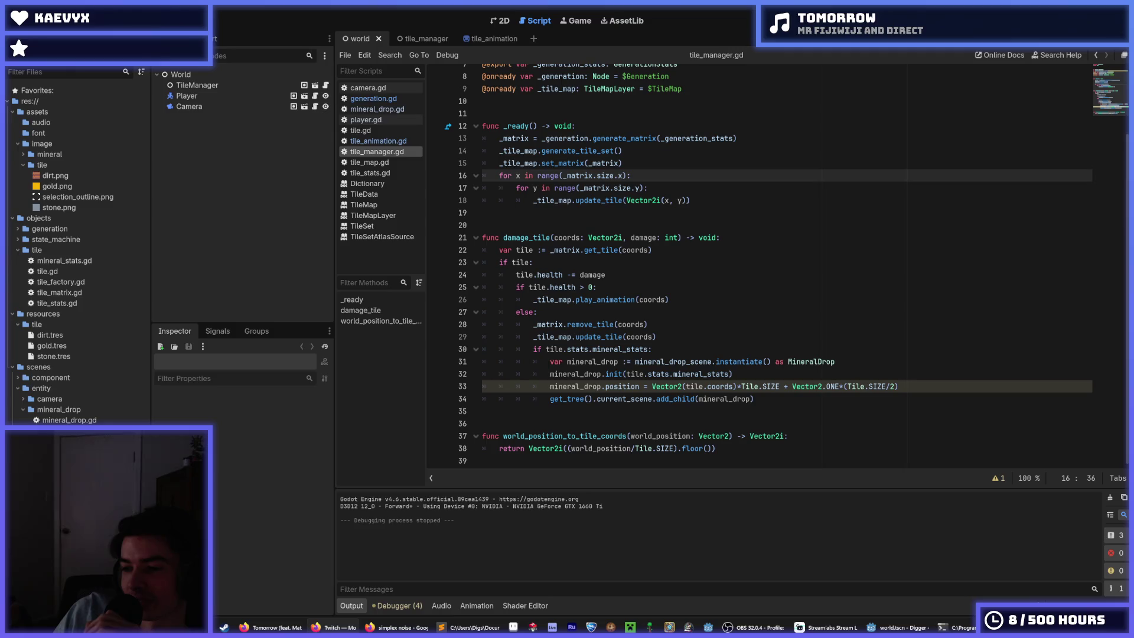
{"action": "key", "text": "alt+Tab"}
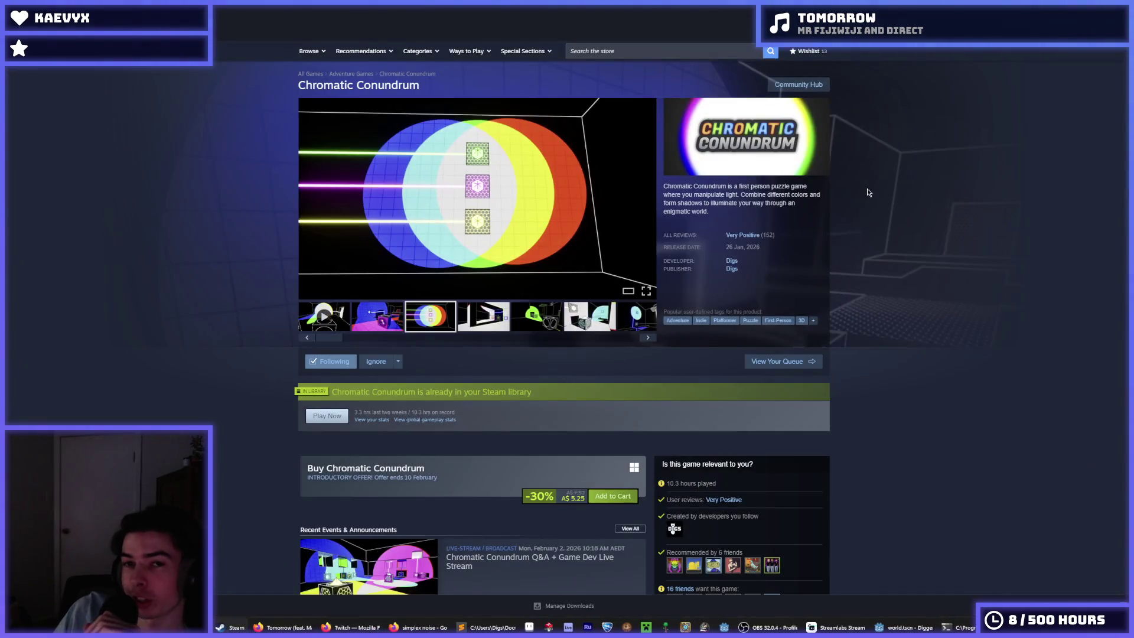
{"action": "left_click", "coordinate": [240, 14]}
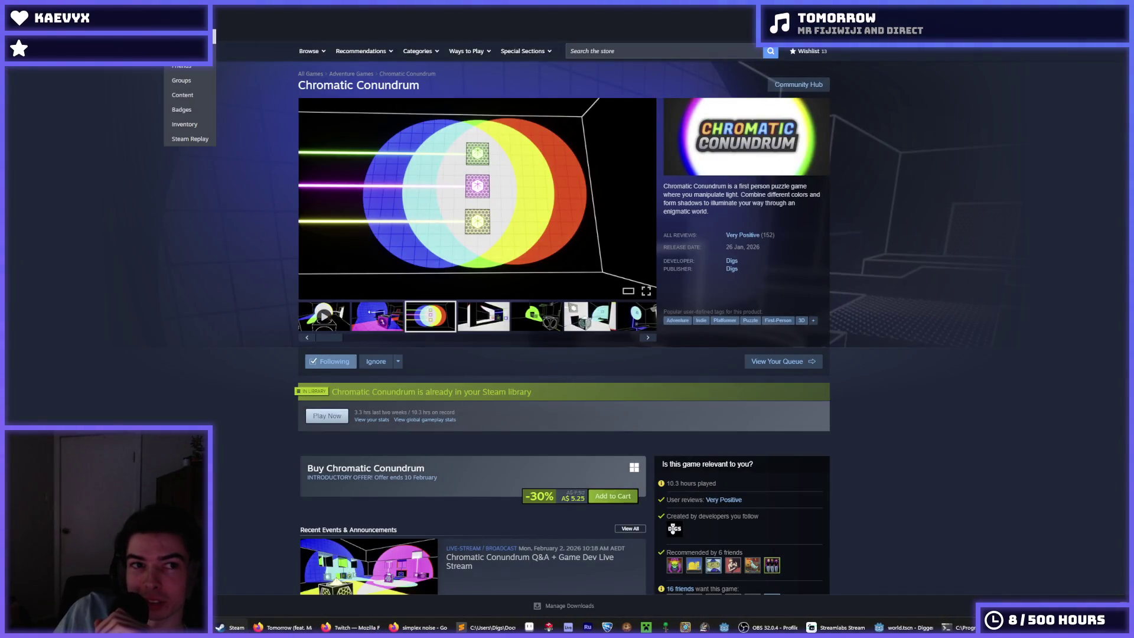
{"action": "left_click", "coordinate": [240, 15]}
{"action": "scroll", "coordinate": [404, 240], "scroll_direction": "down", "scroll_amount": 10}
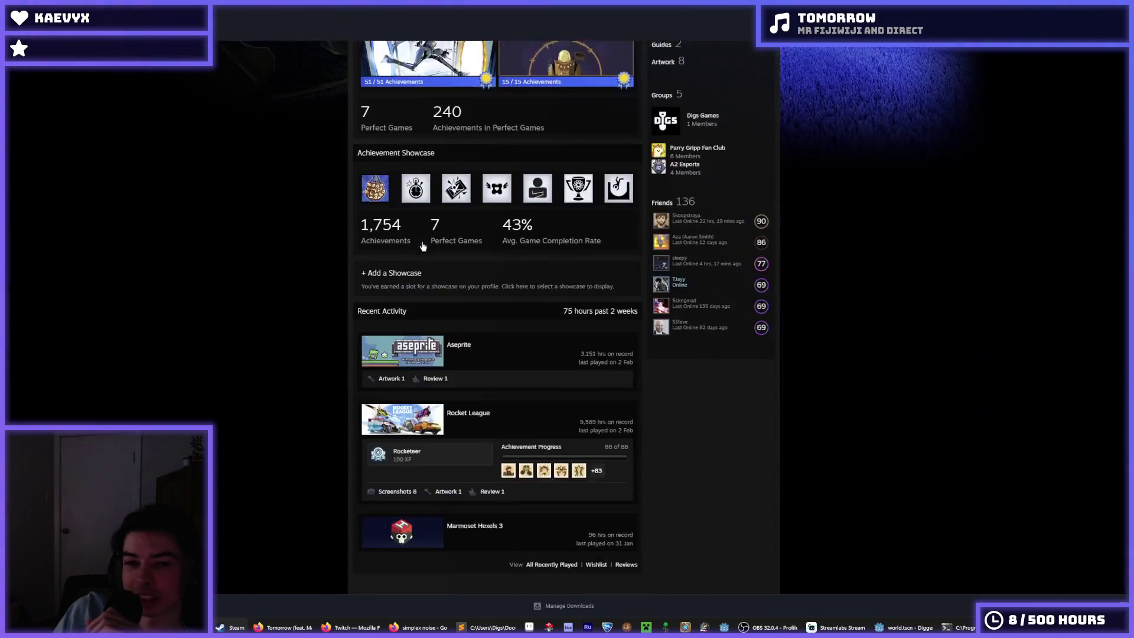
{"action": "scroll", "coordinate": [404, 241], "scroll_direction": "down", "scroll_amount": 3}
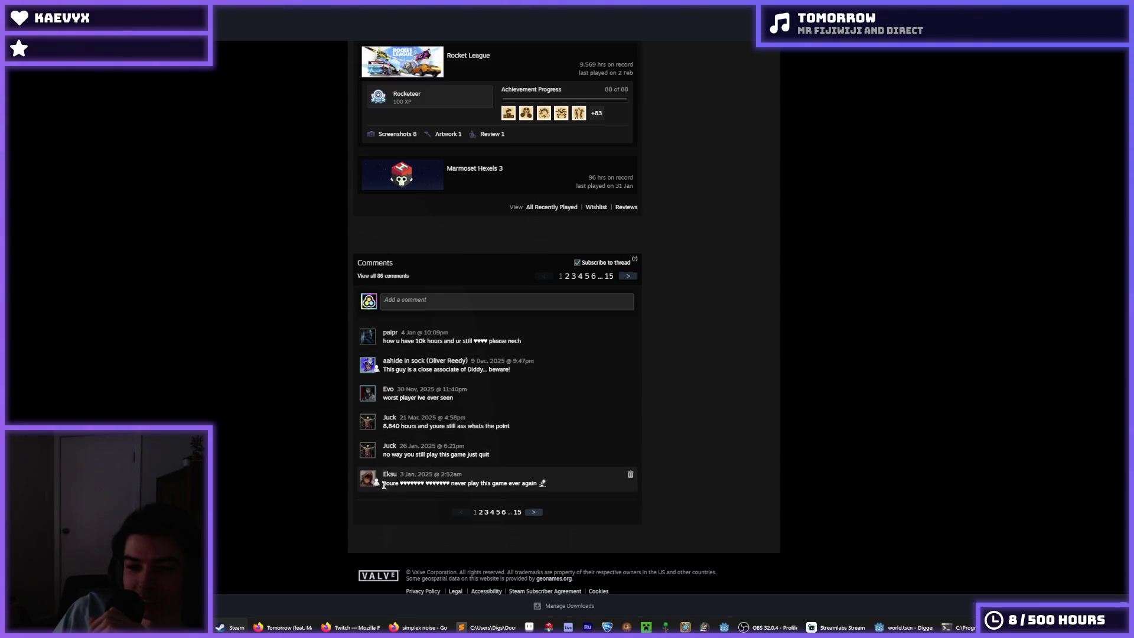
{"action": "left_click_drag", "start_coordinate": [383, 483], "coordinate": [541, 488]}
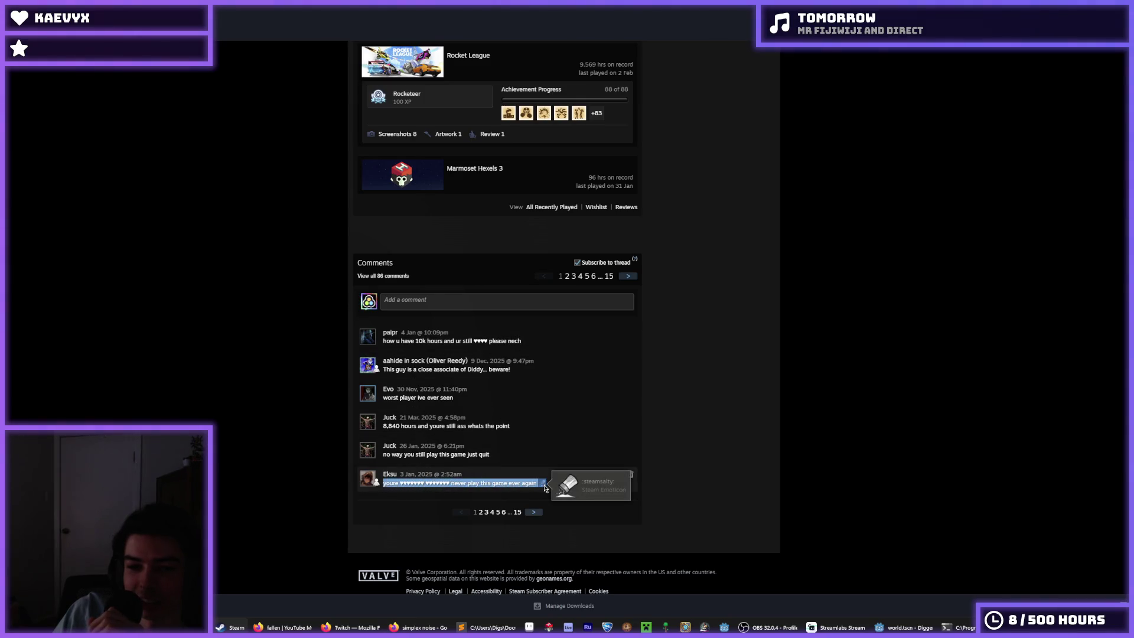
{"action": "left_click", "coordinate": [553, 486]}
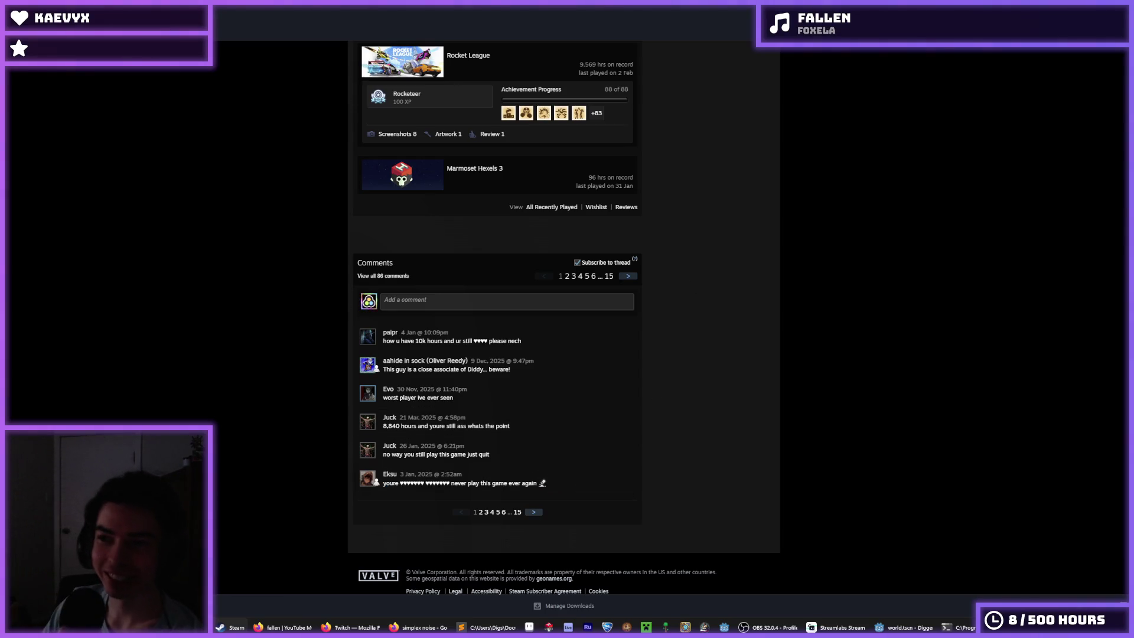
{"action": "key", "text": "alt+Tab"}
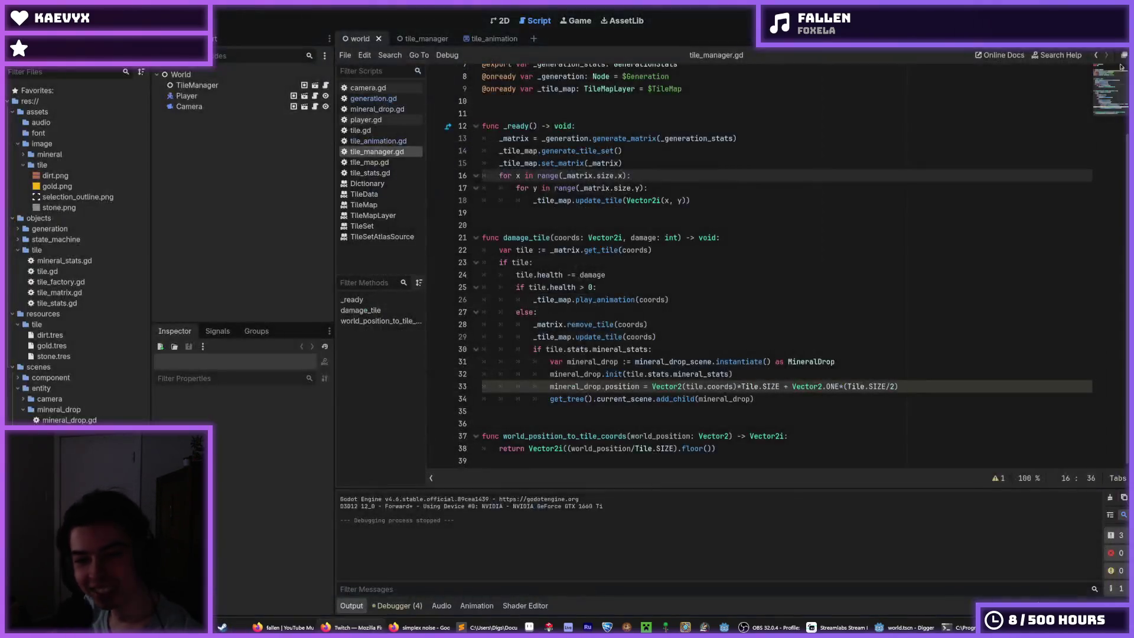
{"action": "left_click", "coordinate": [860, 299]}
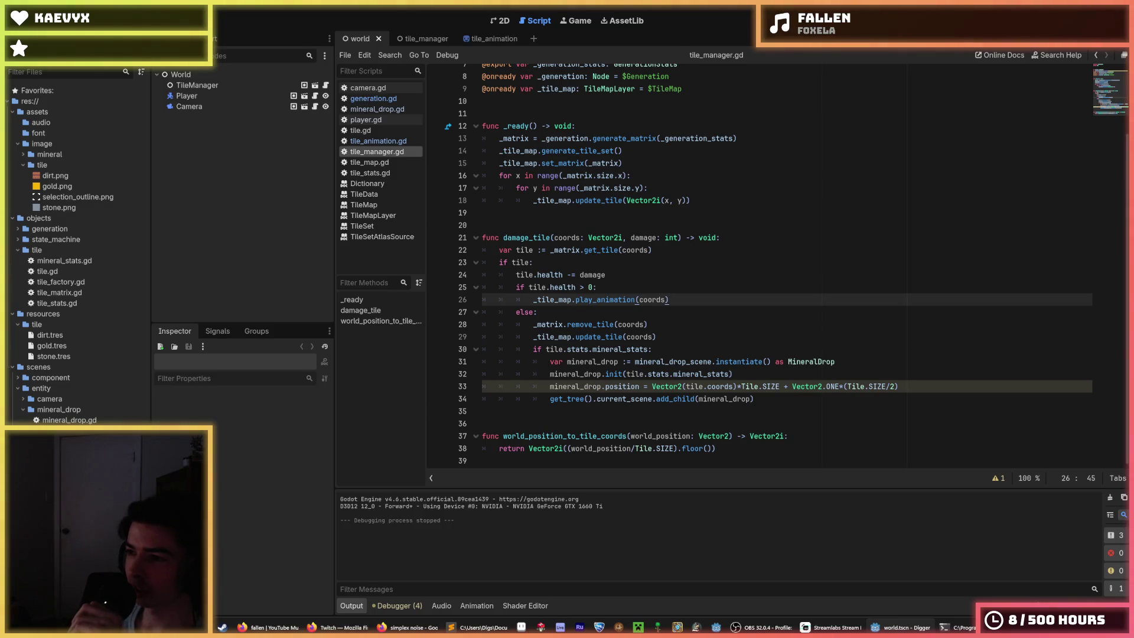
{"action": "key", "text": "alt+Tab"}
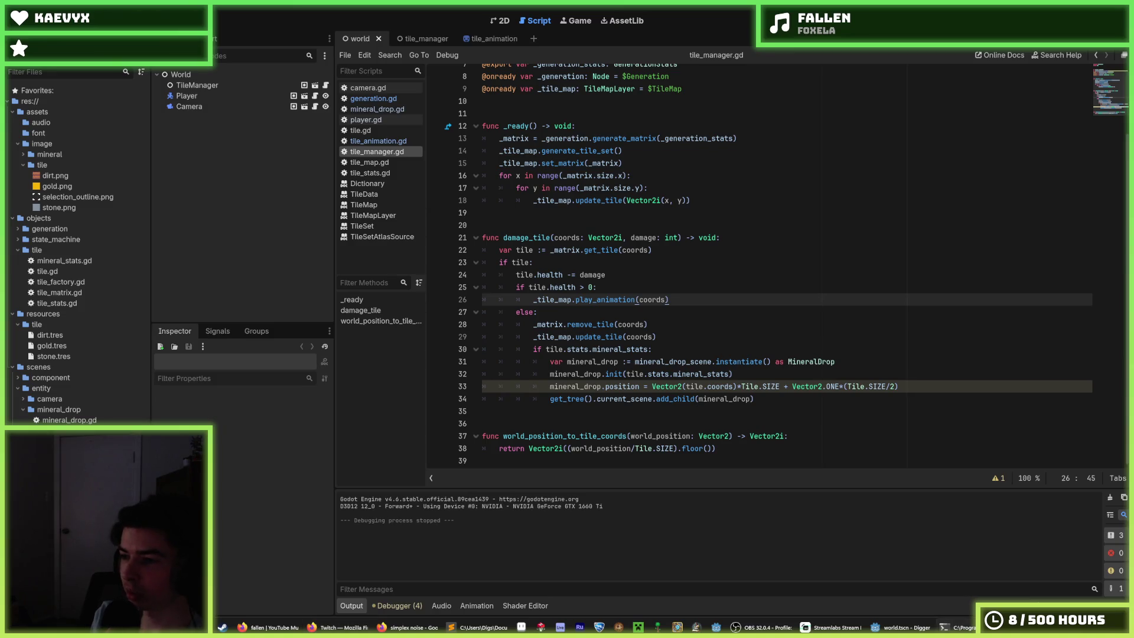
{"action": "key", "text": "alt+Tab"}
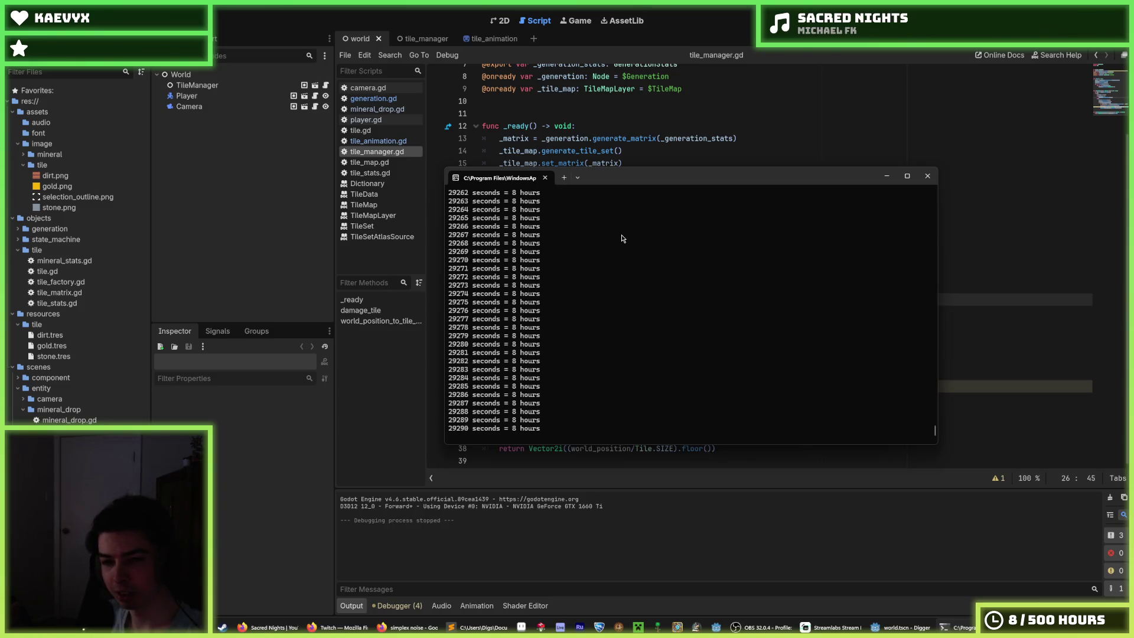
{"action": "key", "text": "alt+Tab"}
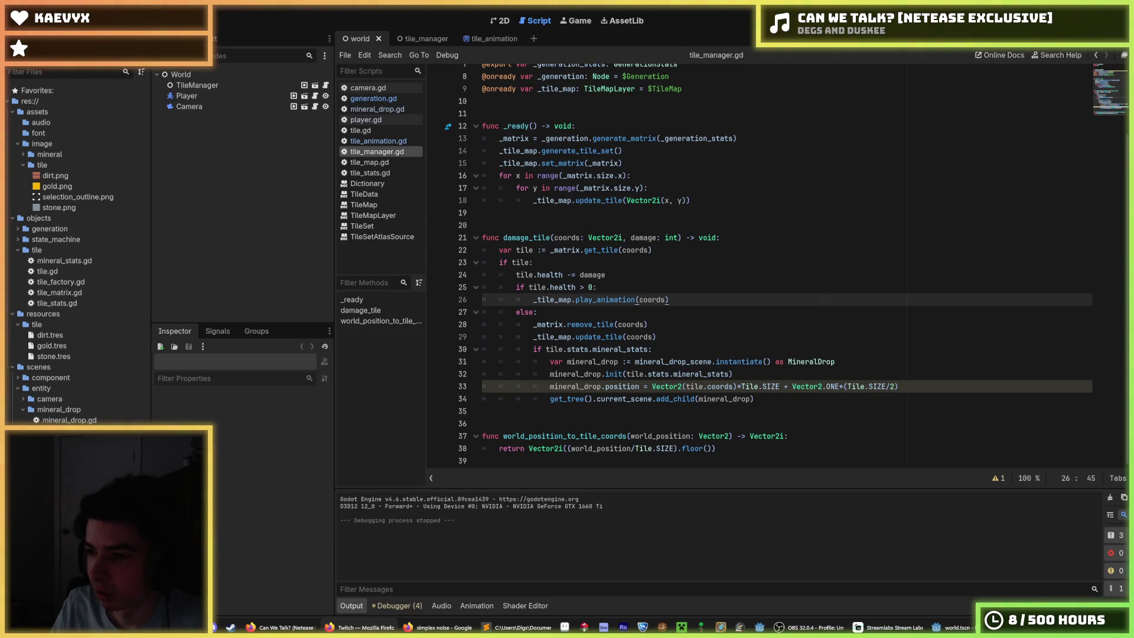
{"action": "left_click", "coordinate": [788, 236]}
{"action": "key", "text": "Up"}
{"action": "key", "text": "Up"}
{"action": "left_click", "coordinate": [709, 223]}
{"action": "left_click", "coordinate": [710, 211]}
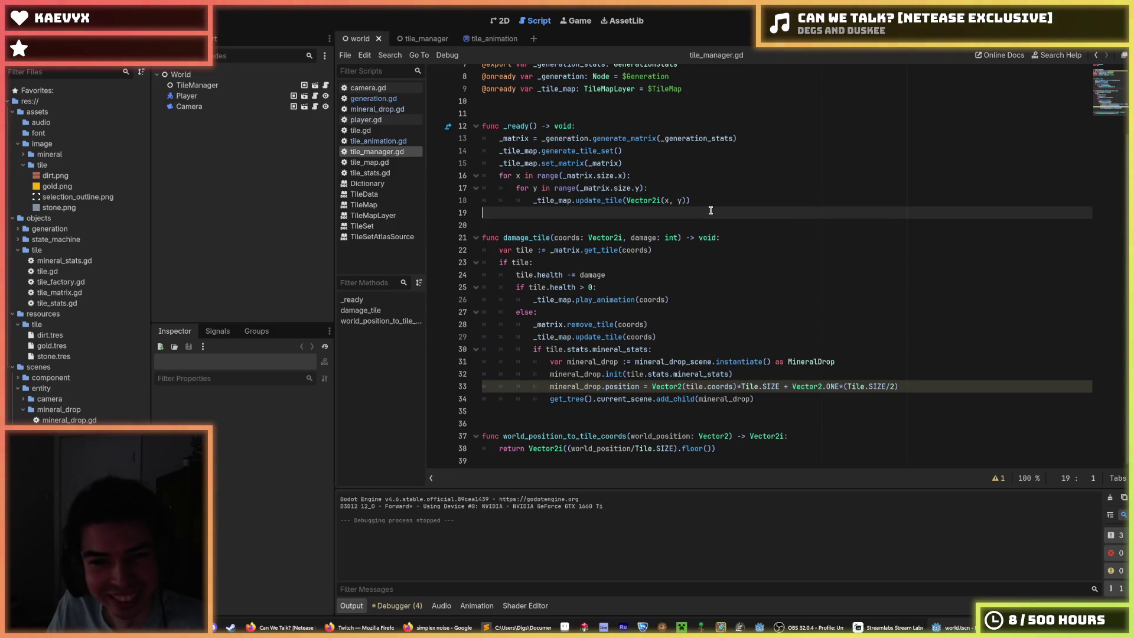
{"action": "left_click", "coordinate": [720, 221]}
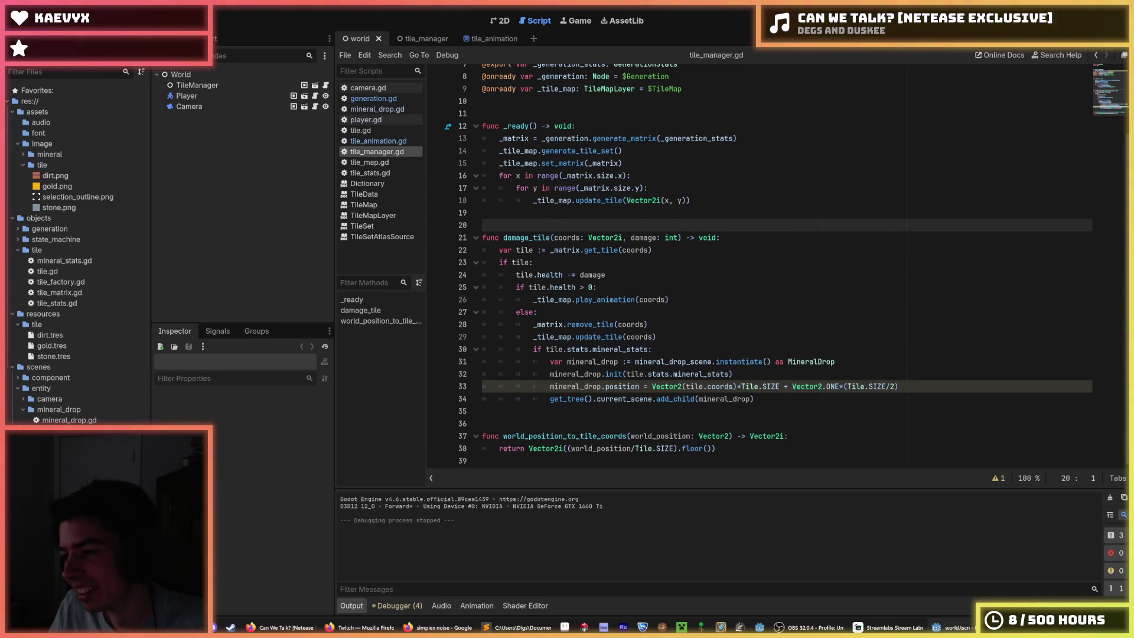